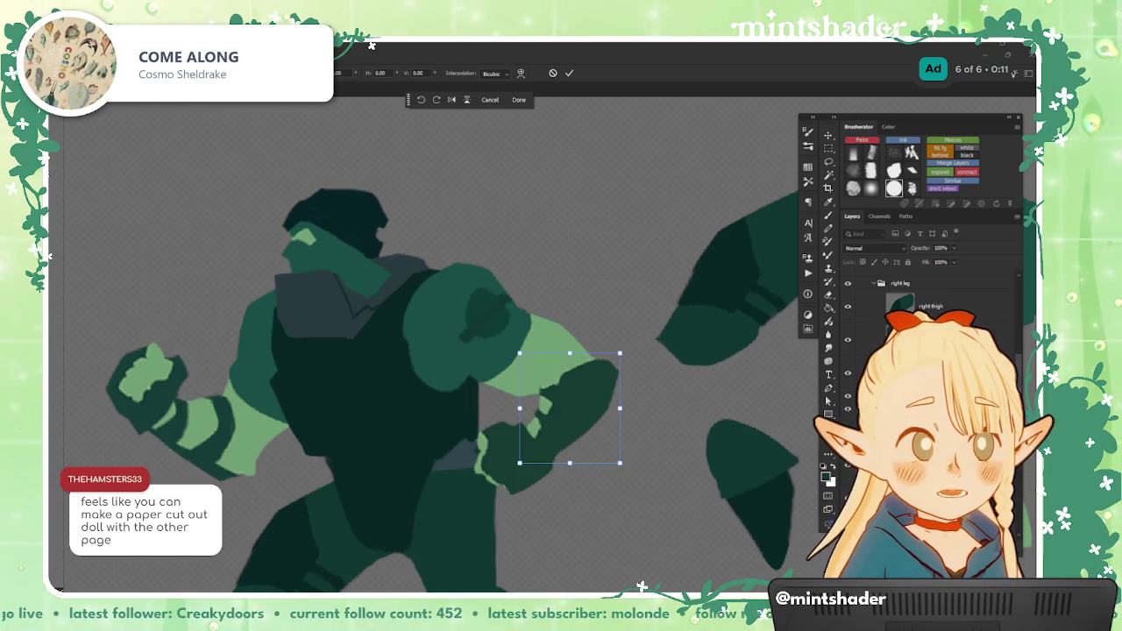
Step: Commit the forearm transform and select the bruiser's forward hand piece
click(562, 521)
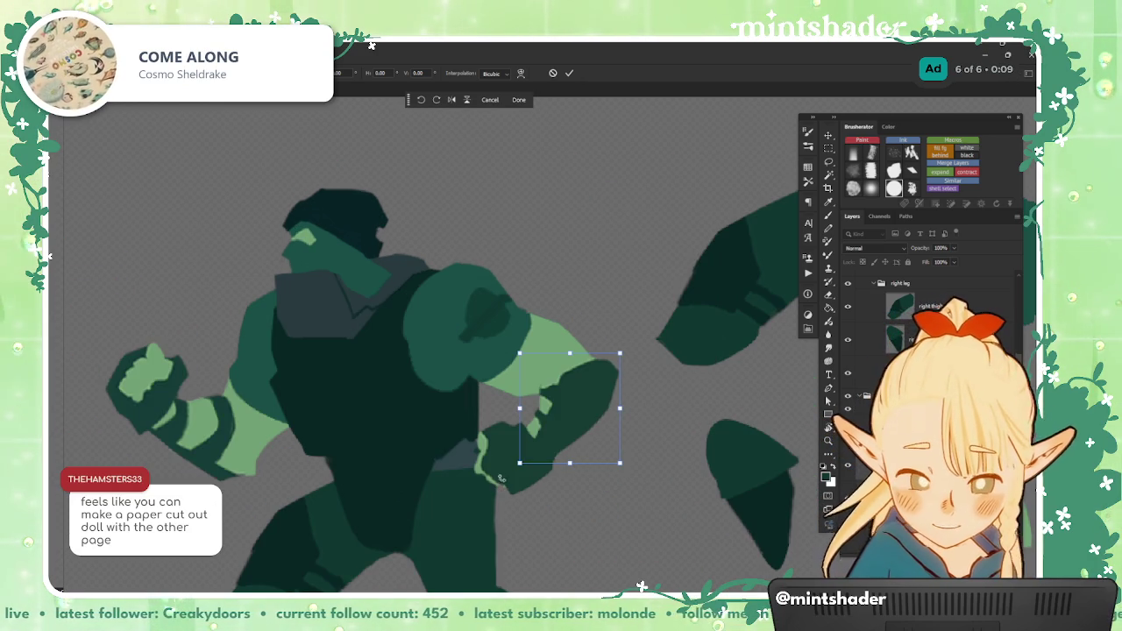
click(519, 99)
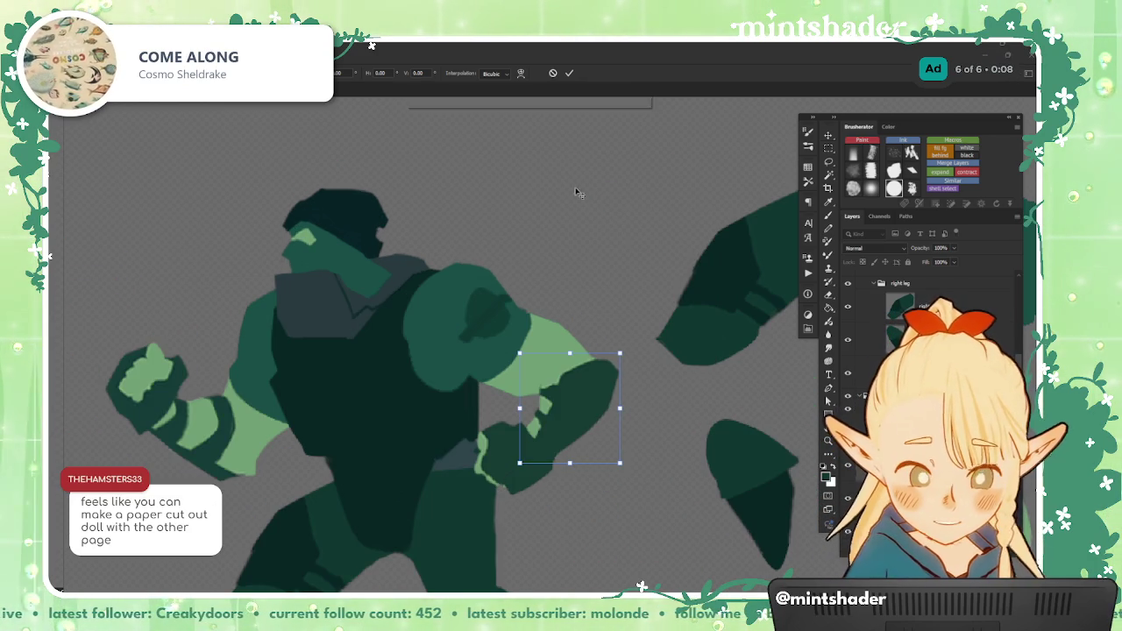
click(494, 470)
Step: Rotate the hand about 25° clockwise so it sits on the forearm's end
key(ctrl+t)
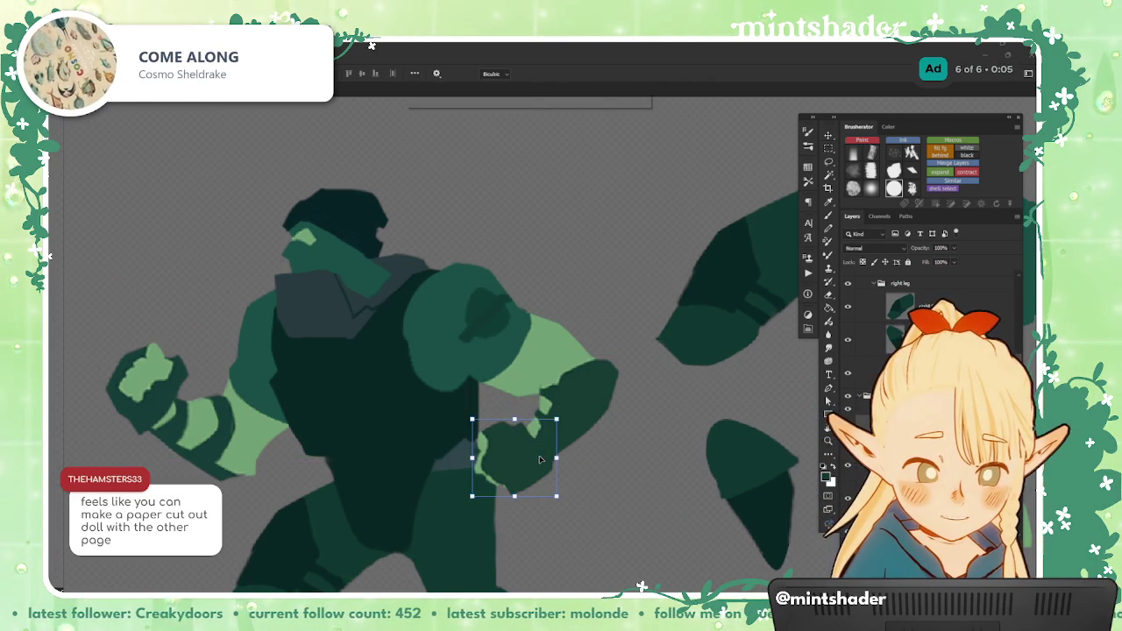
mouse_move(563, 433)
mouse_down()
mouse_move(566, 518)
mouse_move(557, 460)
mouse_up()
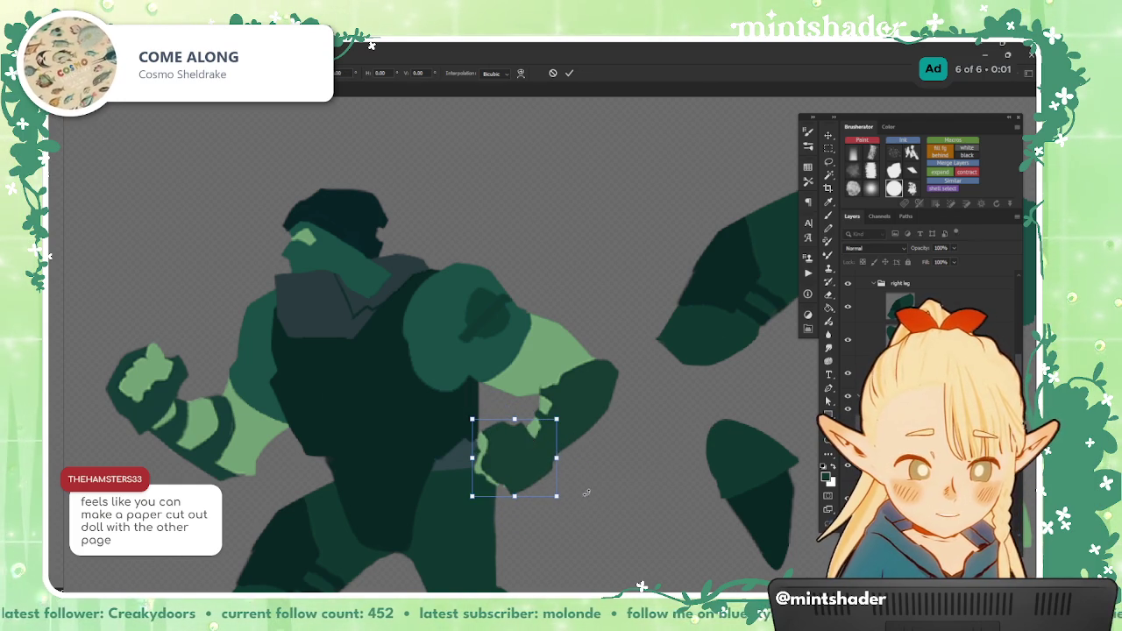
mouse_move(565, 501)
mouse_down()
mouse_move(550, 517)
mouse_move(565, 495)
mouse_up()
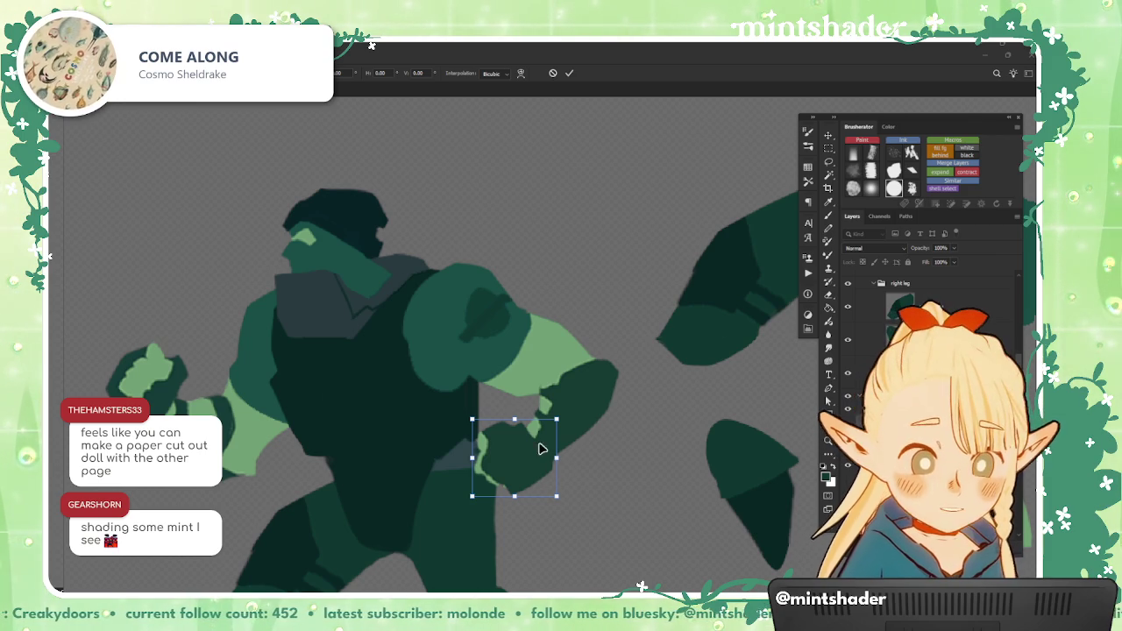
drag(570, 465, 684, 439)
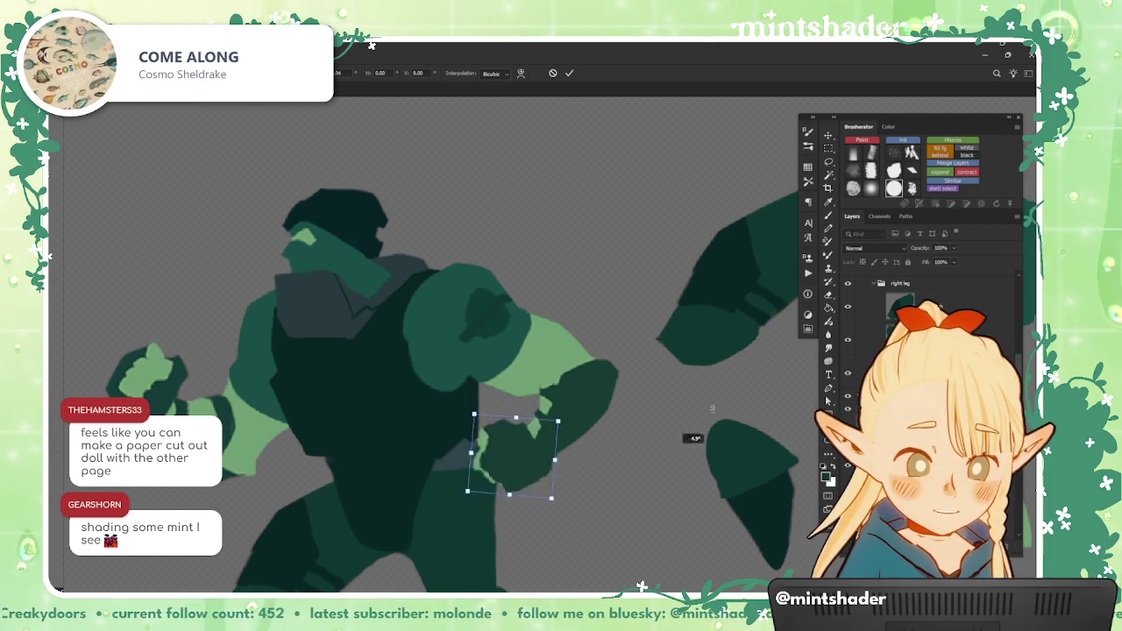
key(ctrl+z)
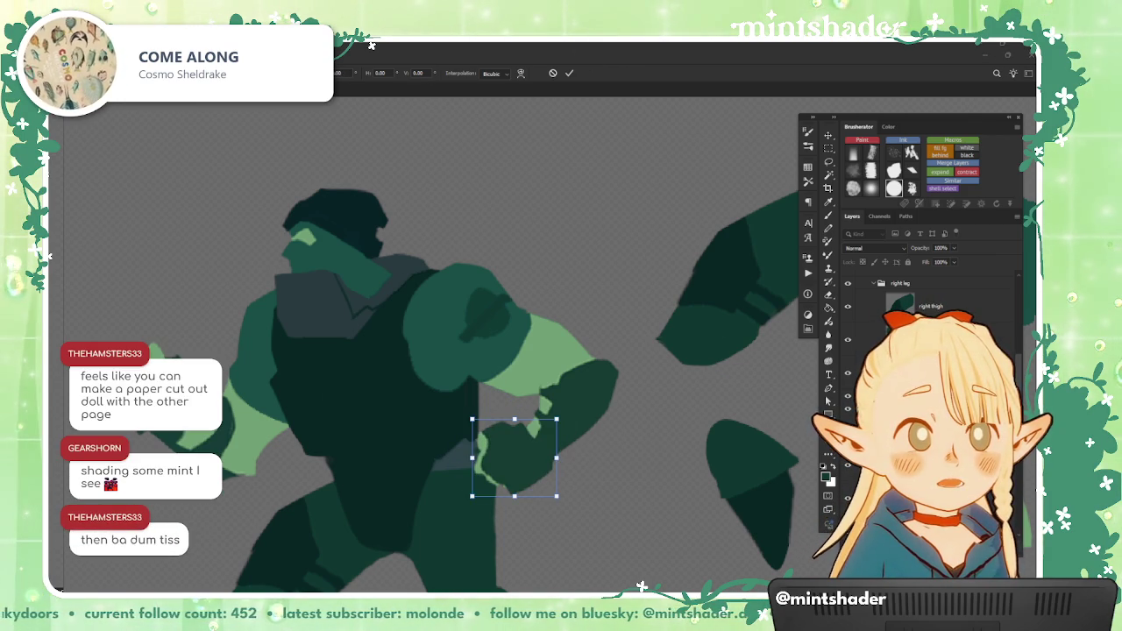
mouse_move(341, 351)
mouse_down()
mouse_move(436, 353)
mouse_move(497, 381)
mouse_move(463, 386)
mouse_move(499, 371)
mouse_up()
Step: Apply the hand transform, then try rotating and moving the rear fist, undoing the attempts
key(Return)
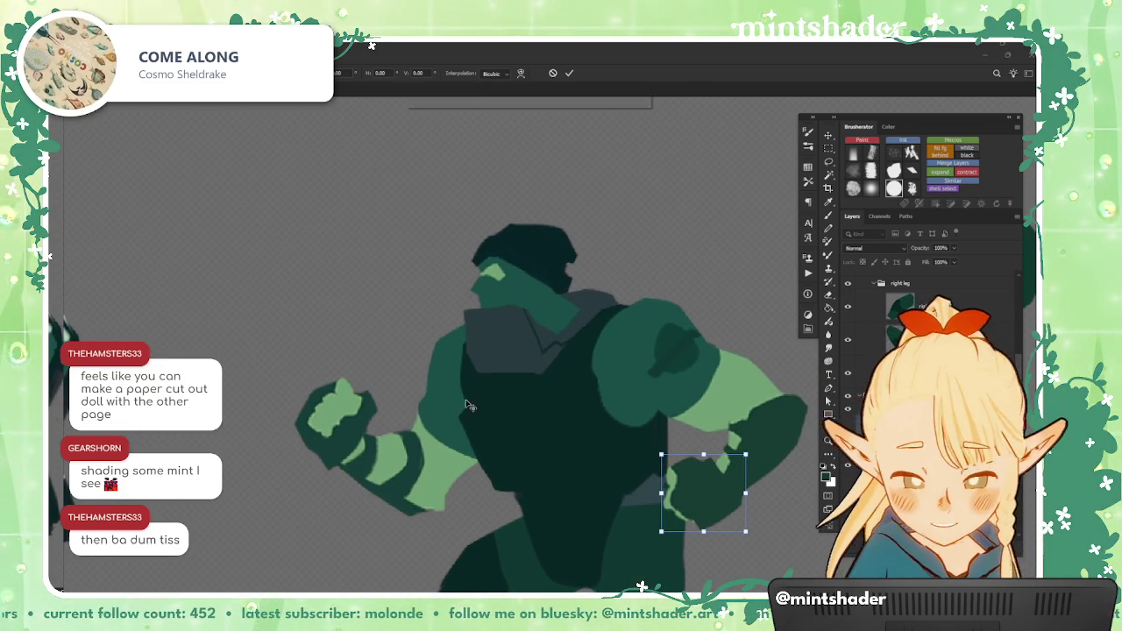
click(350, 433)
drag(391, 443, 421, 526)
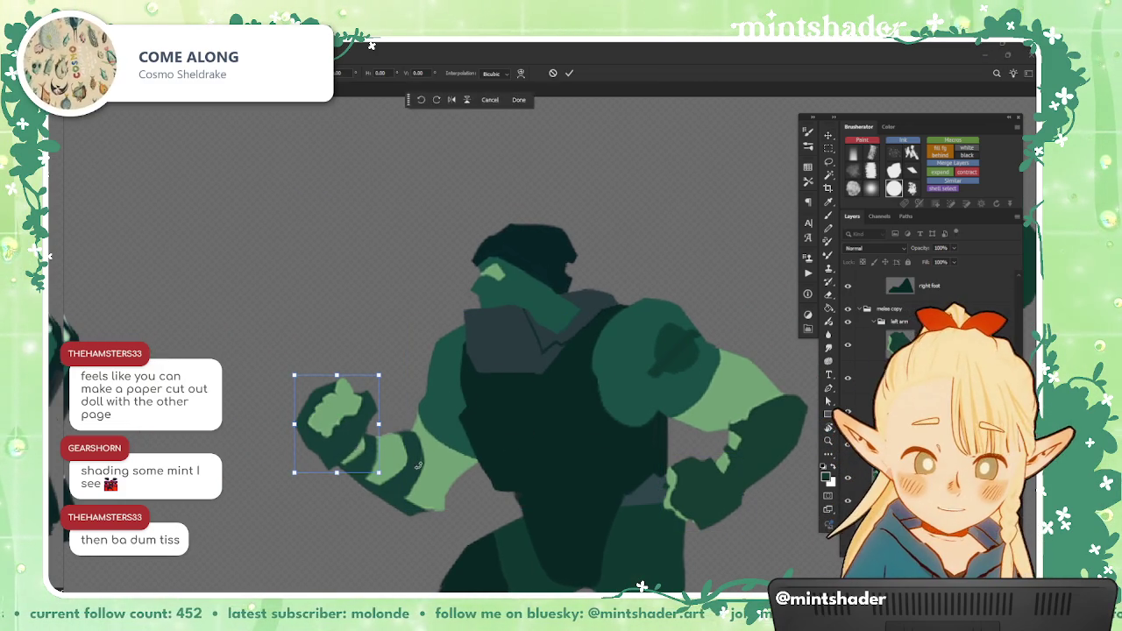
key(Return)
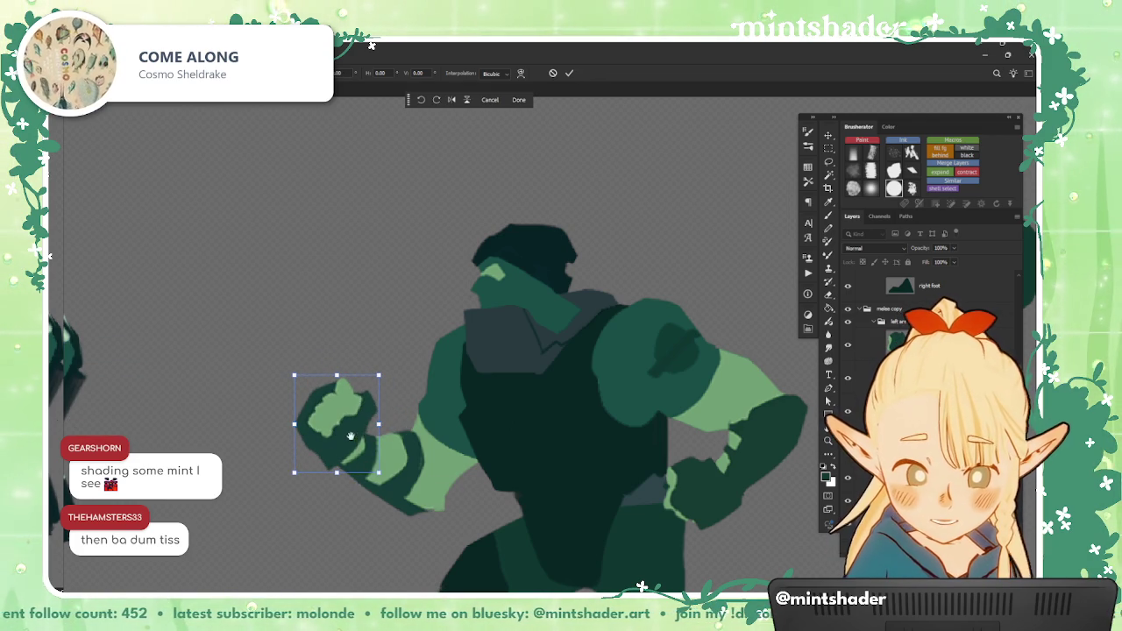
mouse_move(372, 469)
mouse_down()
mouse_move(332, 474)
mouse_move(292, 452)
mouse_up()
key(ctrl+z)
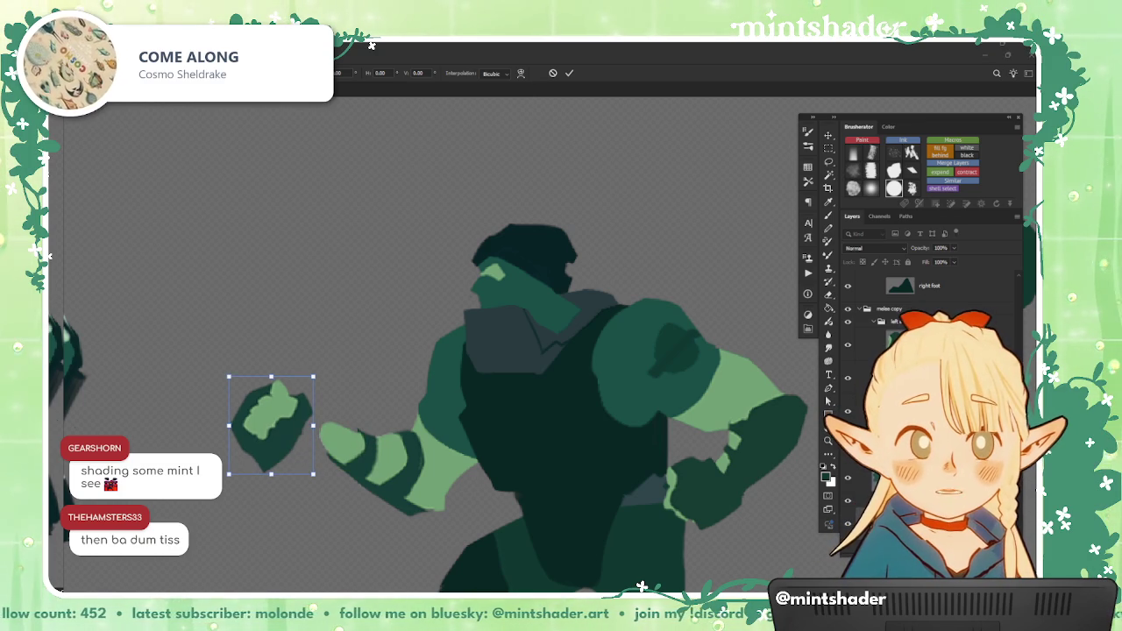
key(ctrl+z)
key(ctrl+z)
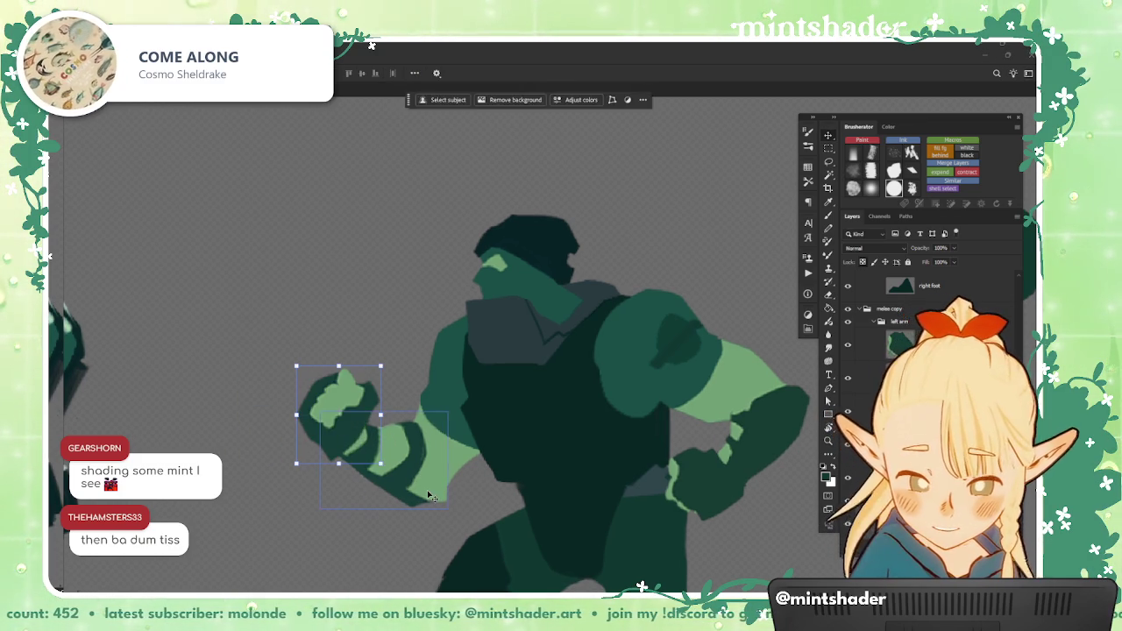
Step: Shift the striped forearm back toward the body and commit the transform
ctrl+click(438, 501)
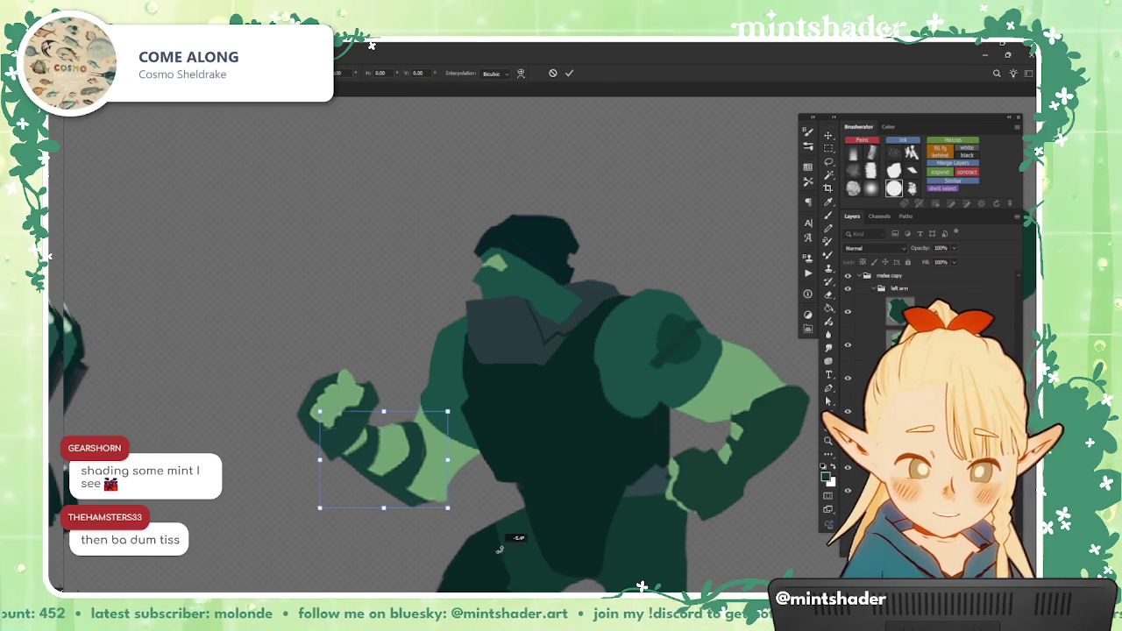
drag(430, 483, 372, 485)
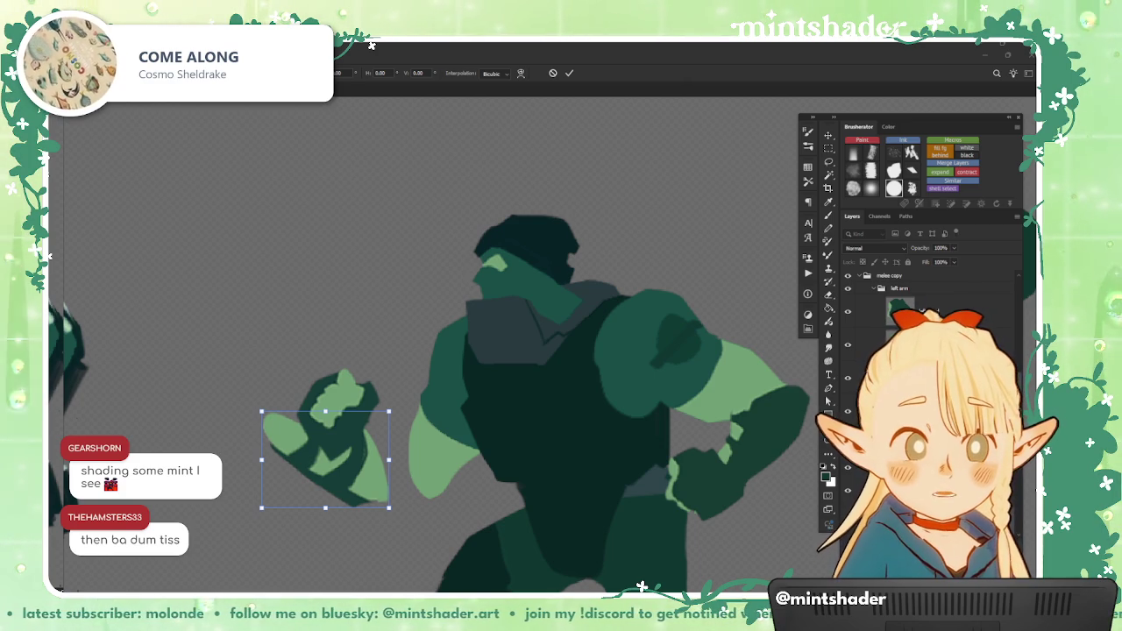
drag(368, 465, 417, 487)
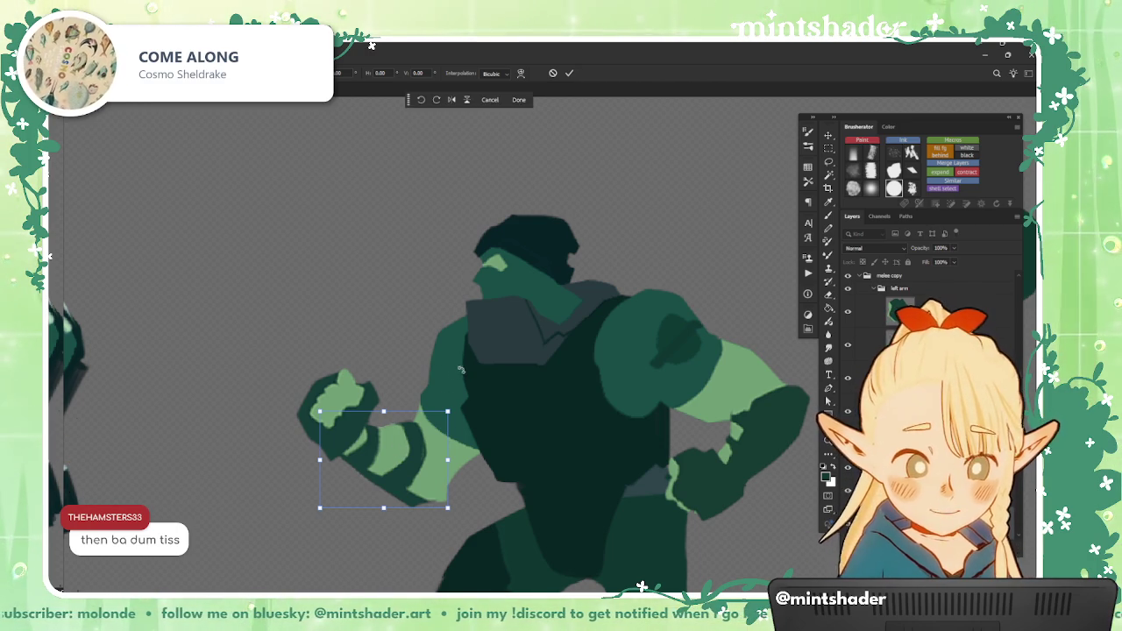
key(Return)
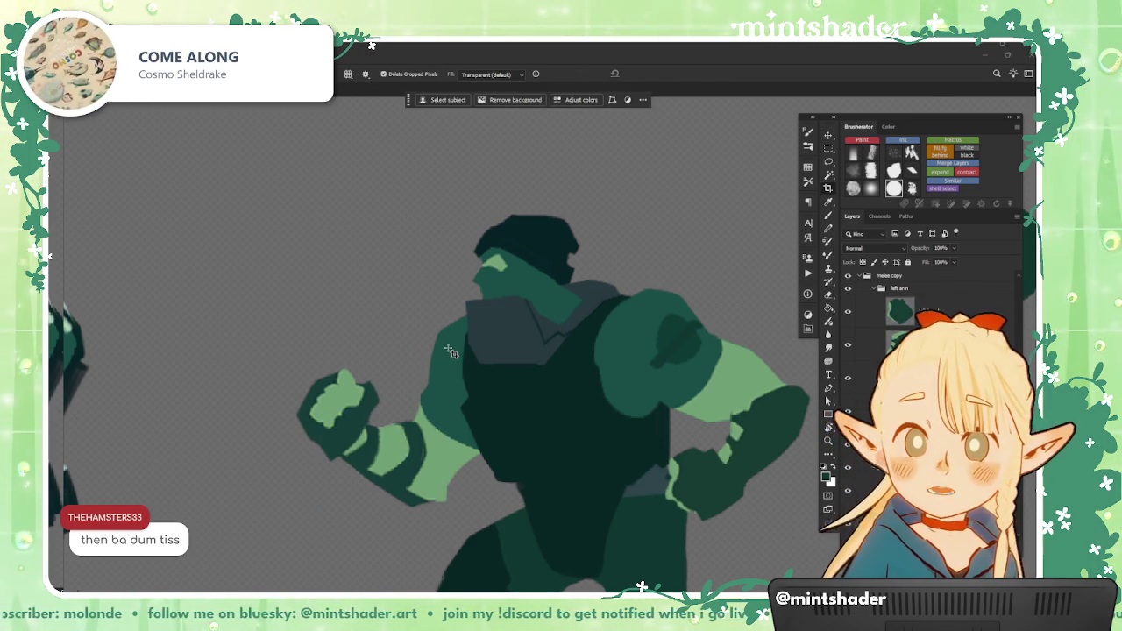
Step: Free-transform the upper arm, testing rotations of about 41° and undoing each
key(ctrl+t)
drag(513, 386, 525, 401)
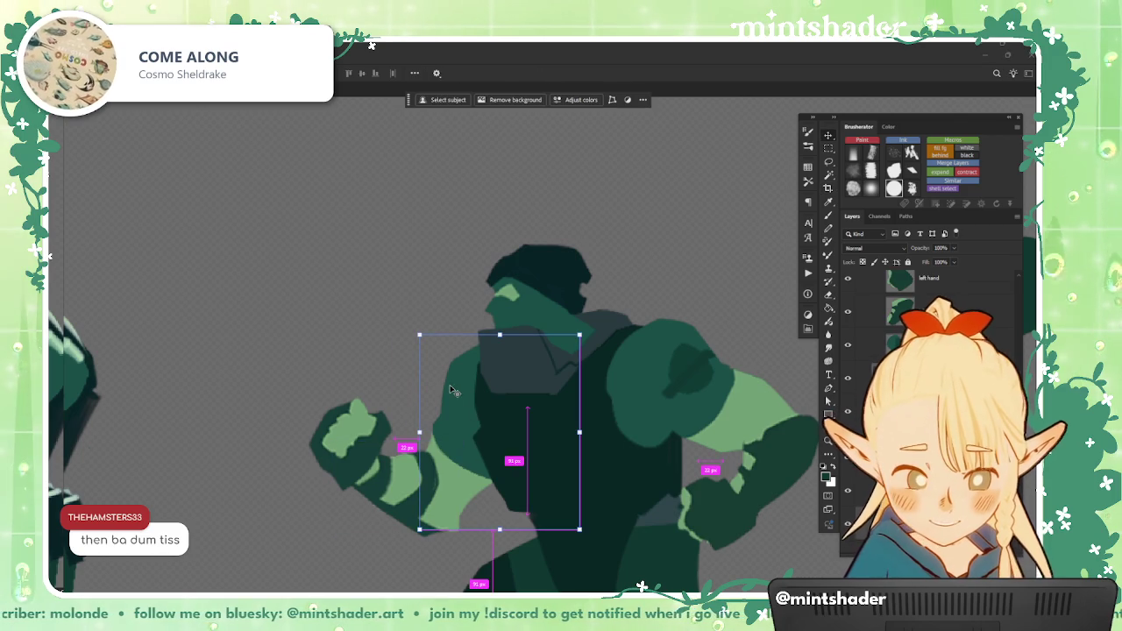
drag(596, 412, 491, 456)
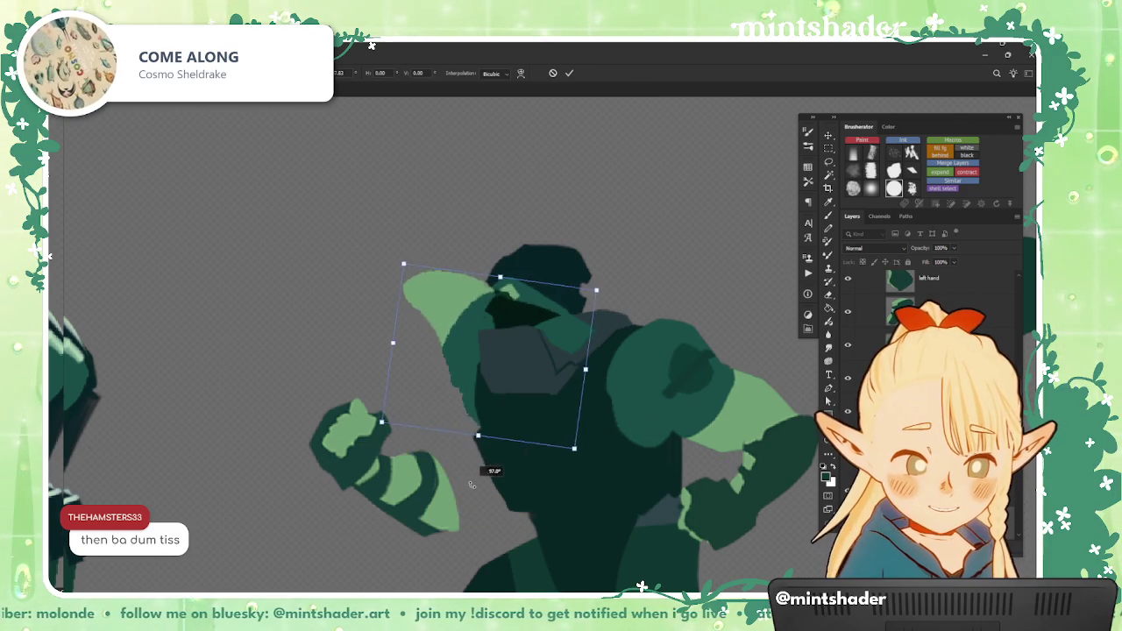
key(ctrl+z)
scroll(483, 460, down, 2)
scroll(612, 449, down, 2)
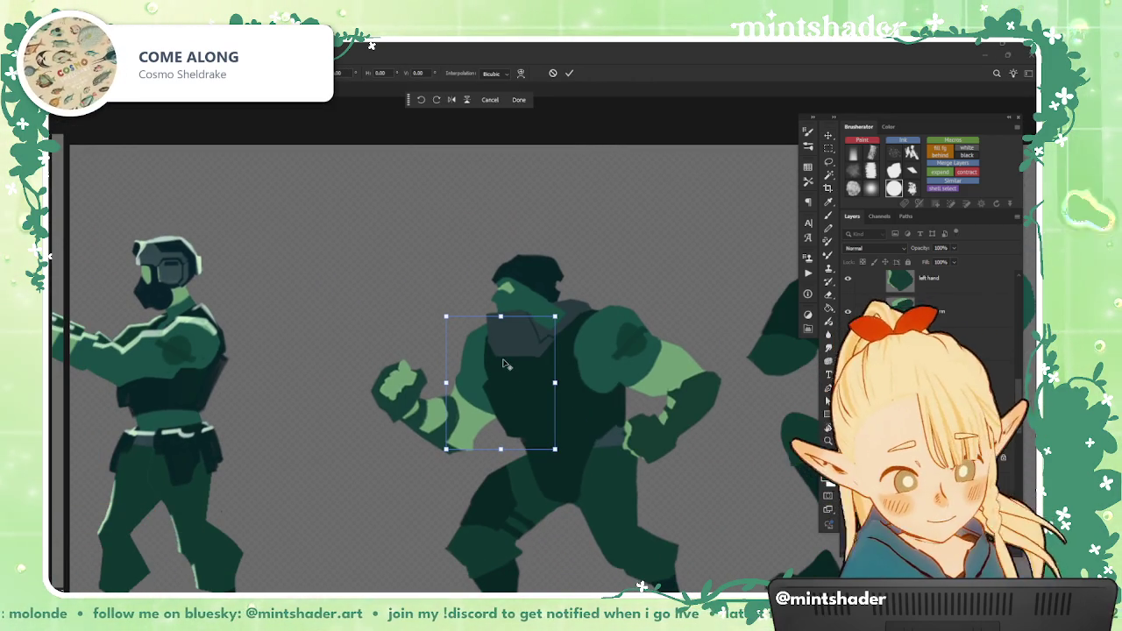
mouse_move(568, 399)
mouse_down()
mouse_move(541, 443)
mouse_move(520, 428)
mouse_up()
key(ctrl+z)
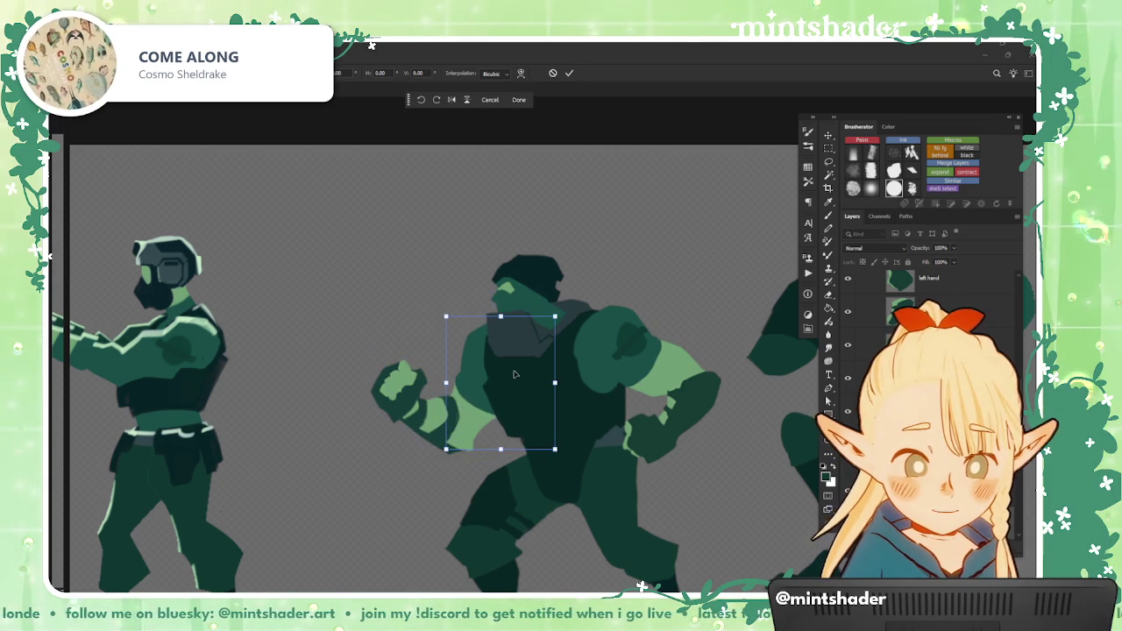
drag(630, 386, 537, 440)
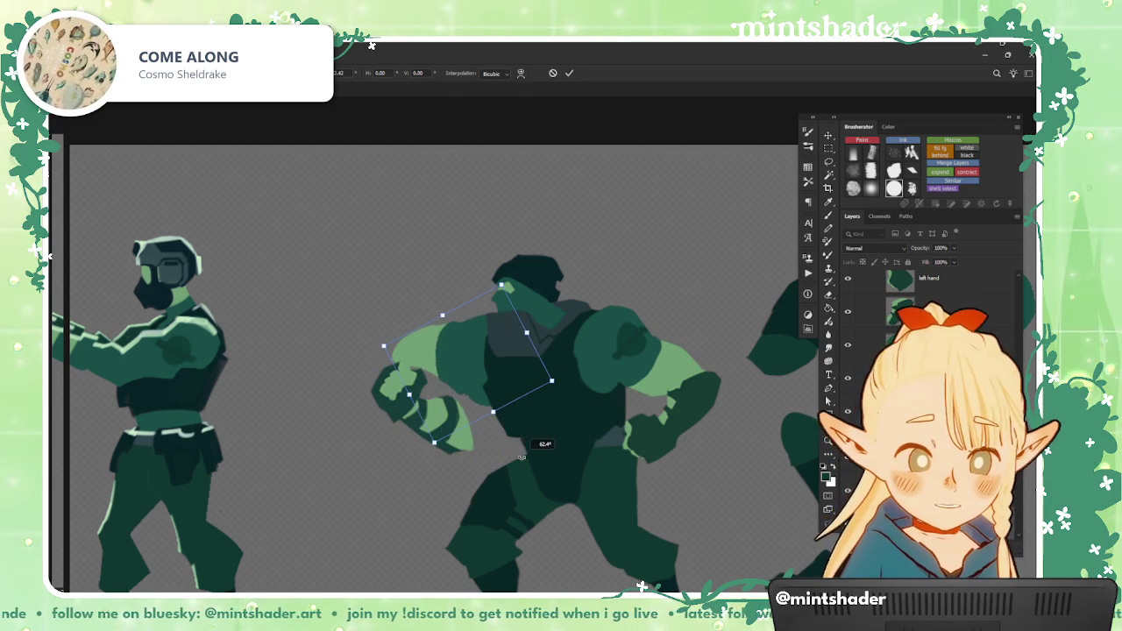
key(ctrl+z)
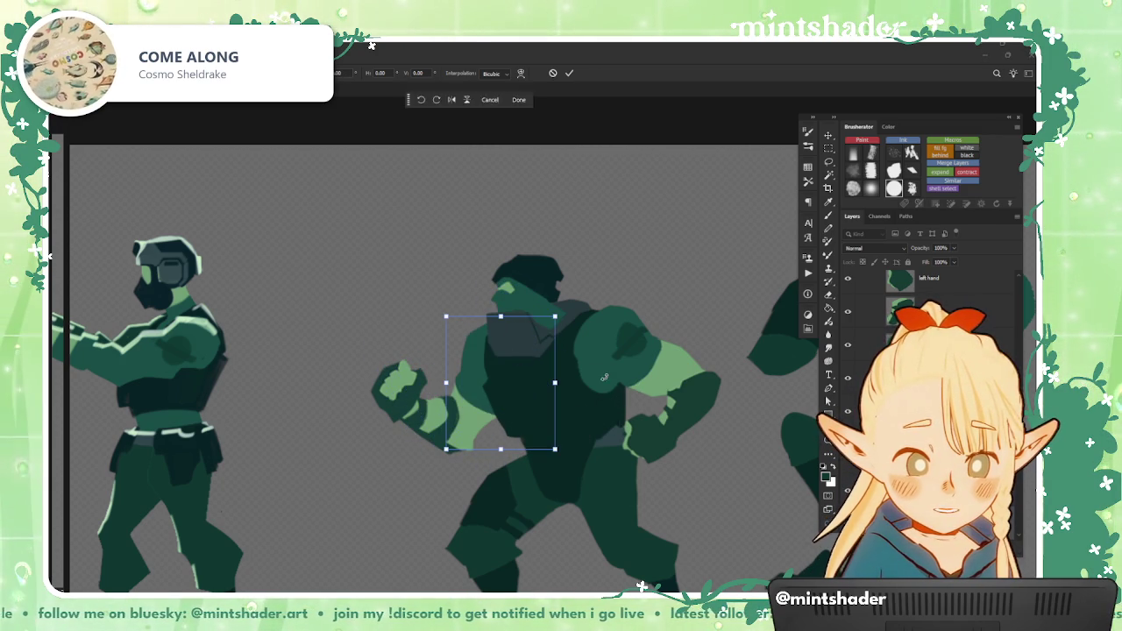
Step: Swing the upper arm around the shoulder, settling on a 7° clockwise tilt, and show the reference sheet
drag(571, 364, 524, 454)
key(ctrl+z)
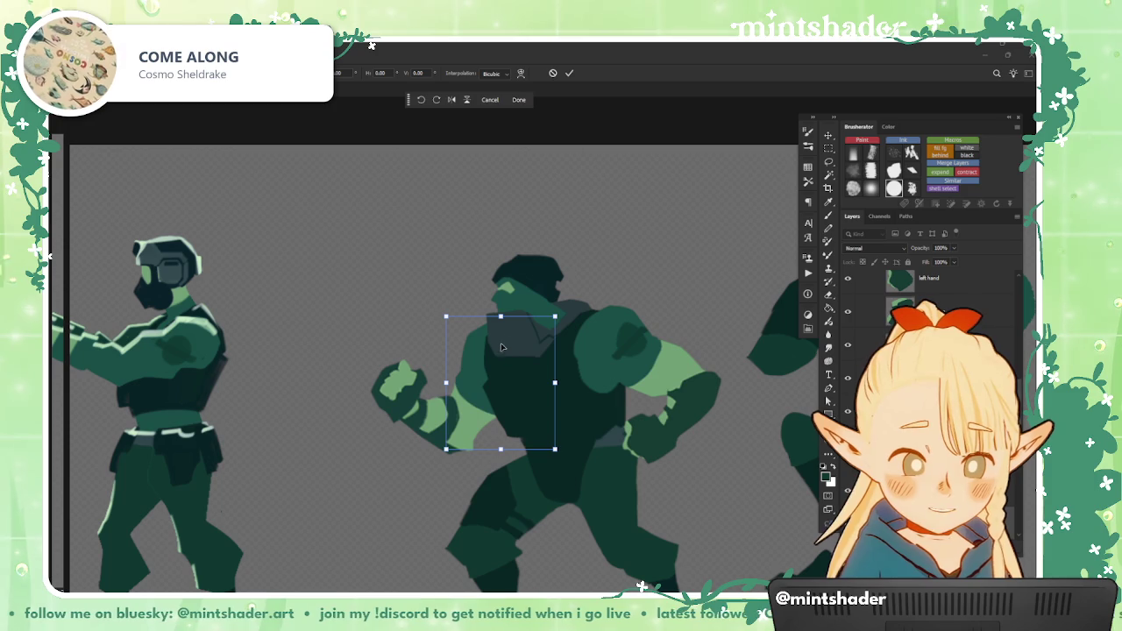
mouse_move(495, 348)
mouse_down()
mouse_move(502, 456)
mouse_move(503, 335)
mouse_up()
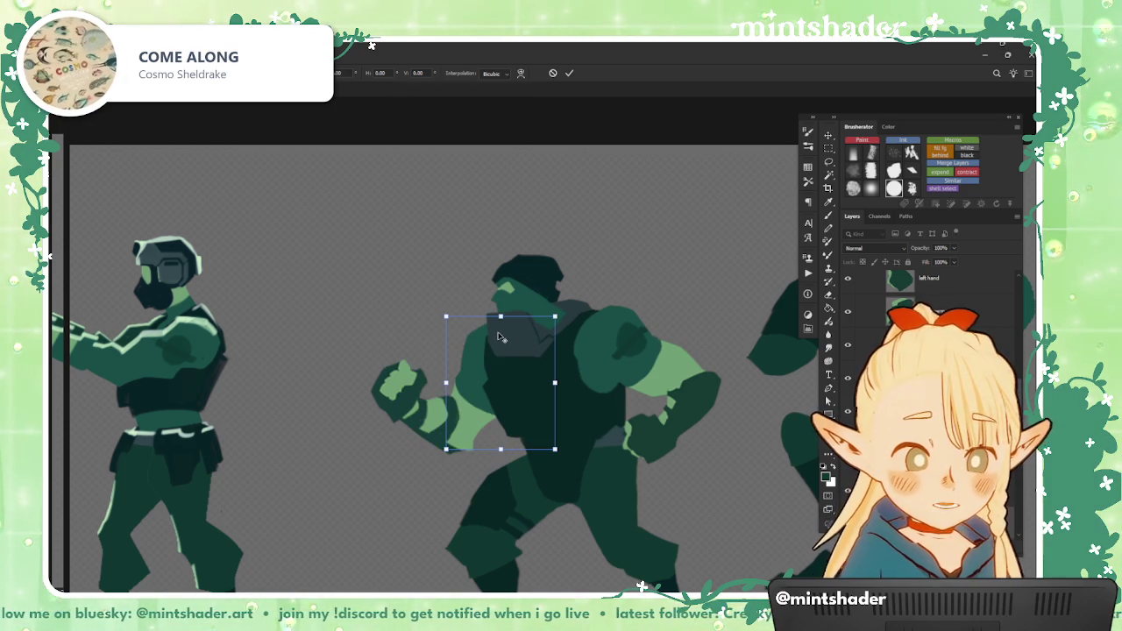
mouse_move(502, 335)
mouse_down()
mouse_move(538, 421)
mouse_move(566, 414)
mouse_move(494, 337)
mouse_move(438, 342)
mouse_up()
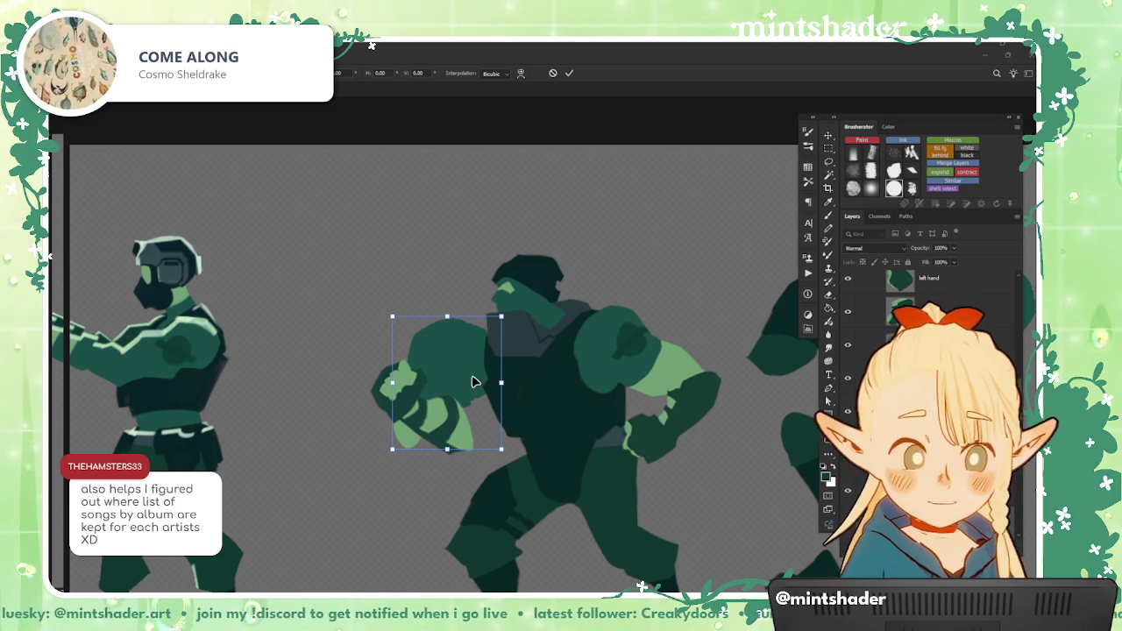
key(ctrl+z)
scroll(489, 337, up, 3)
drag(614, 351, 603, 386)
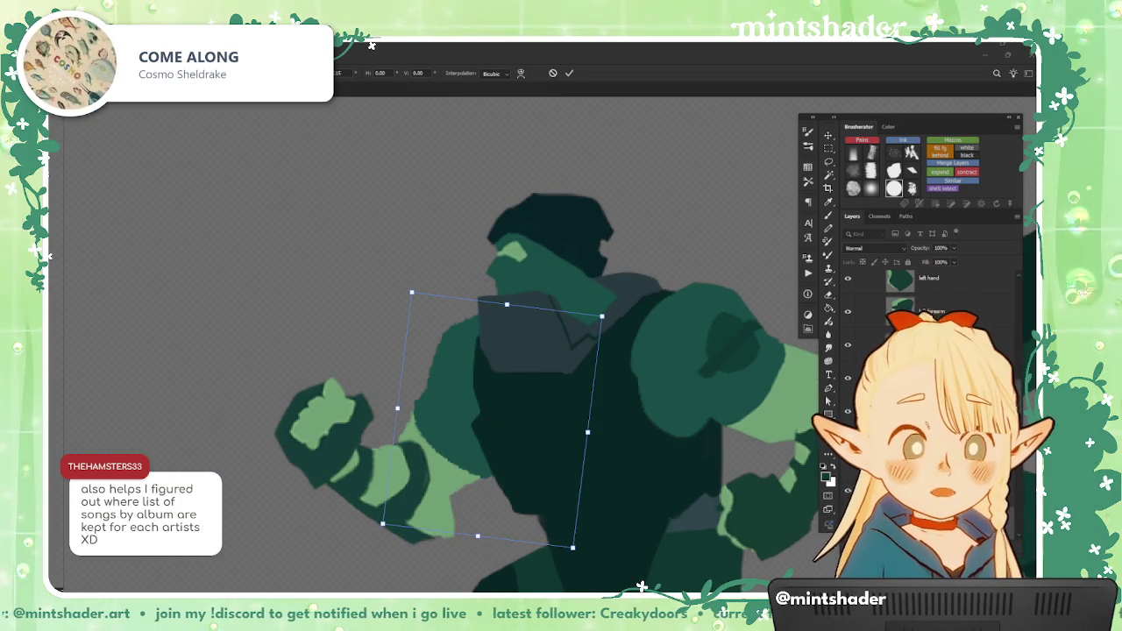
key(alt+Tab)
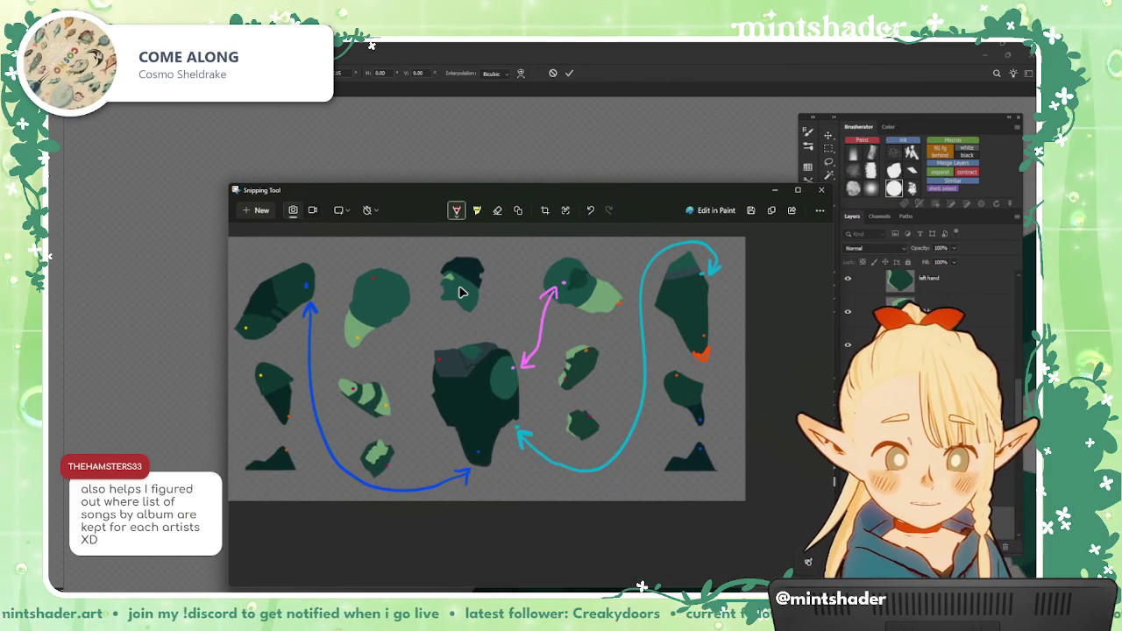
Step: Draw a red double-headed arrow from the torso piece to the round piece above, then hide the sheet
drag(425, 349, 379, 284)
drag(417, 342, 433, 354)
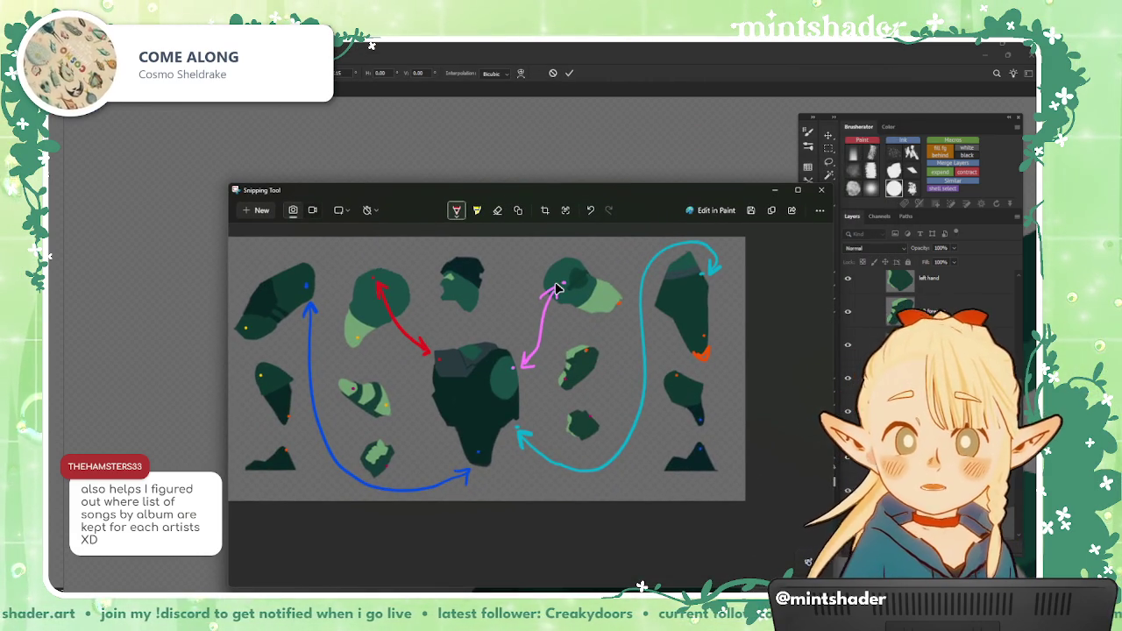
key(alt+Tab)
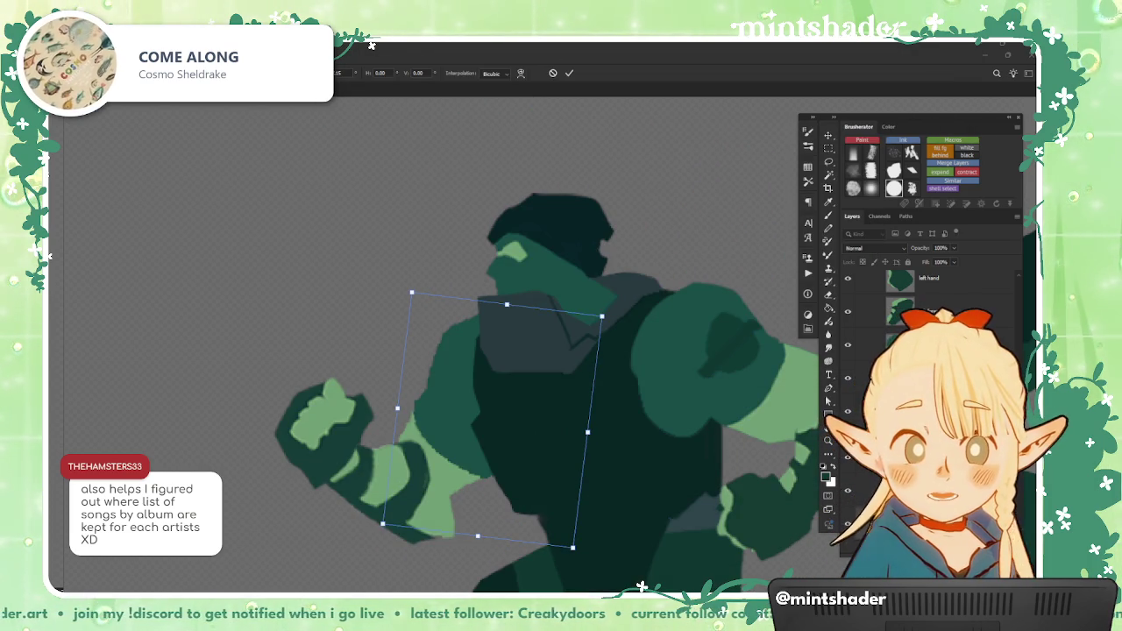
Step: Apply the arm rotation, nudge the figure, and put the head piece under Free Transform
key(Return)
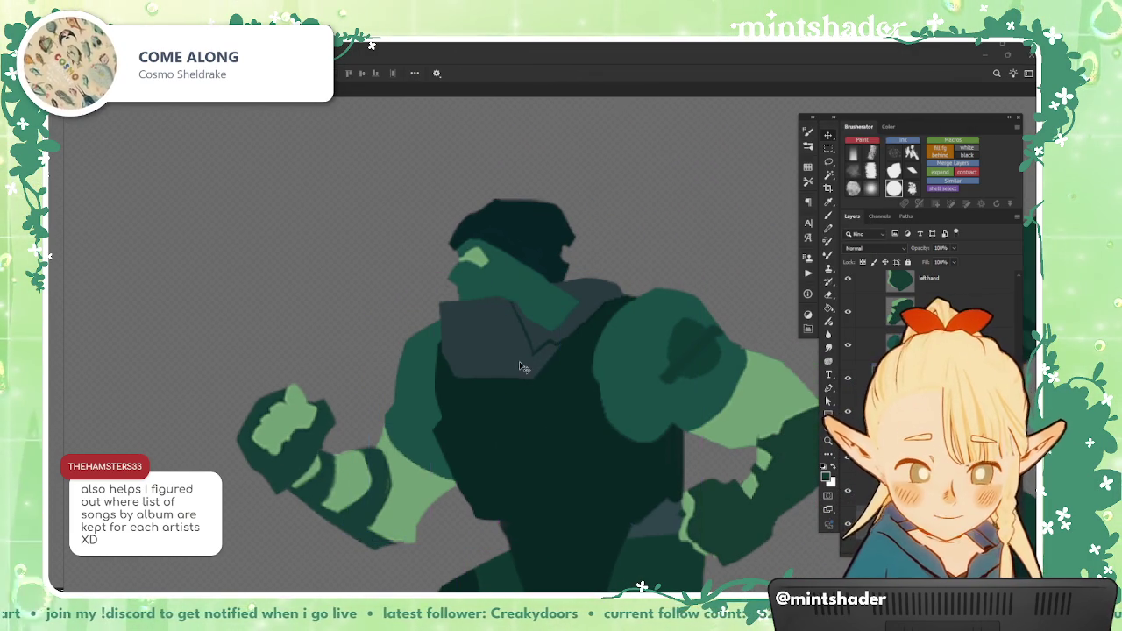
key(ctrl+z)
click(543, 351)
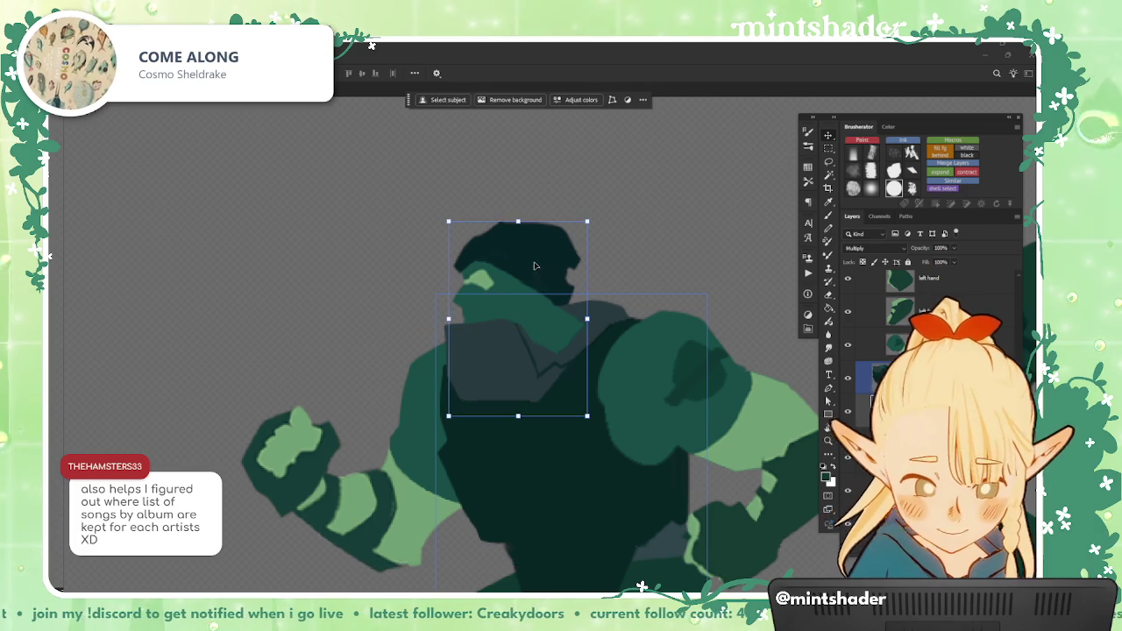
key(ctrl+t)
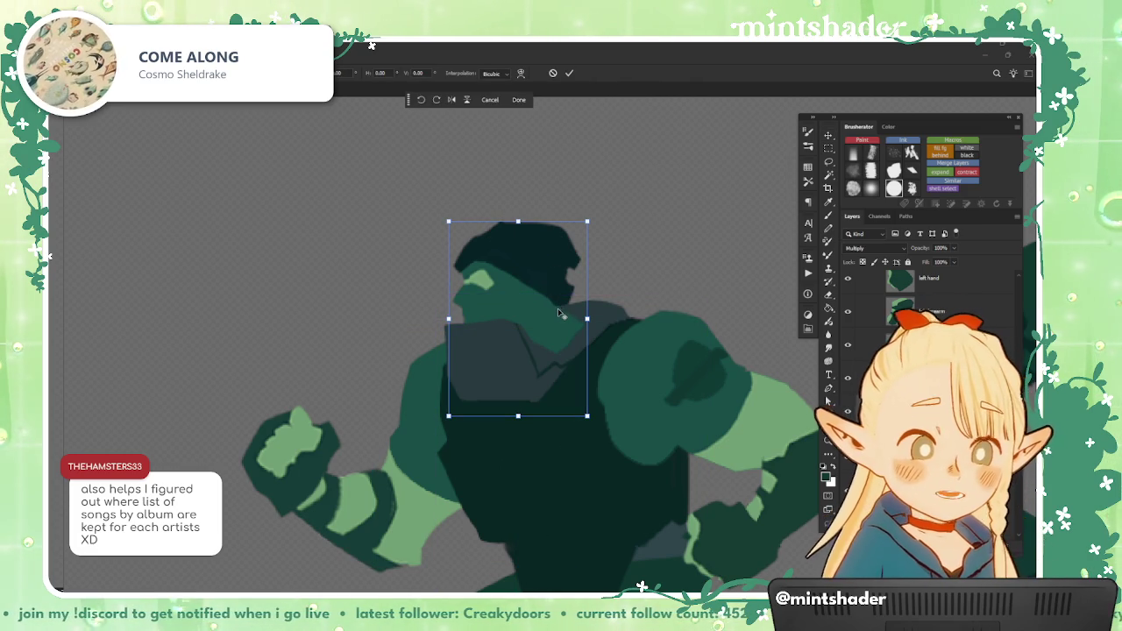
Step: Test tilting the head piece about 43°, then revert it to upright
mouse_move(582, 294)
mouse_down()
mouse_move(635, 308)
mouse_move(629, 331)
mouse_up()
scroll(562, 321, down, 2)
scroll(562, 321, down, 2)
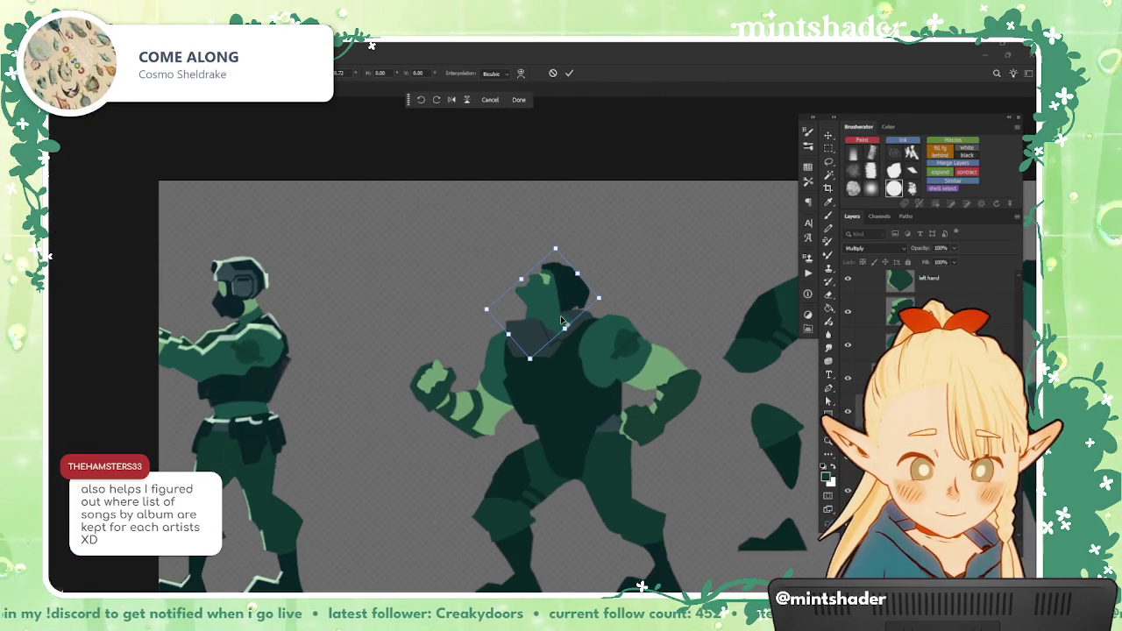
key(ctrl+z)
scroll(566, 320, up, 2)
scroll(574, 318, up, 2)
scroll(581, 318, up, 2)
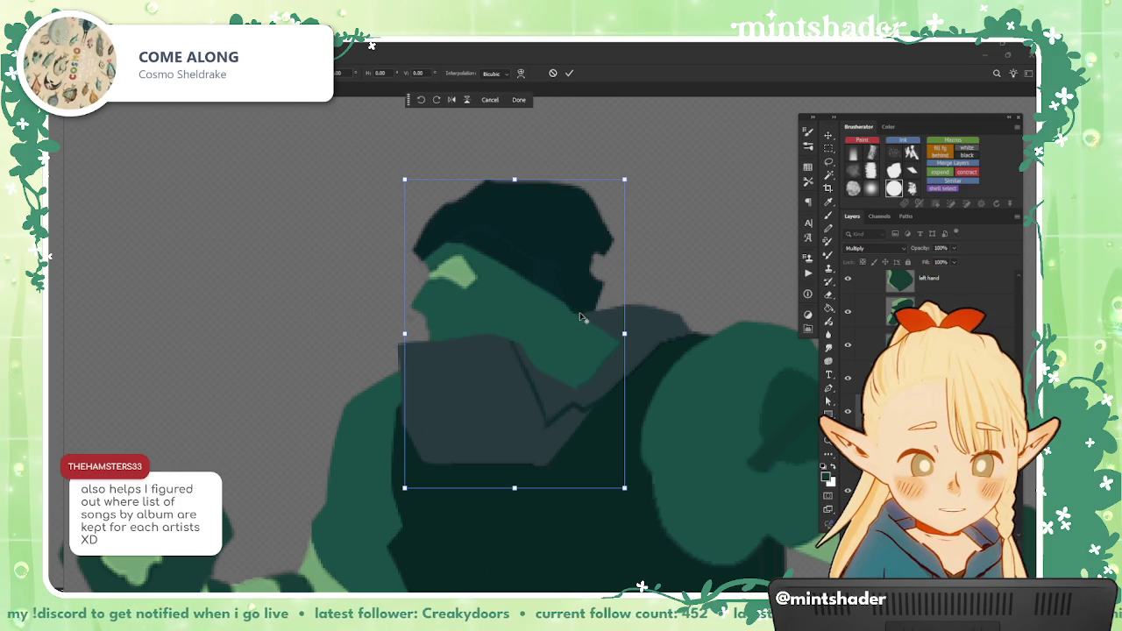
drag(581, 317, 659, 180)
key(ctrl+z)
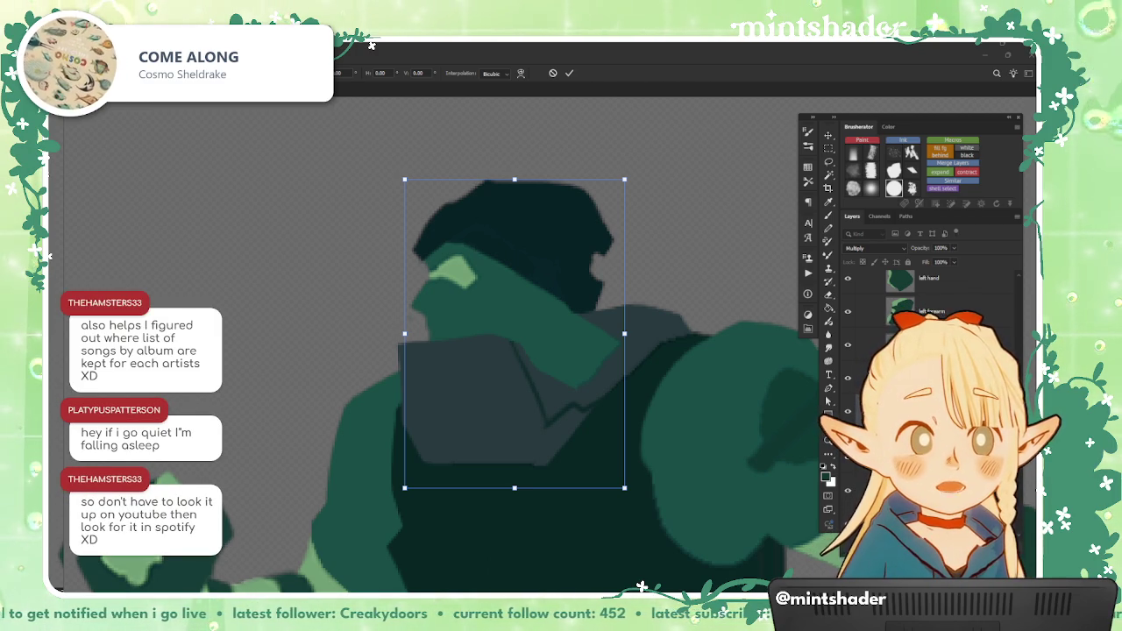
Step: Add a cyan arrow from the head to the body on the reference snip
key(alt+Tab)
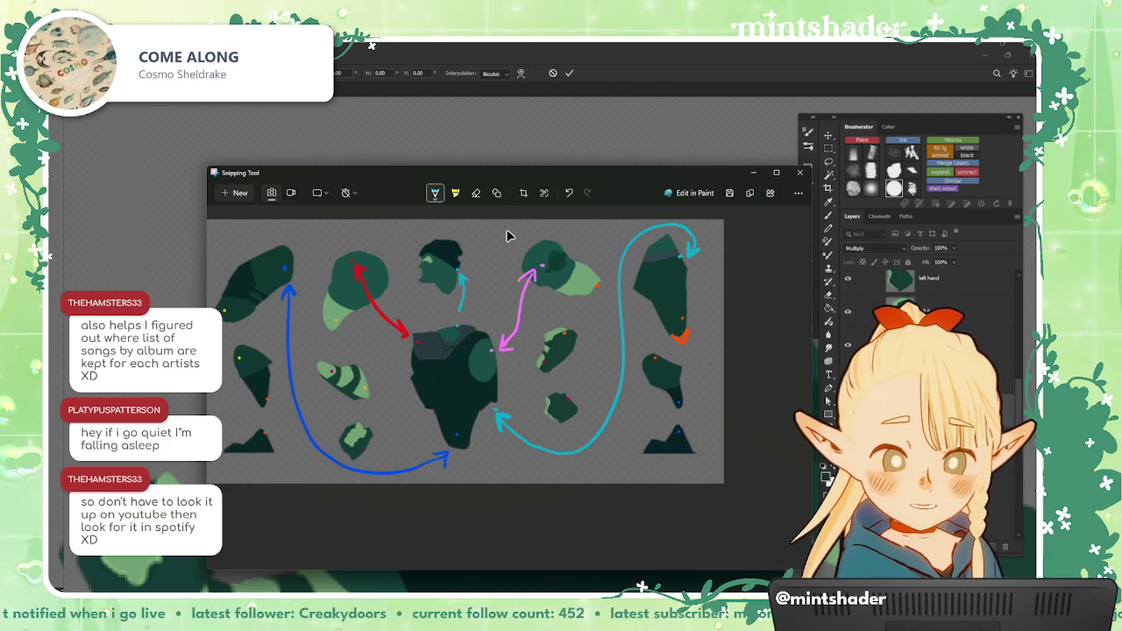
drag(461, 281, 466, 307)
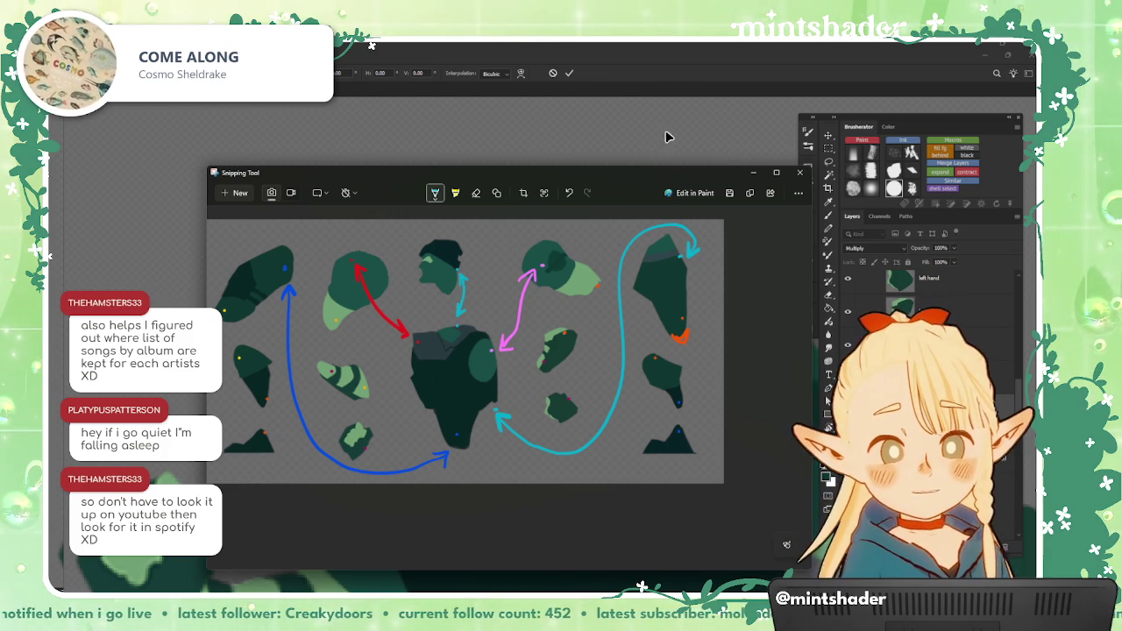
key(alt+Tab)
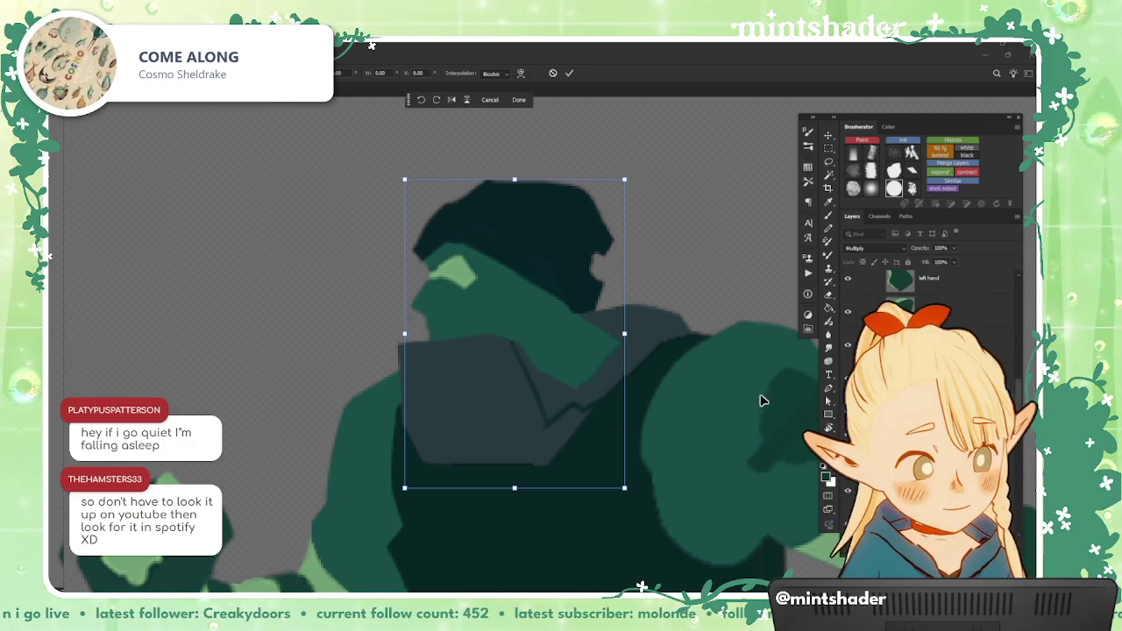
Step: Commit the head transform and select the rounded green piece
key(Return)
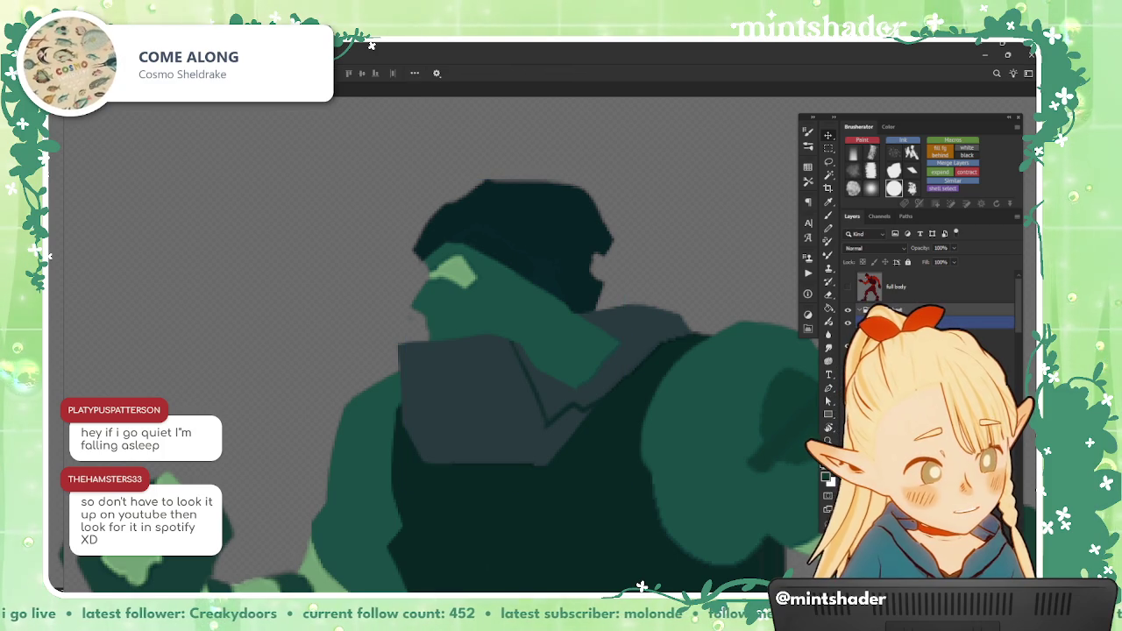
scroll(535, 375, down, 2)
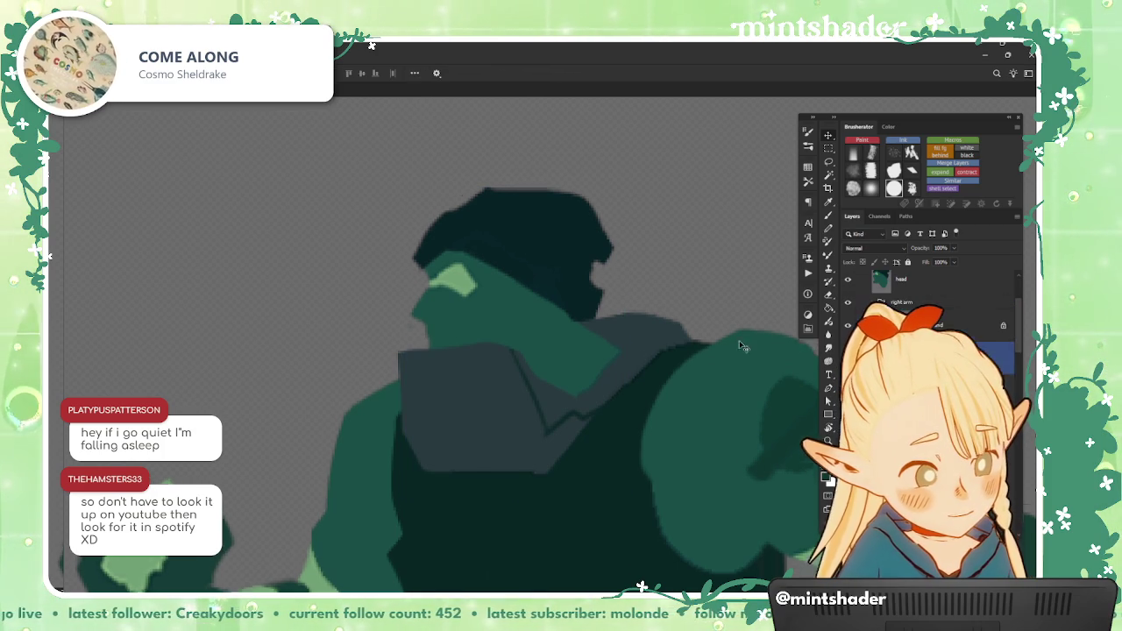
scroll(538, 375, down, 3)
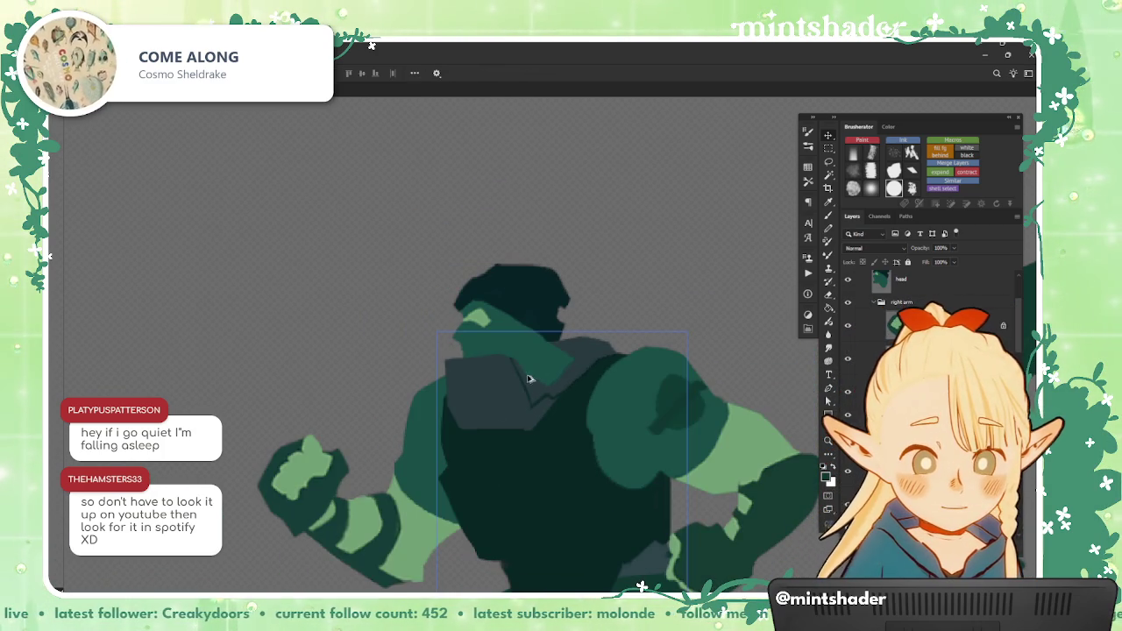
scroll(529, 379, up, 5)
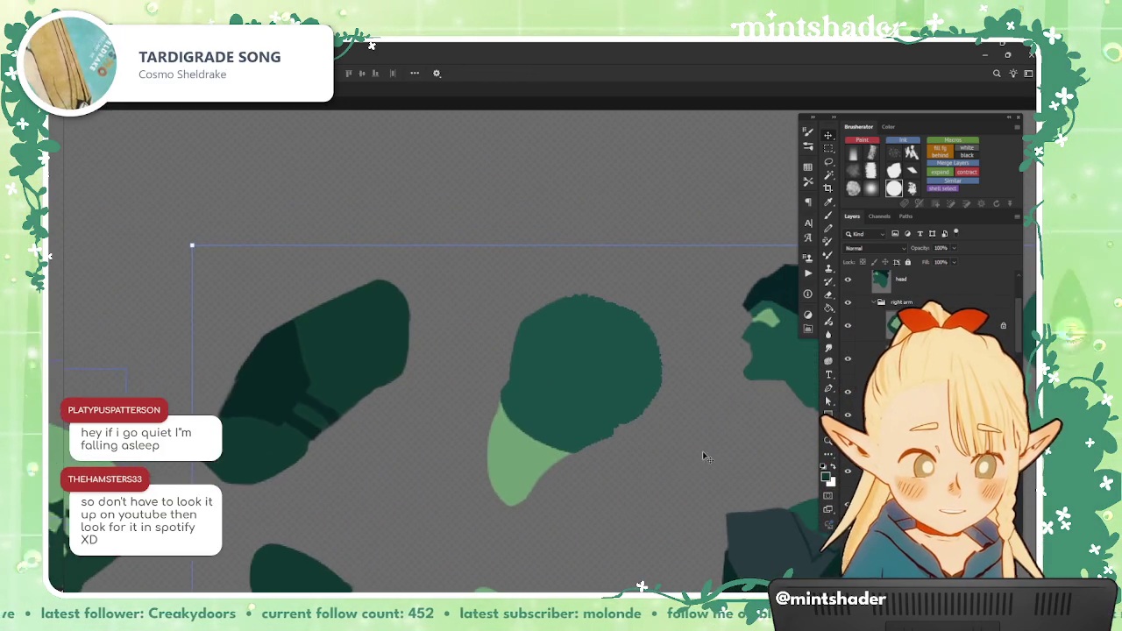
click(584, 391)
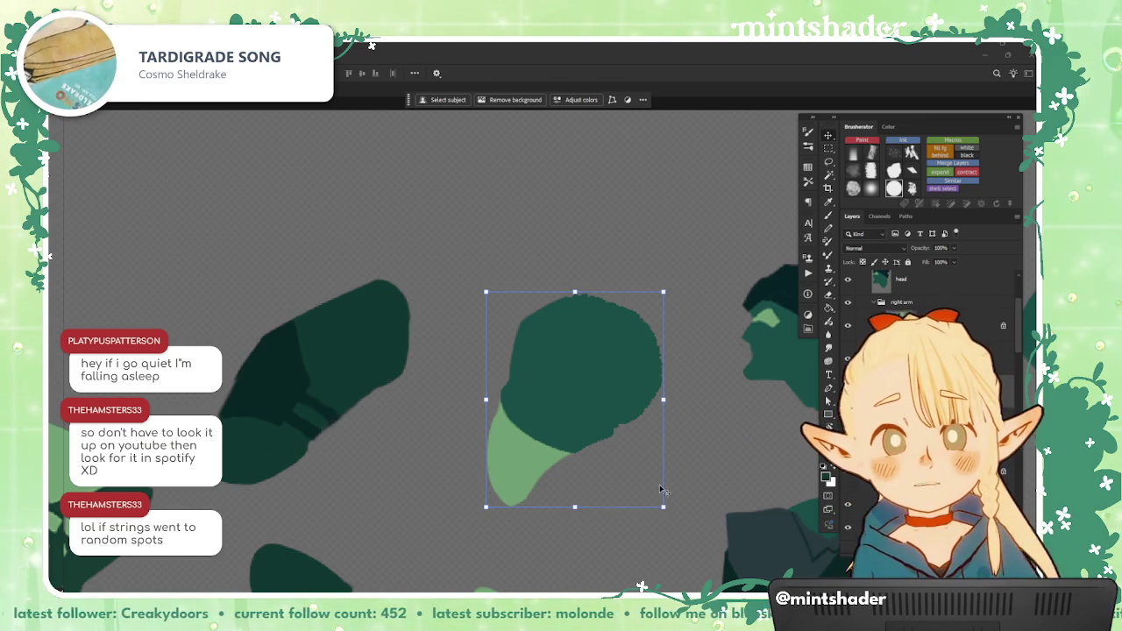
Step: Erase the dark sliver off the rounded piece's right edge
scroll(586, 393, right, 3)
key(e)
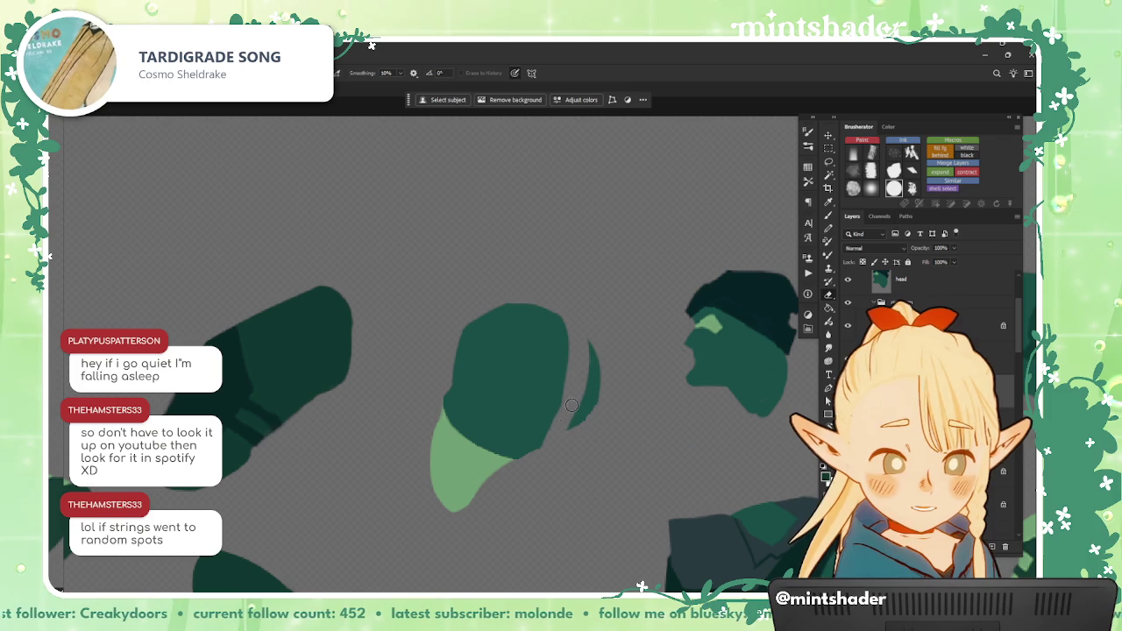
mouse_move(592, 353)
mouse_down()
mouse_move(593, 412)
mouse_move(579, 408)
mouse_up()
key(l)
scroll(578, 412, down, 3)
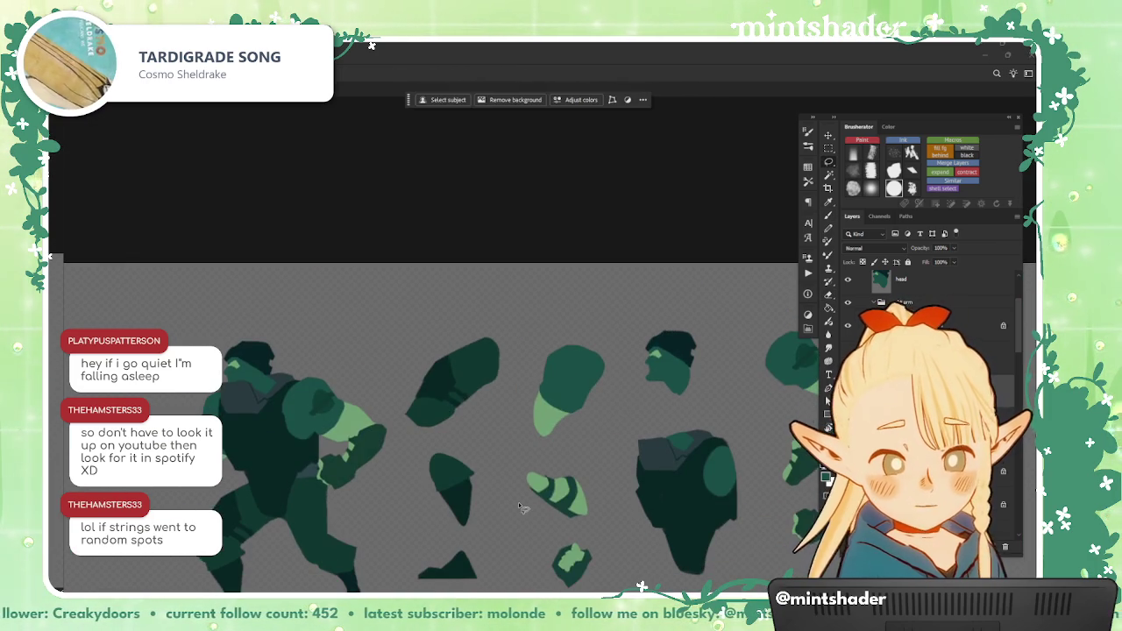
Step: Expand the spritesheet layer group, rename a layer inside it, and step the selection down a row
scroll(531, 439, down, 2)
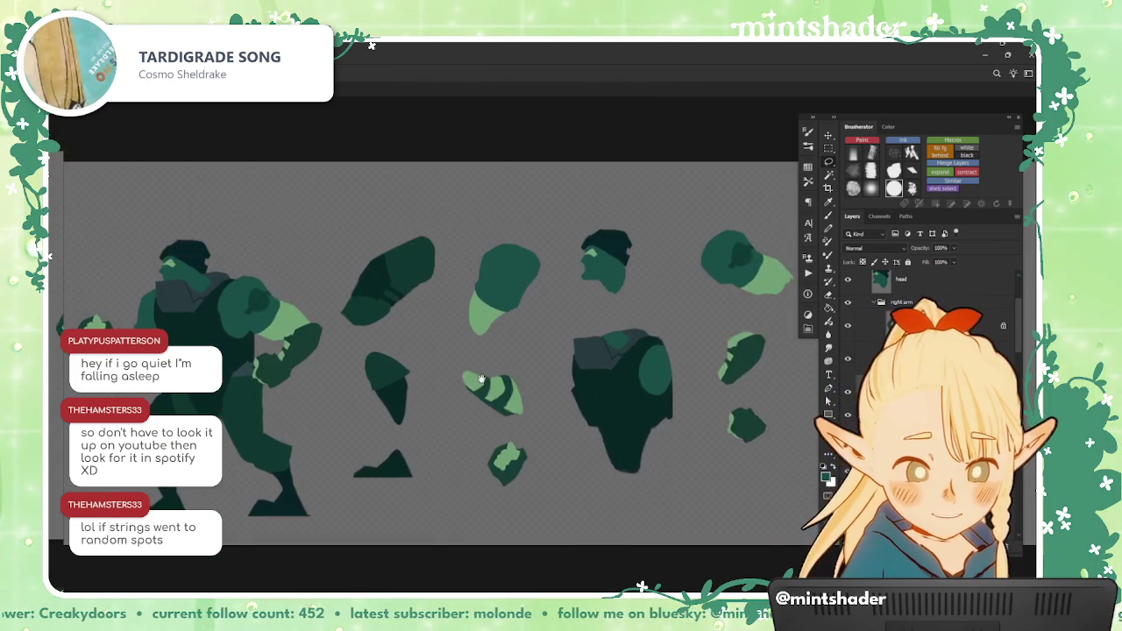
scroll(525, 412, down, 1)
scroll(518, 386, up, 1)
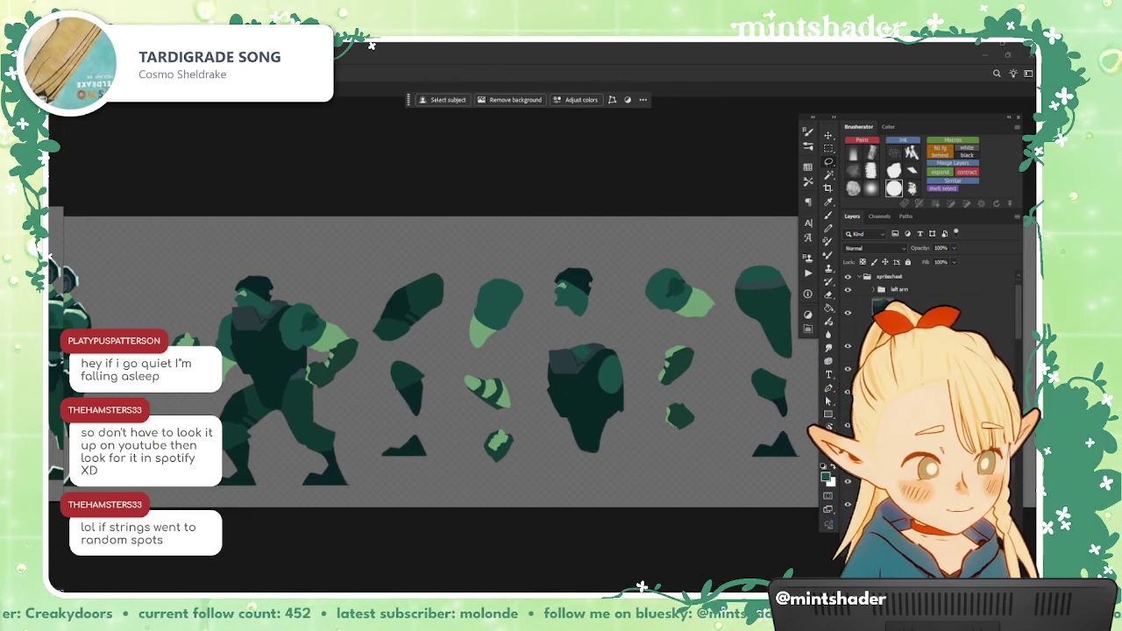
click(861, 310)
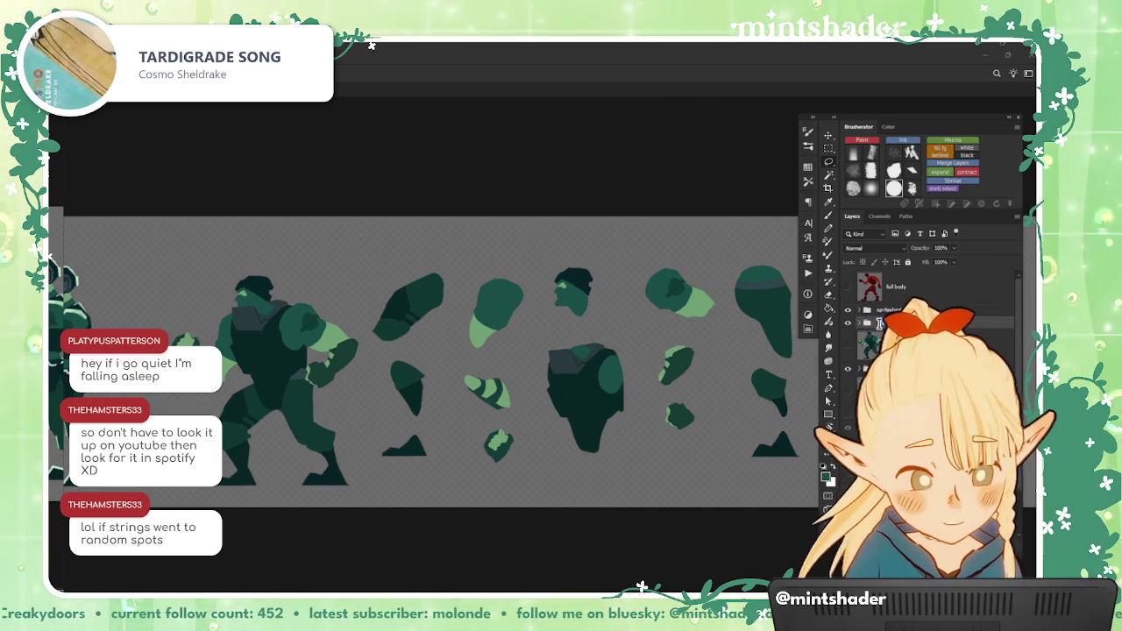
double_click(880, 323)
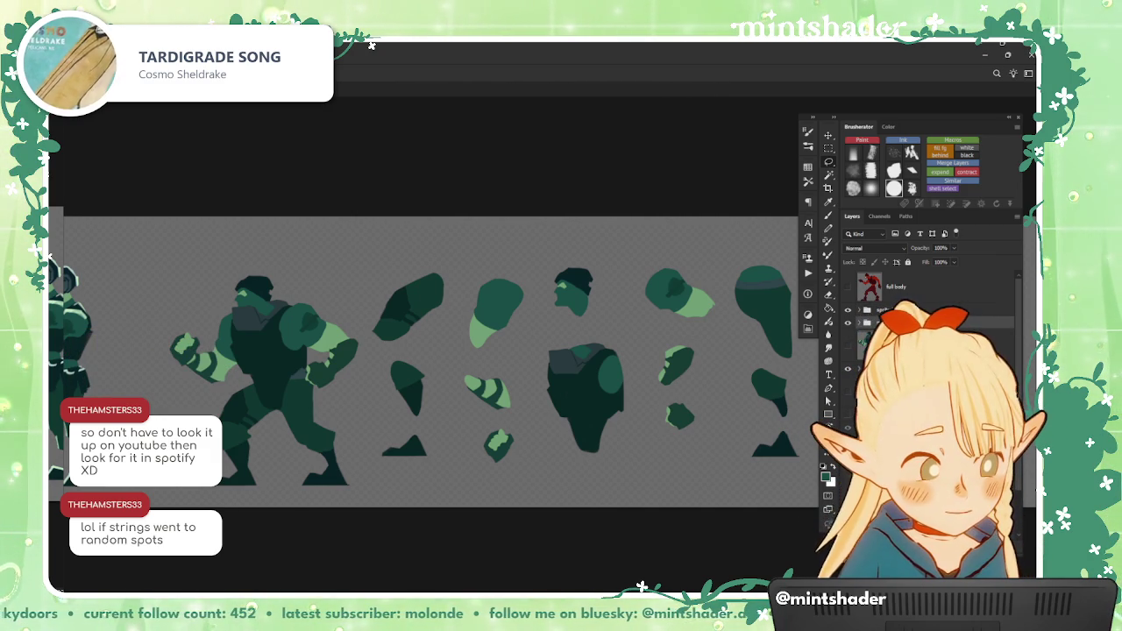
key(Return)
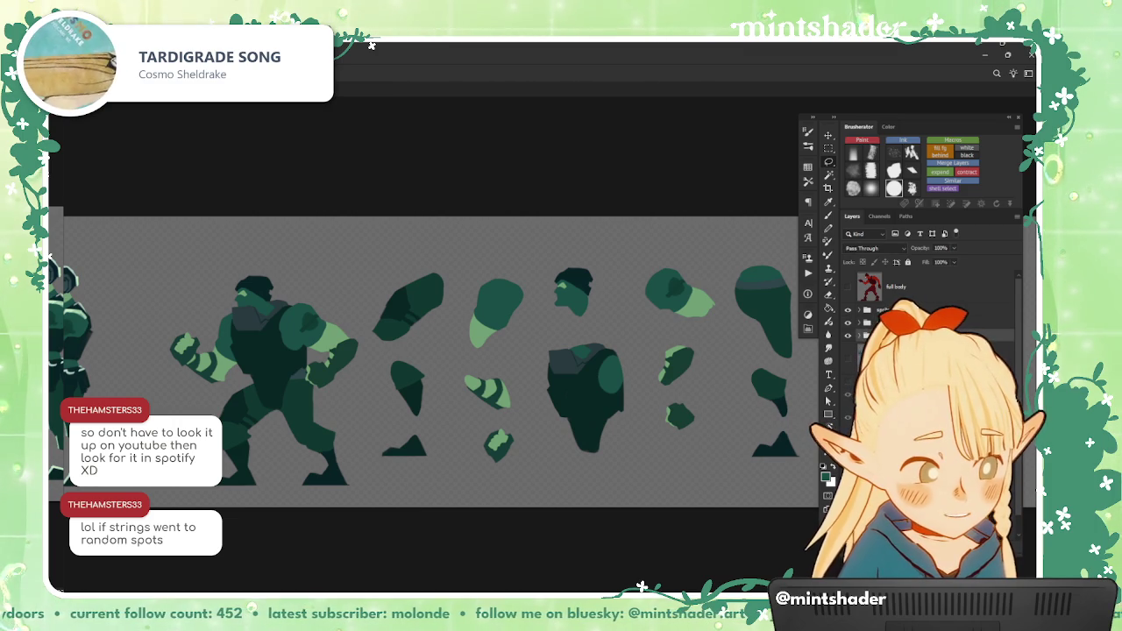
click(886, 323)
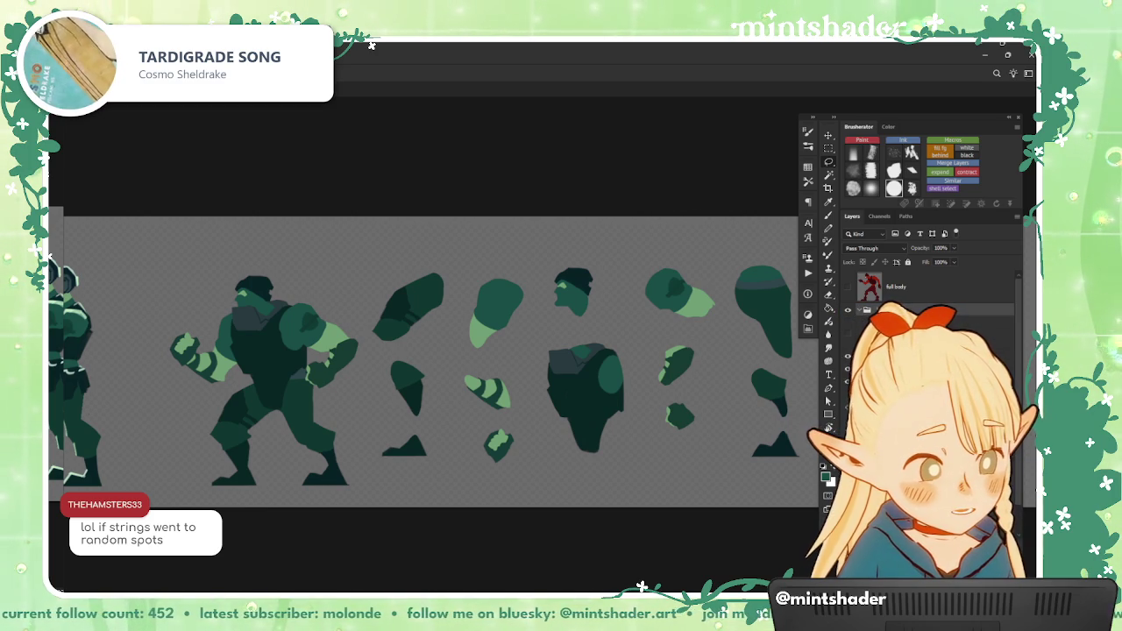
key(alt+bracketleft)
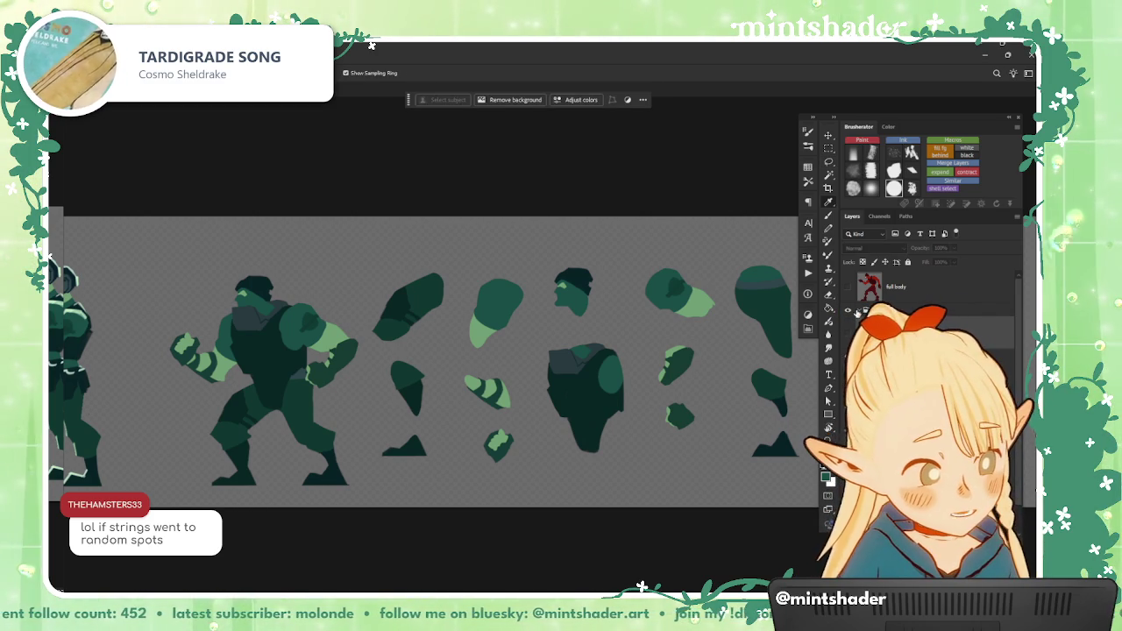
Step: Move the color treatment layer into another group and leave the gunner sprite group hidden
key(alt+bracketright)
scroll(852, 292, down, 1)
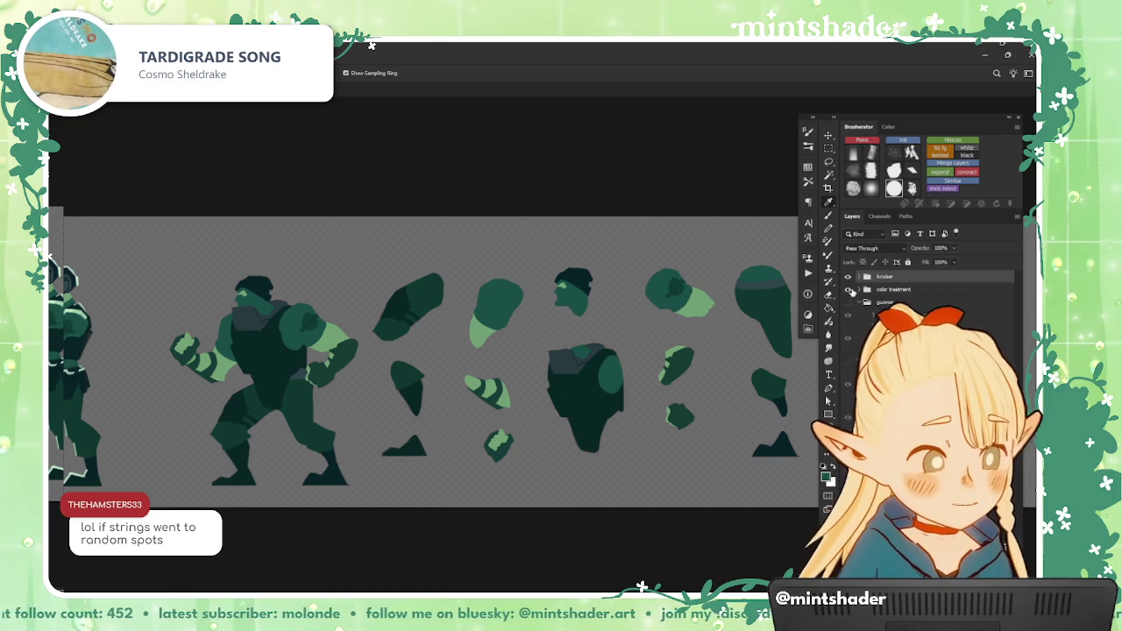
drag(885, 290, 849, 291)
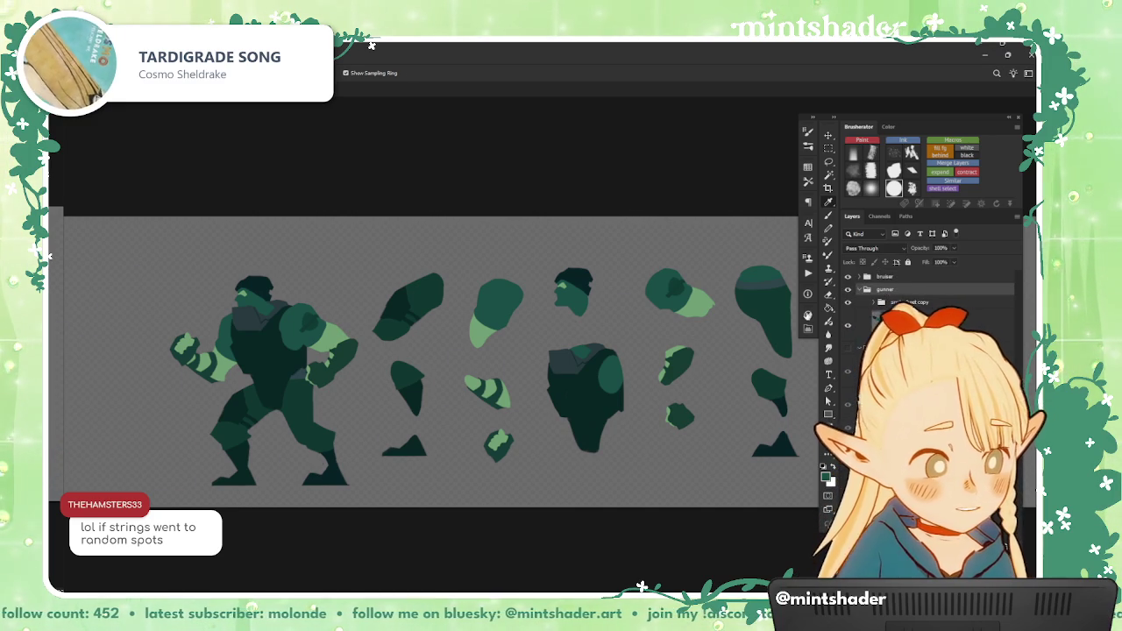
click(848, 326)
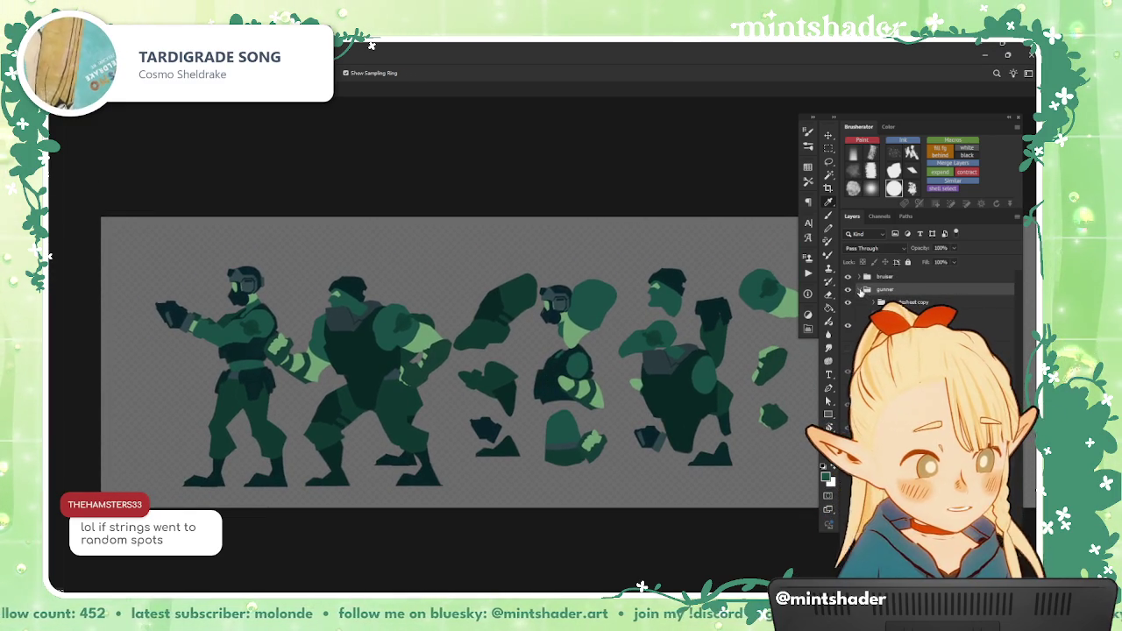
click(849, 290)
scroll(576, 368, down, 1)
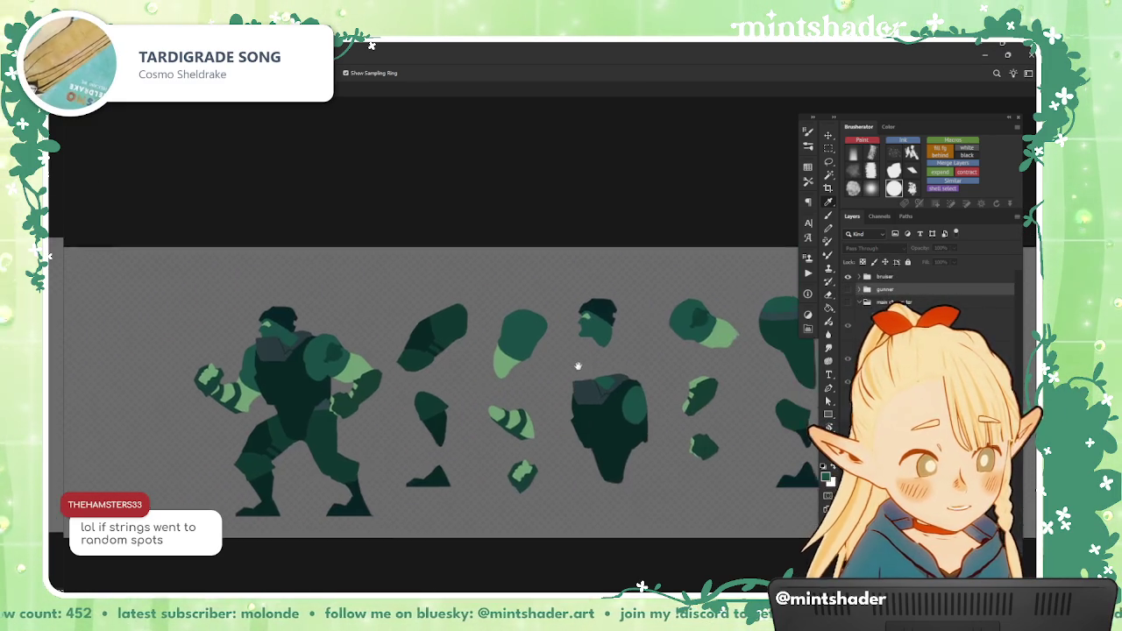
scroll(580, 360, down, 1)
scroll(577, 362, up, 1)
scroll(531, 368, up, 1)
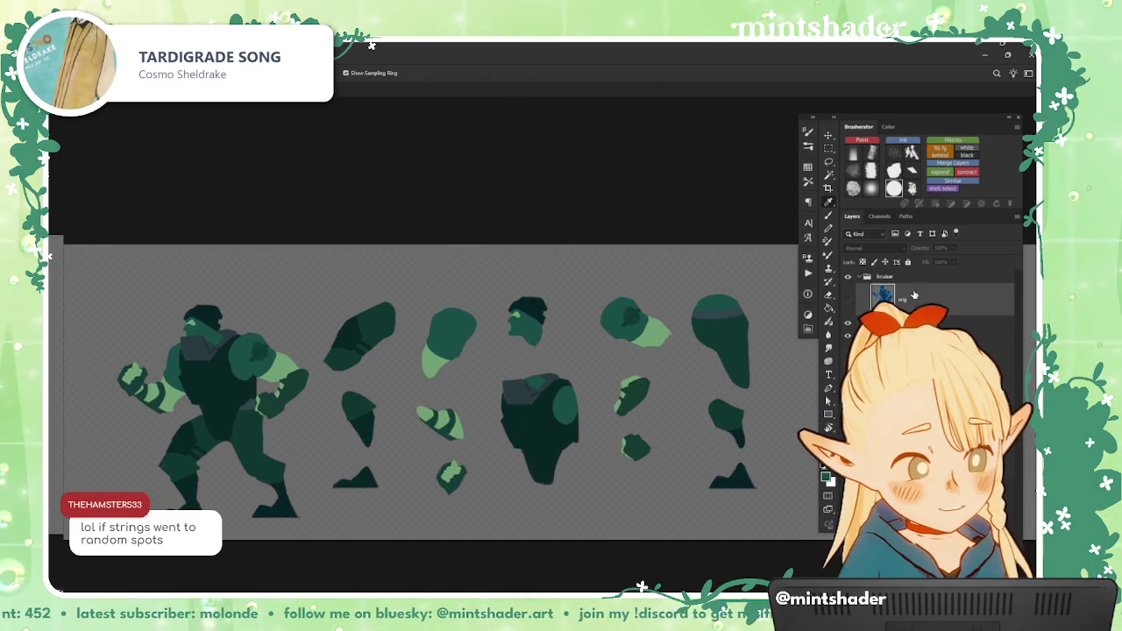
right_click(915, 295)
Step: Export the bruiser sheet as PNG 'spritesheet_Bruiser' into Assets/Characters
click(1004, 361)
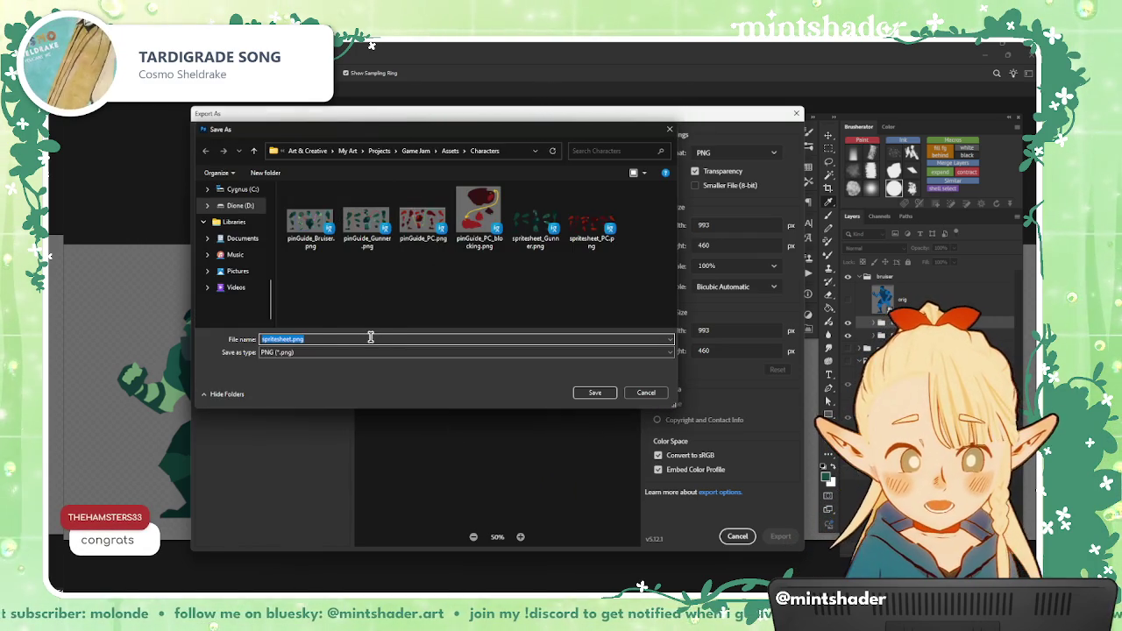
text(spritesheet_)
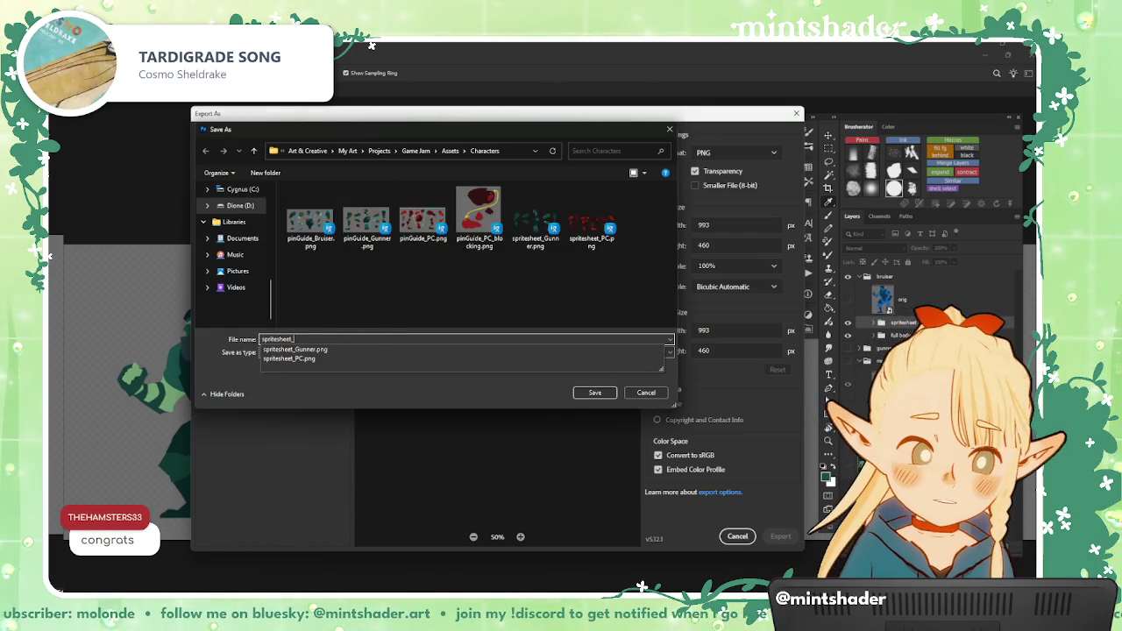
text(Bruiser)
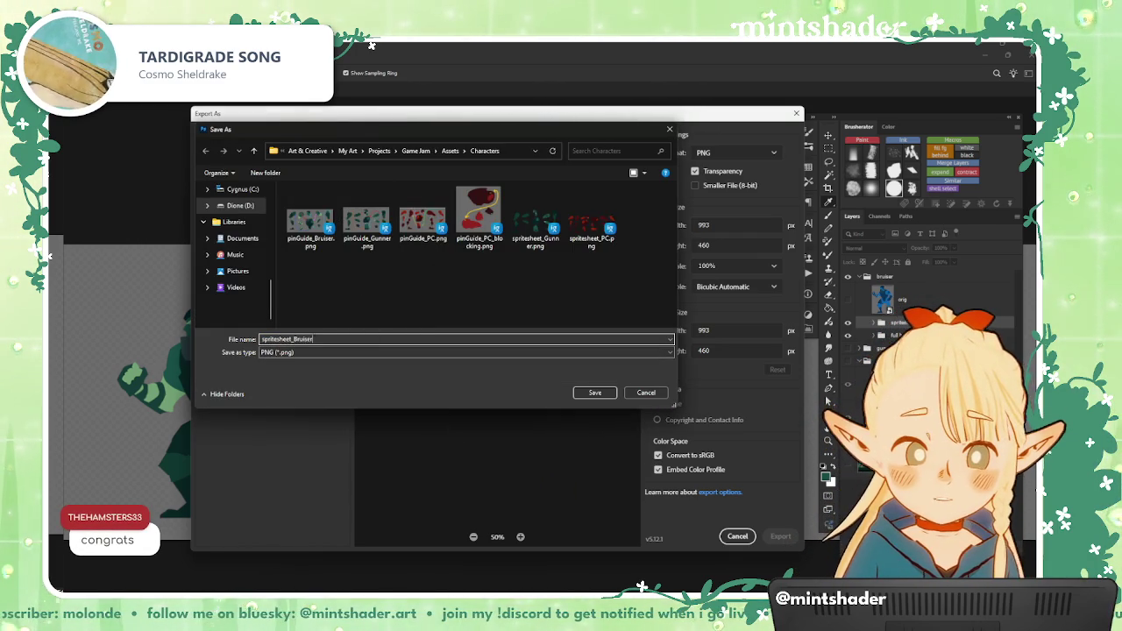
key(Return)
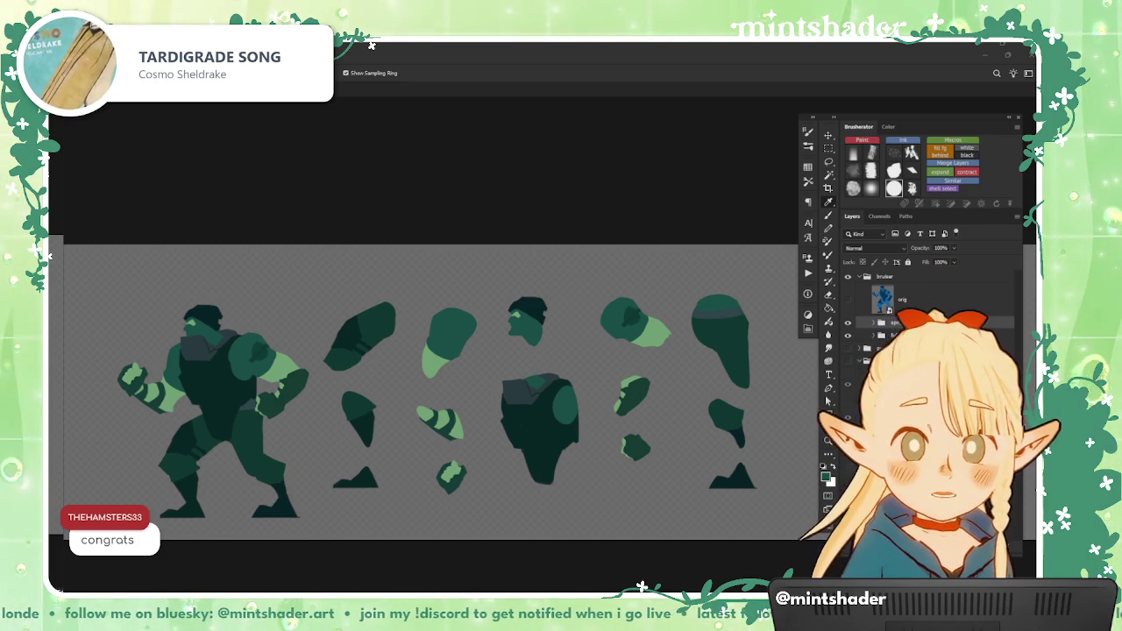
Step: Zoom in, marquee the left hero sprite, then clear the selection
scroll(351, 395, up, 2)
scroll(338, 359, up, 2)
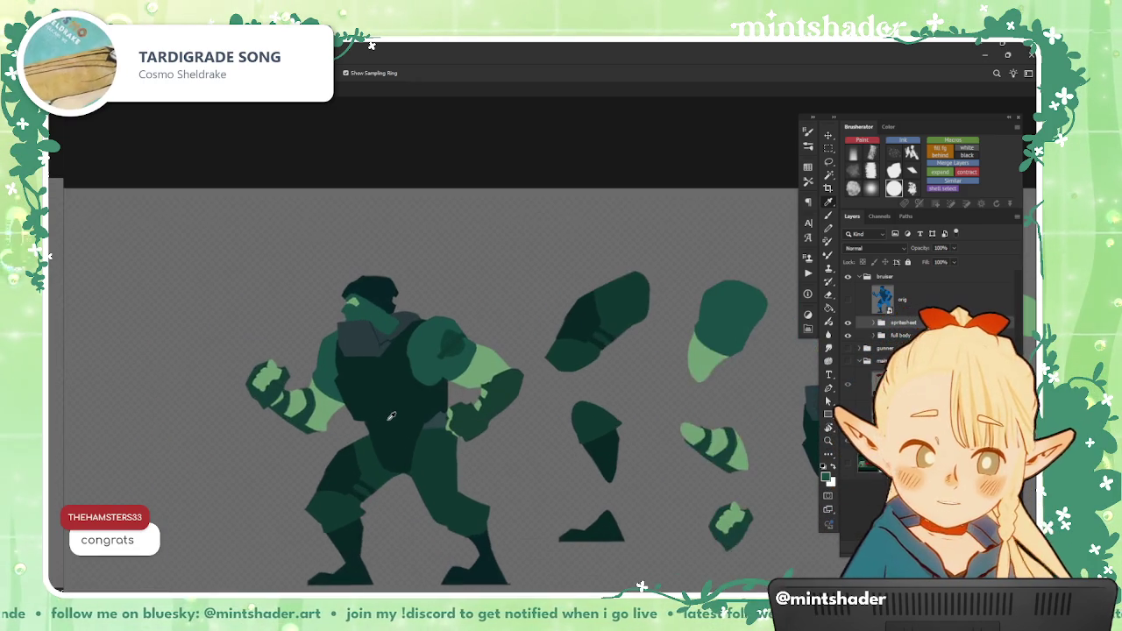
scroll(324, 326, up, 2)
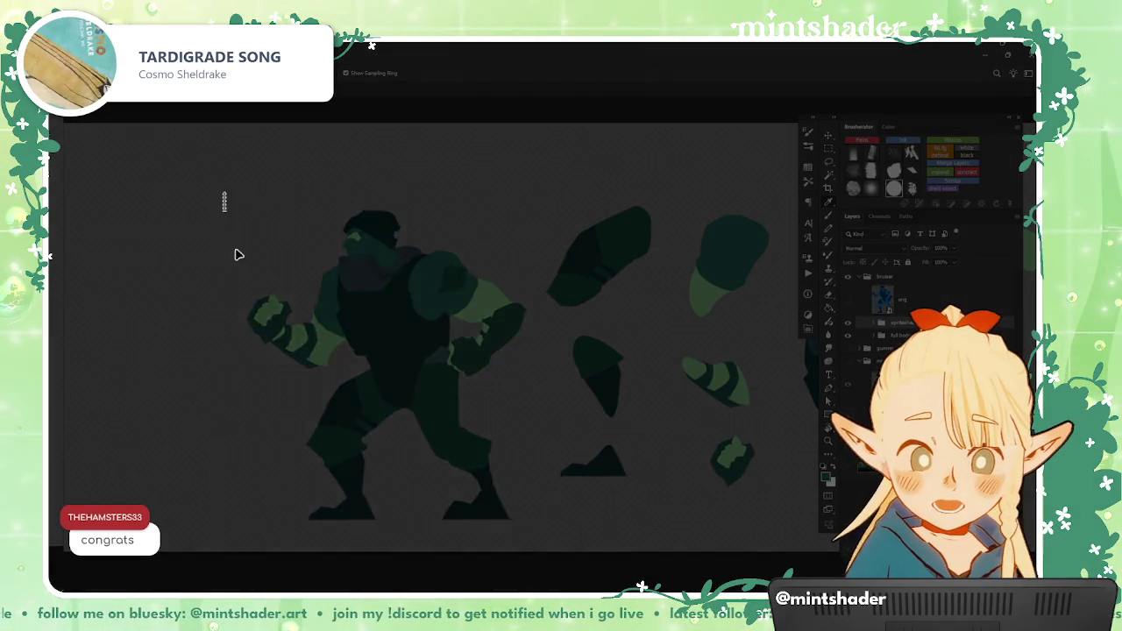
drag(224, 193, 540, 542)
key(ctrl+d)
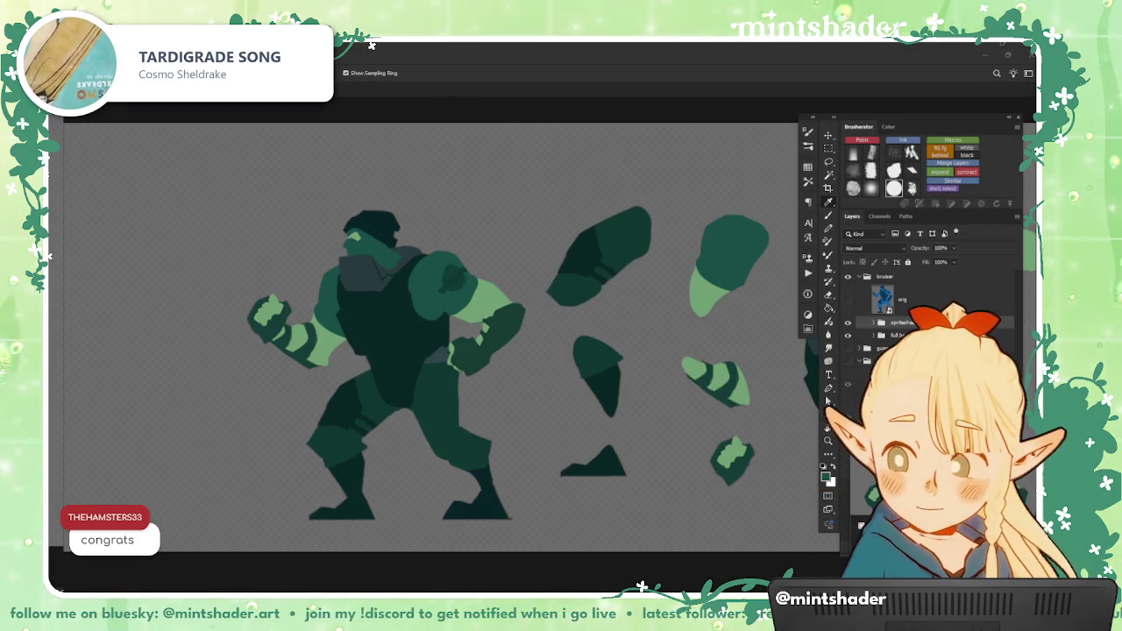
scroll(509, 334, down, 2)
scroll(509, 333, up, 1)
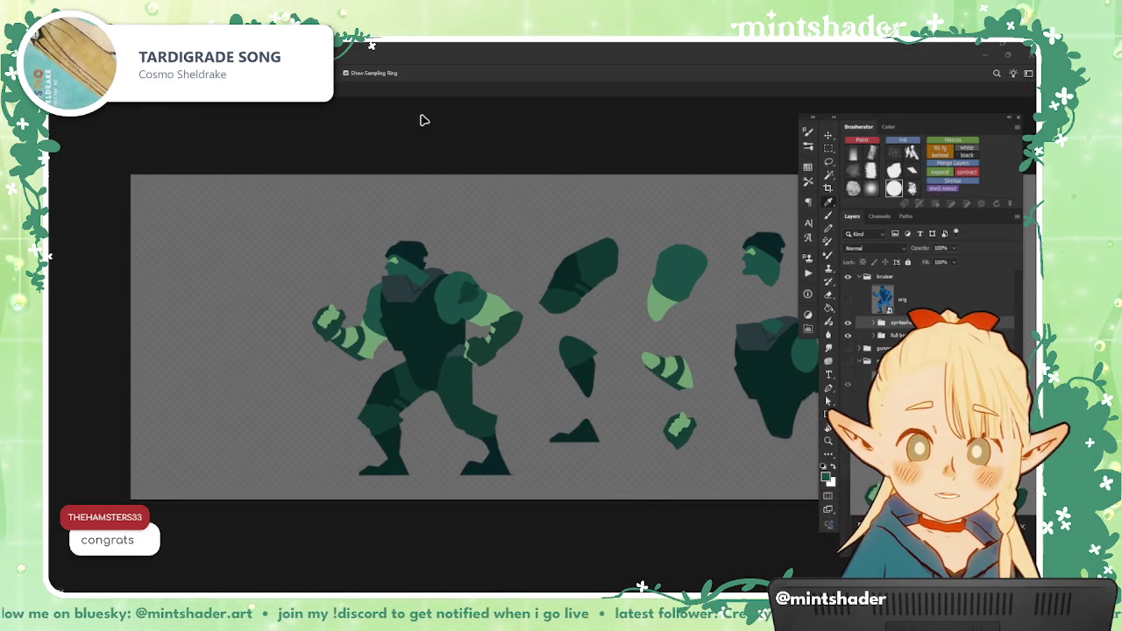
Step: Recentre the sheet, collapse the bruiser layer group, and close sprite sheet making.psd
drag(359, 238, 310, 299)
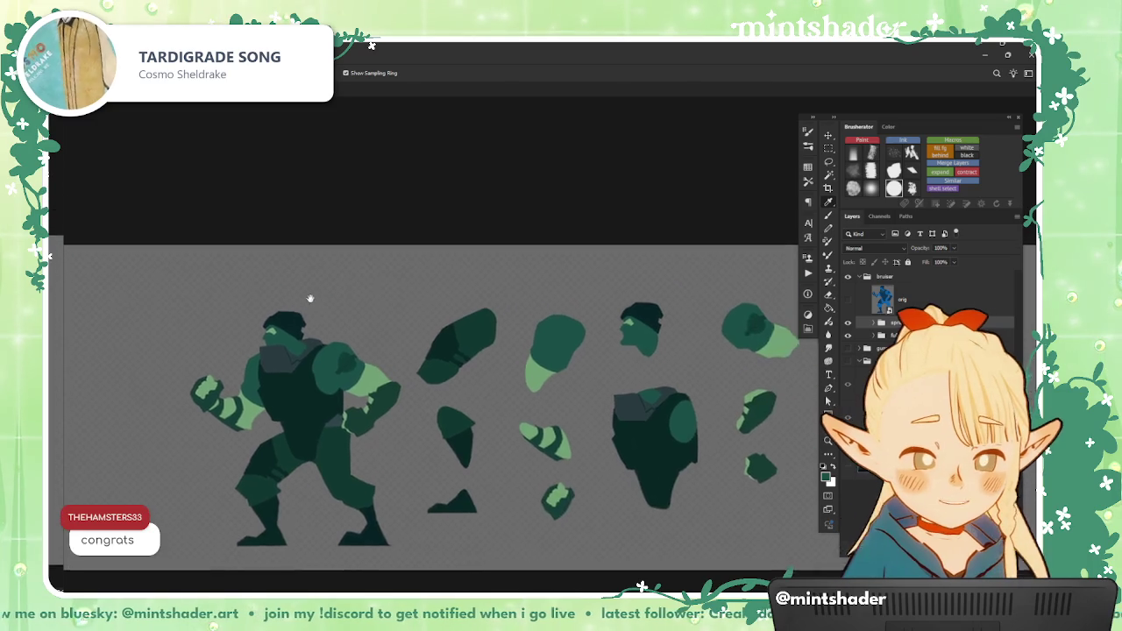
scroll(359, 328, down, 2)
scroll(381, 338, up, 1)
drag(491, 372, 529, 378)
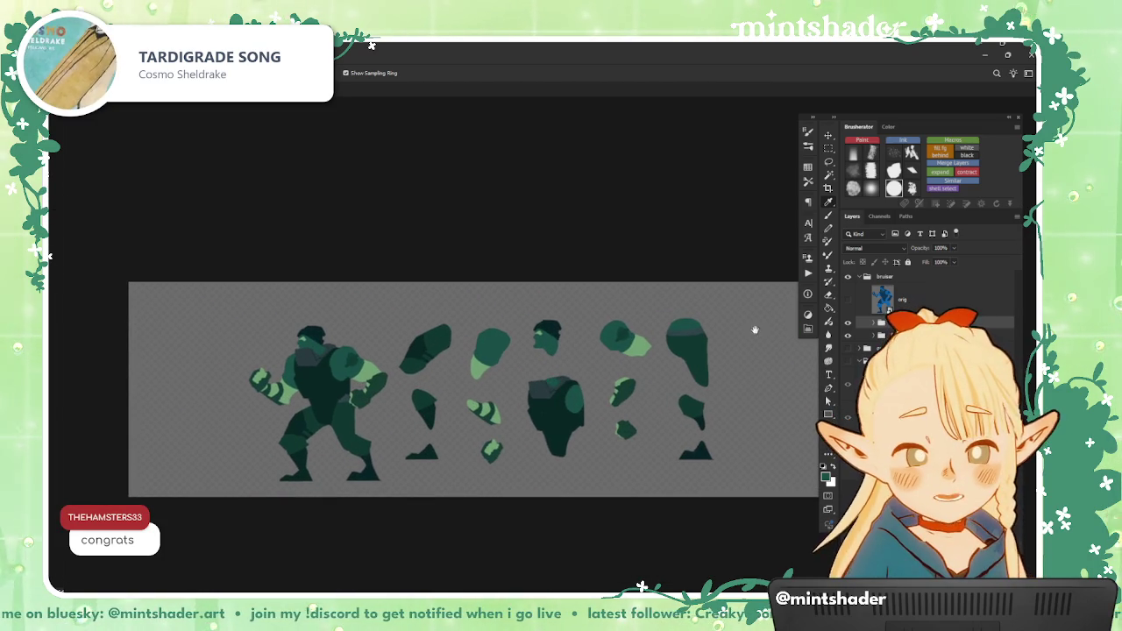
click(864, 277)
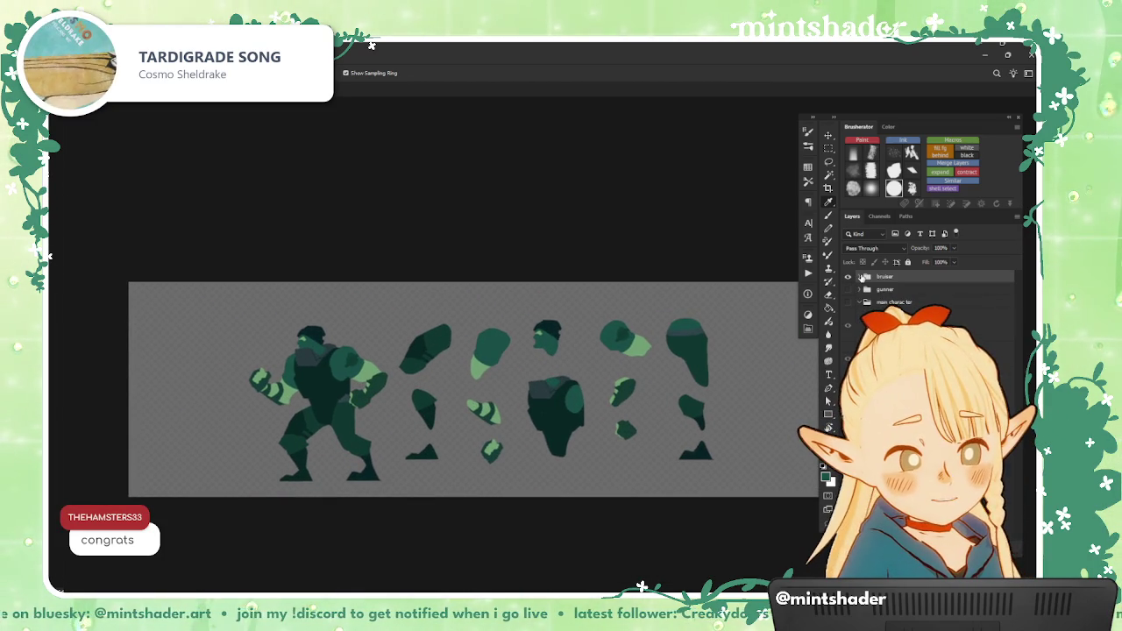
key(ctrl+w)
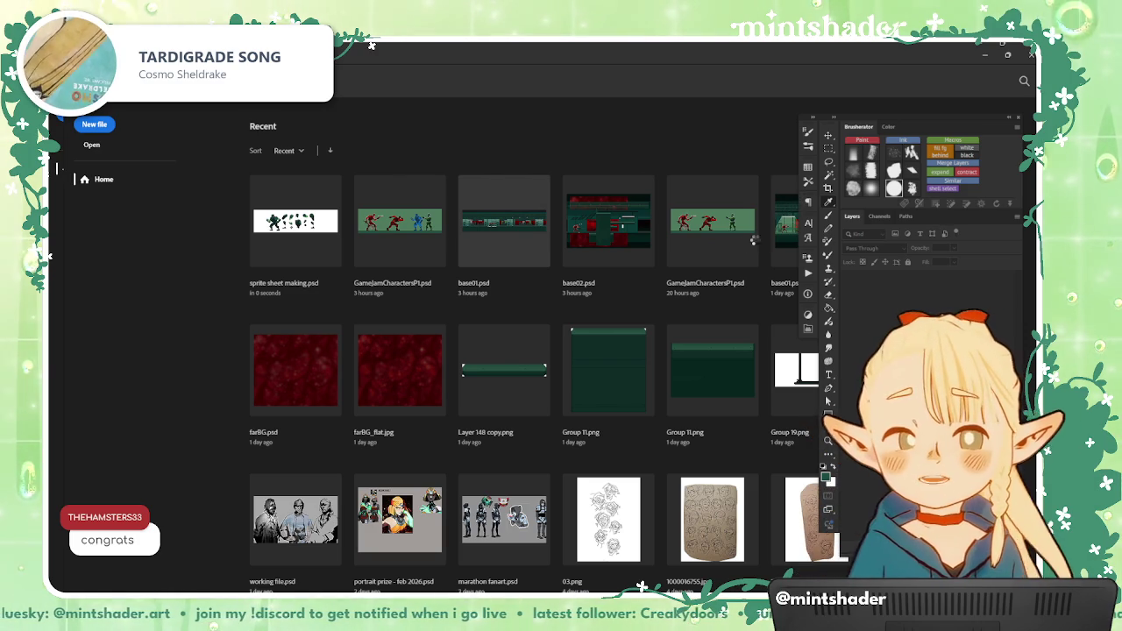
Step: Open the teal and red industrial level scene from the Recent files grid
click(606, 211)
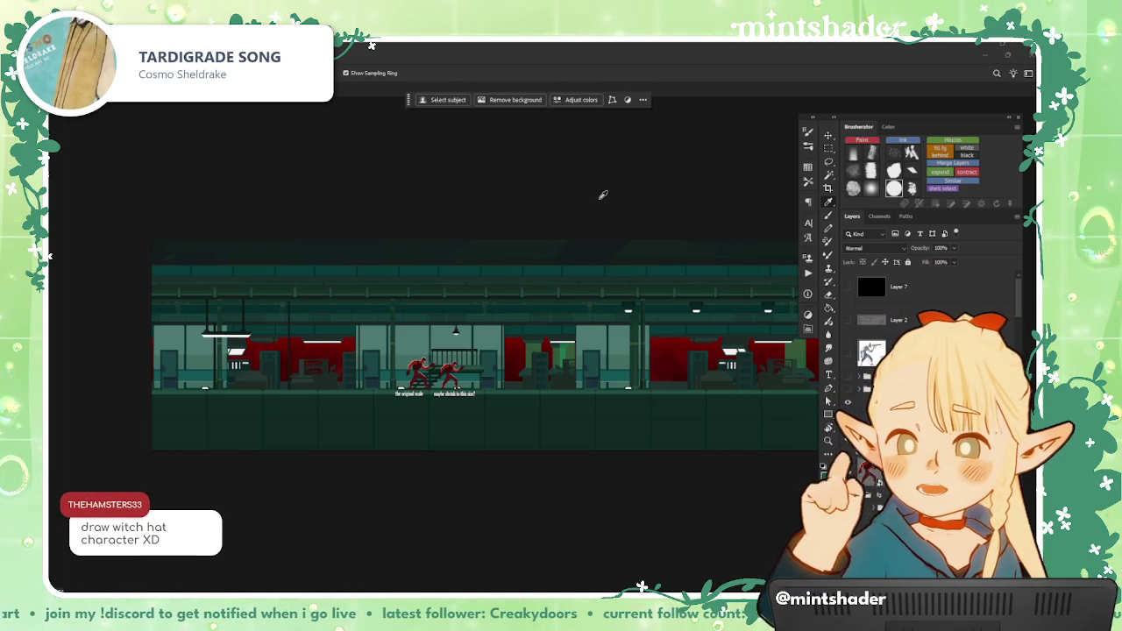
right_click(431, 414)
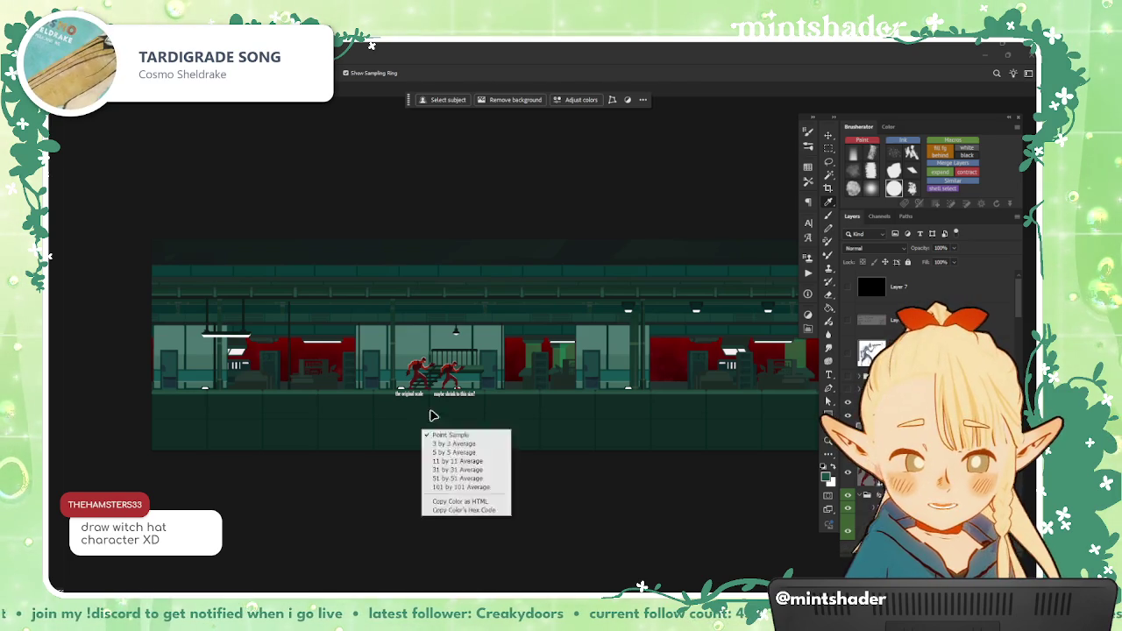
scroll(431, 397, up, 1)
scroll(430, 398, up, 1)
scroll(413, 404, up, 1)
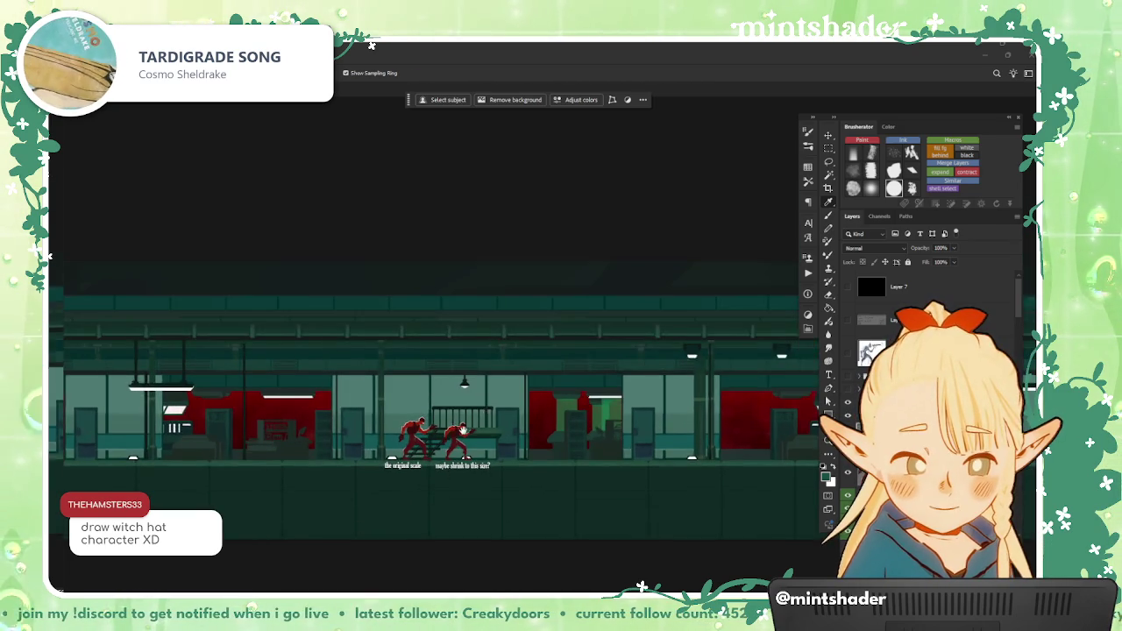
scroll(385, 410, up, 1)
scroll(352, 419, up, 1)
scroll(351, 419, up, 1)
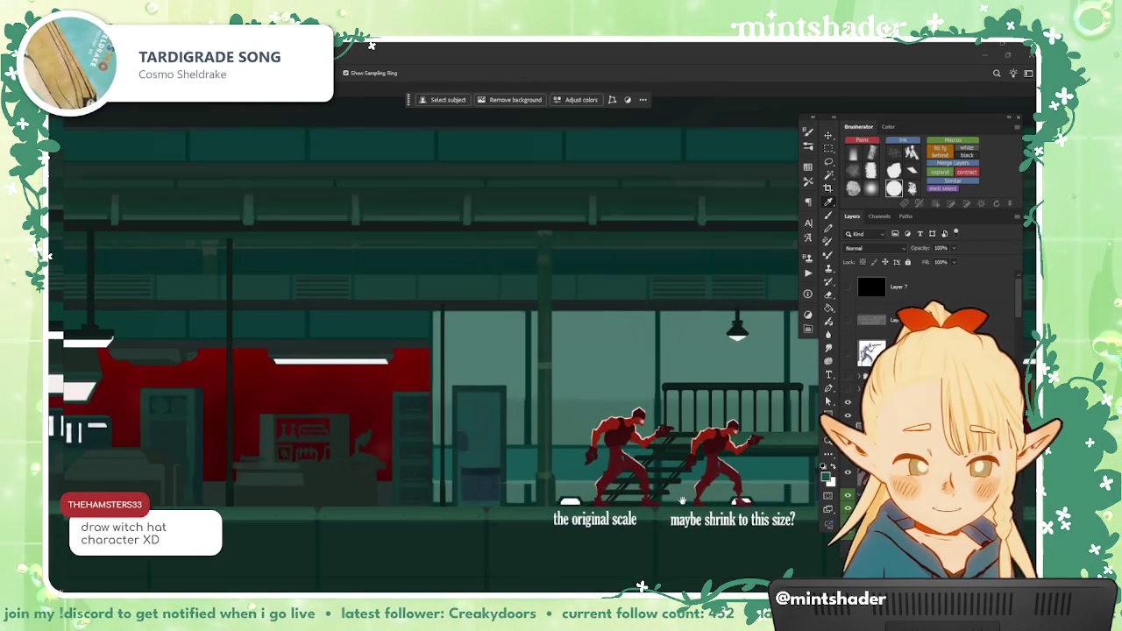
scroll(368, 448, right, 5)
scroll(383, 478, down, 1)
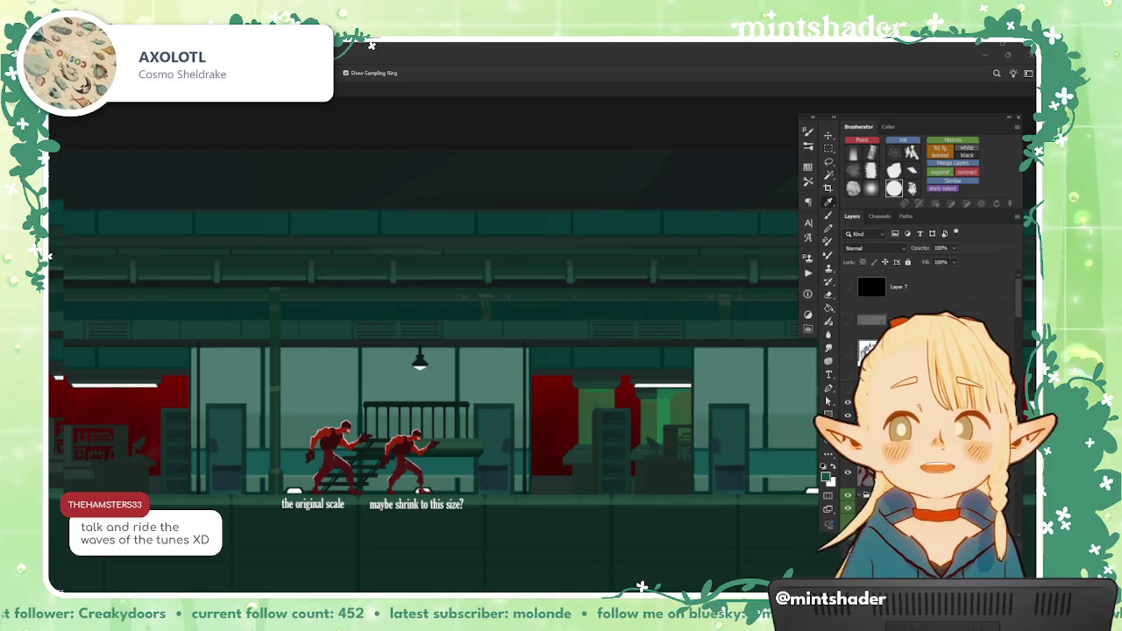
Step: Switch to Discord and play the teammate's motion video full screen
key(alt+Tab)
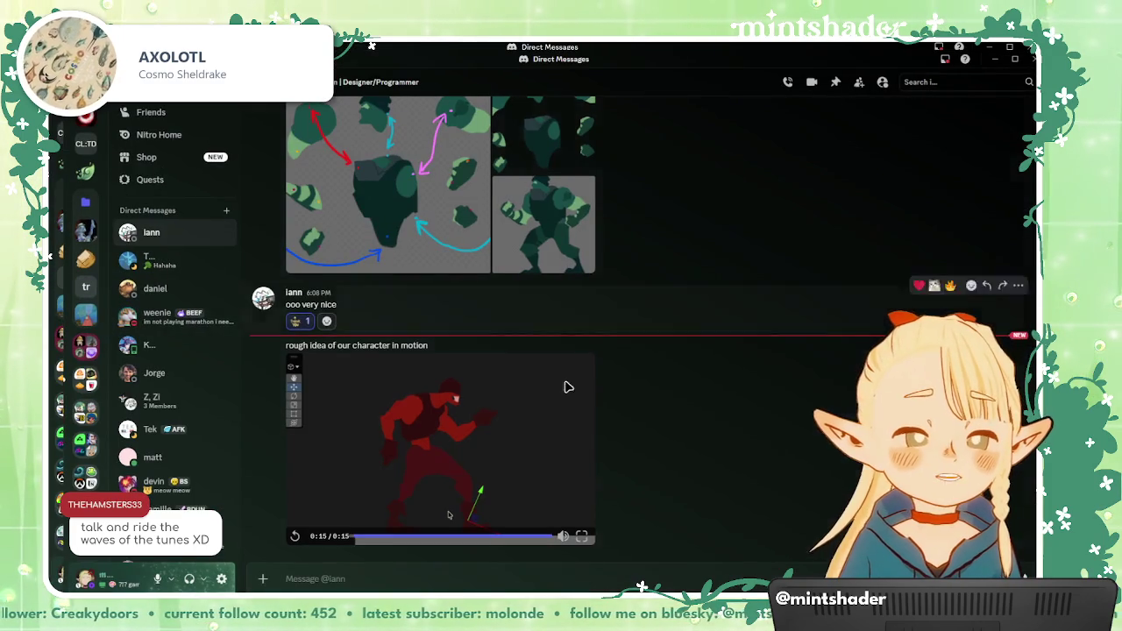
click(581, 531)
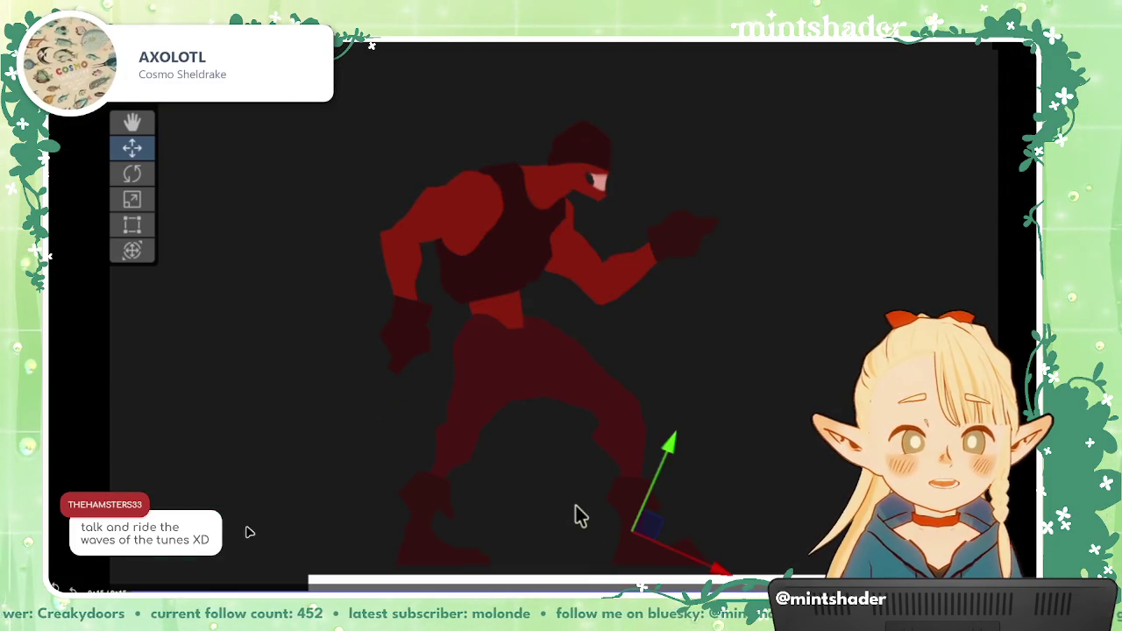
click(421, 337)
drag(421, 338, 392, 250)
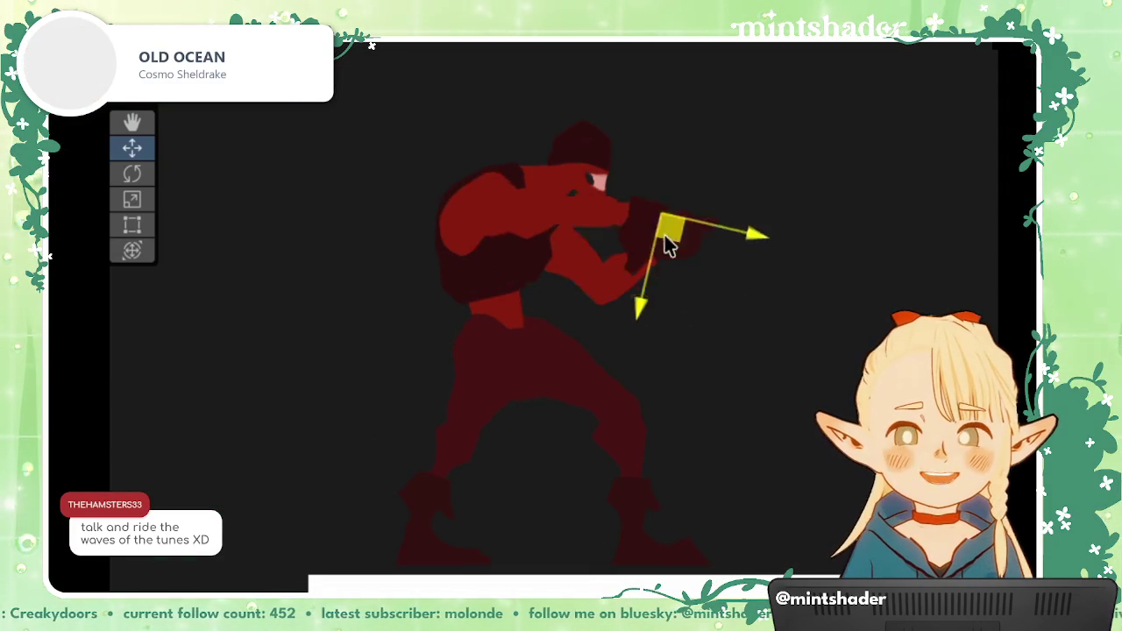
drag(392, 250, 412, 321)
Step: Interact with the playing video, then leave full screen and return to Photoshop
click(682, 237)
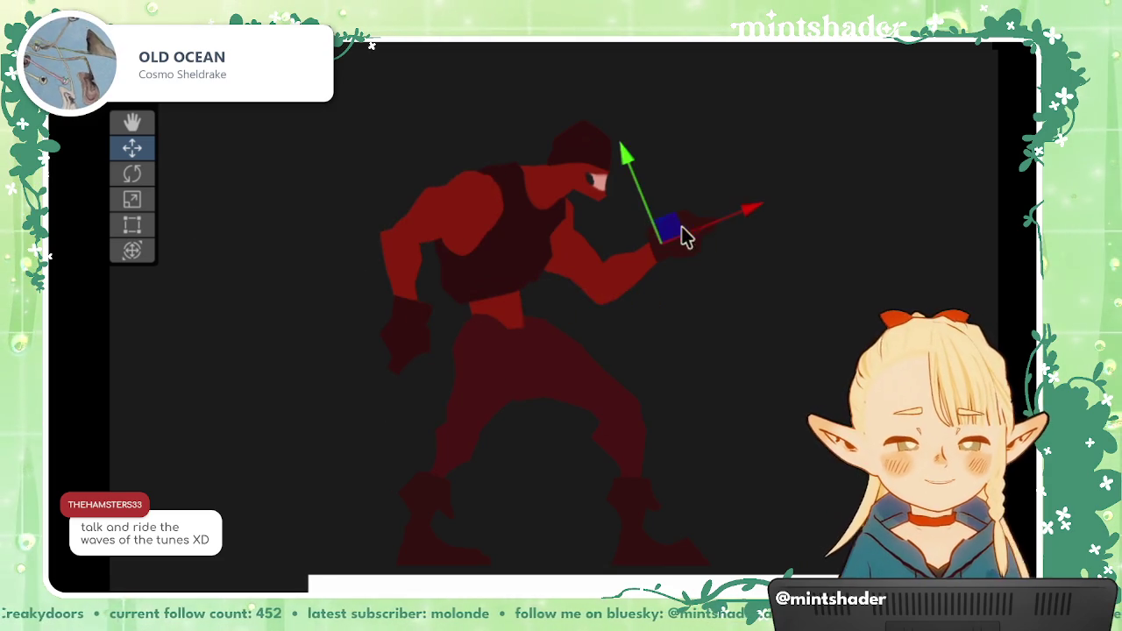
mouse_move(684, 238)
mouse_down()
mouse_move(602, 298)
mouse_move(654, 234)
mouse_up()
click(434, 498)
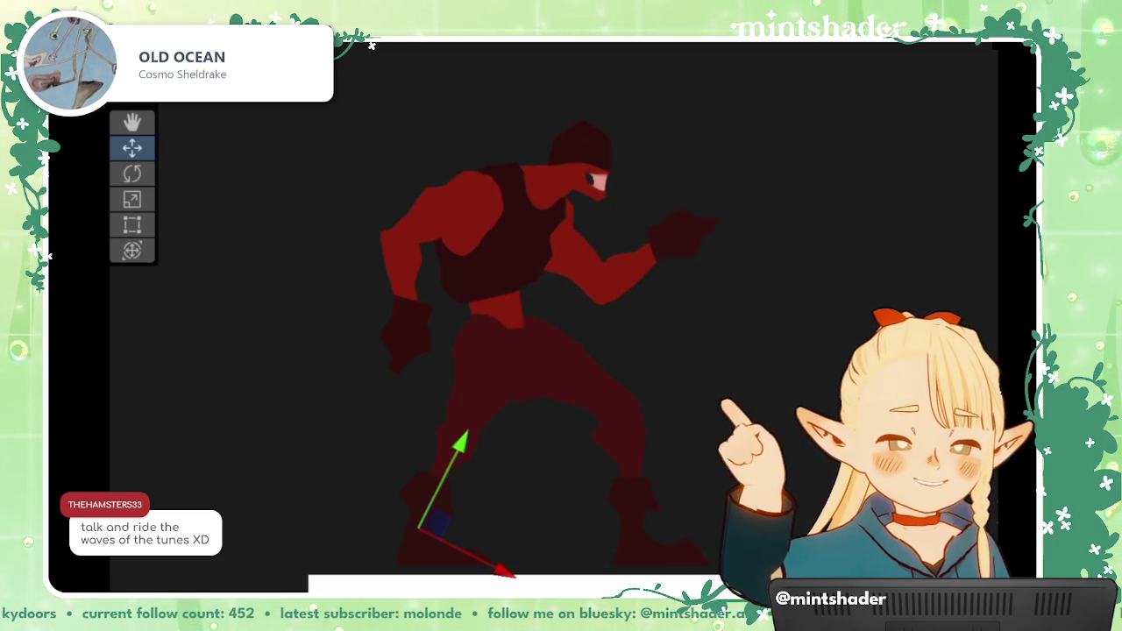
mouse_move(455, 533)
mouse_down()
mouse_move(471, 548)
mouse_move(433, 525)
mouse_up()
click(646, 526)
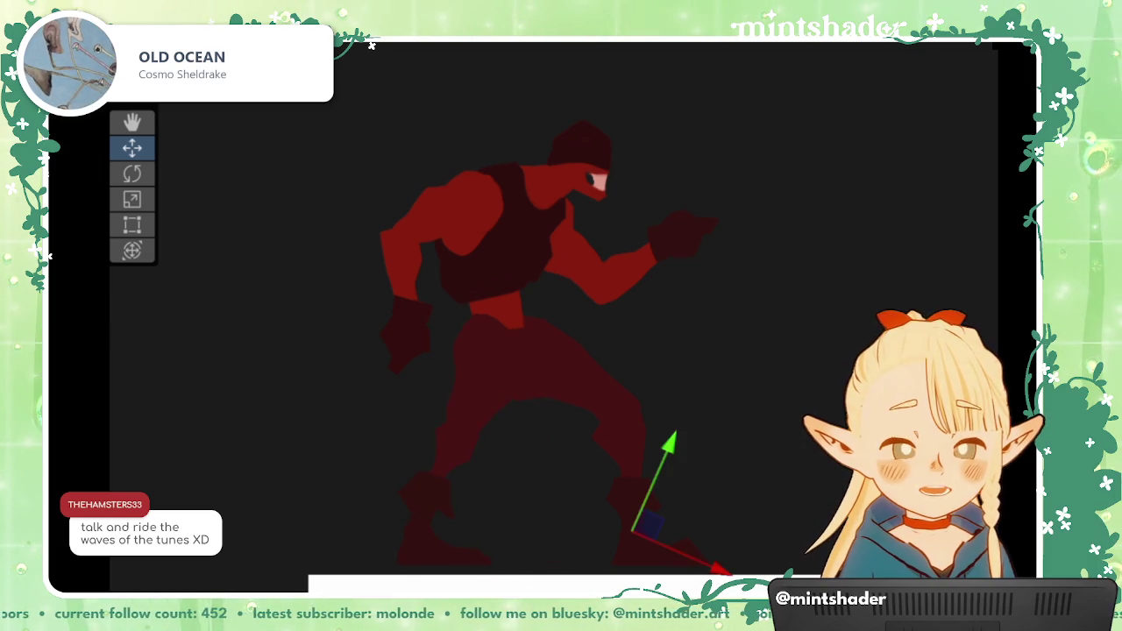
mouse_move(657, 536)
mouse_down()
mouse_move(548, 497)
mouse_move(614, 530)
mouse_up()
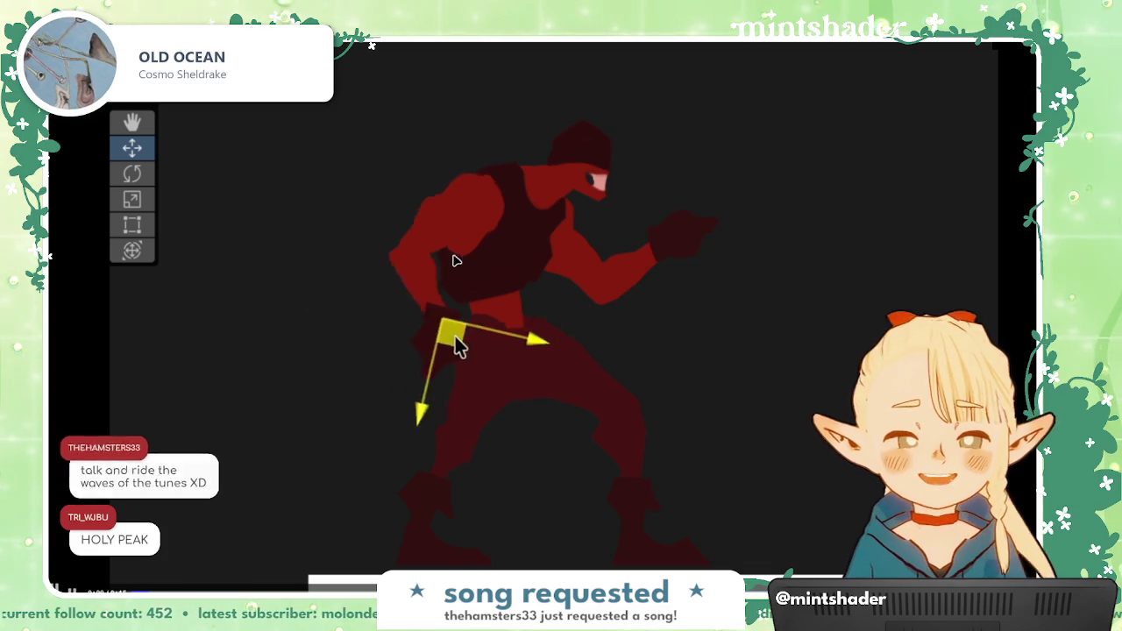
key(Escape)
key(alt+Tab)
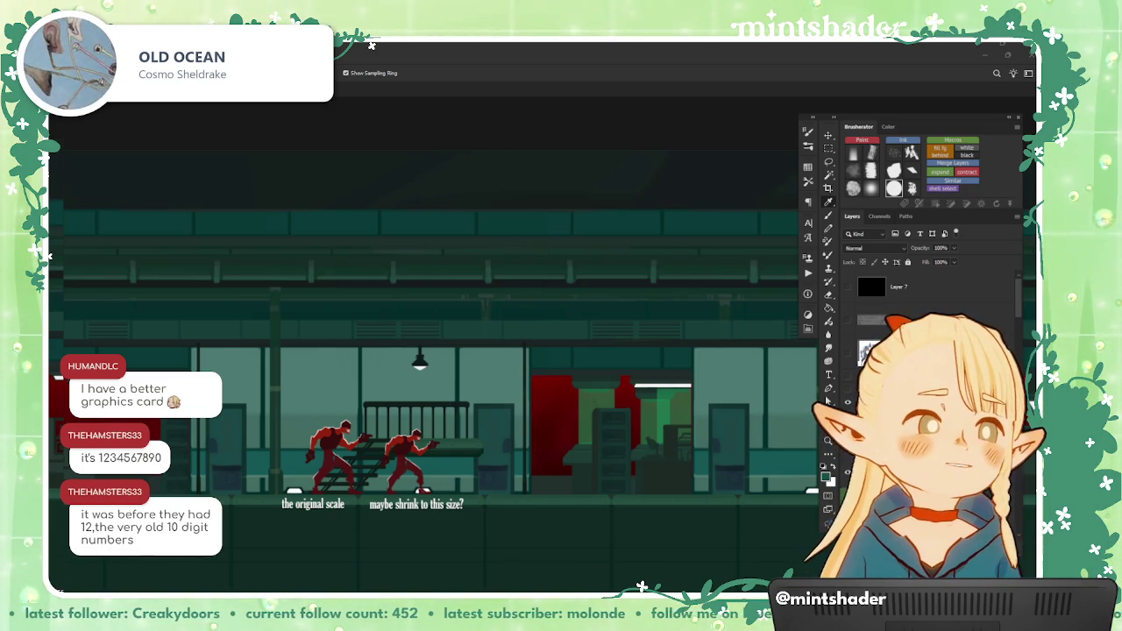
Step: Pan toward the scene's left end, then save and close base01.psd
scroll(525, 353, down, 2)
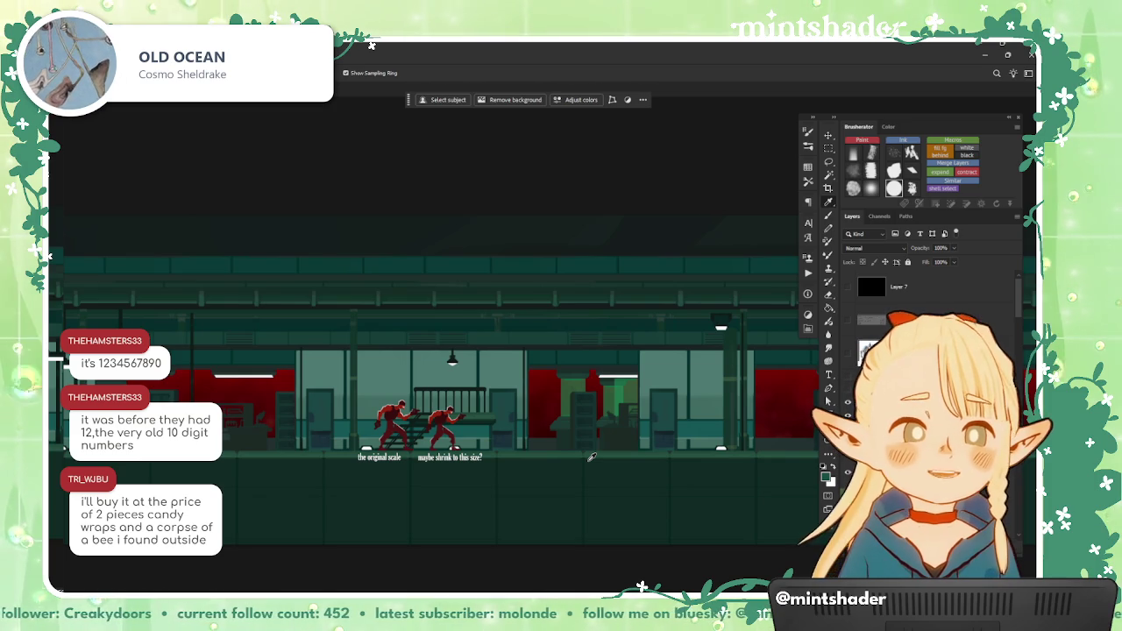
drag(339, 427, 552, 468)
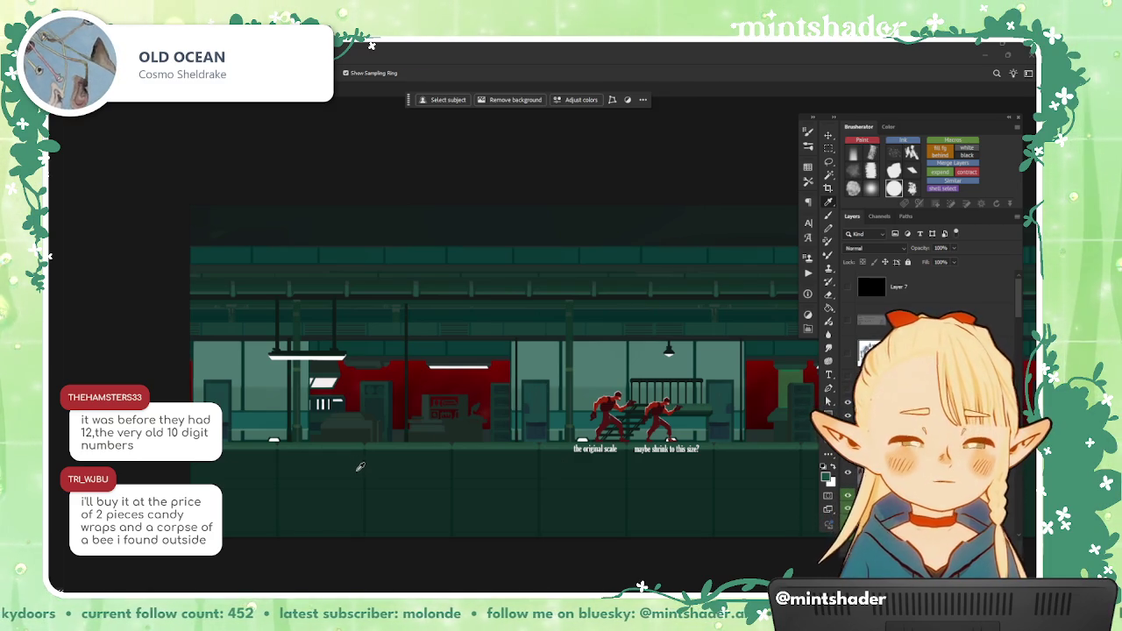
scroll(362, 474, up, 1)
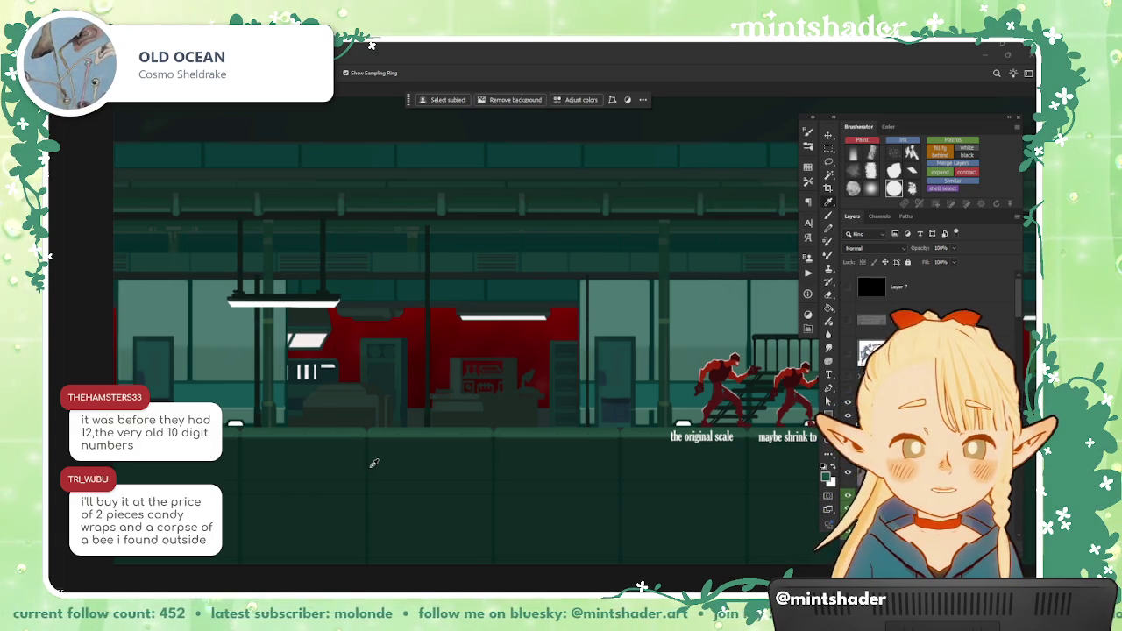
key(ctrl+w)
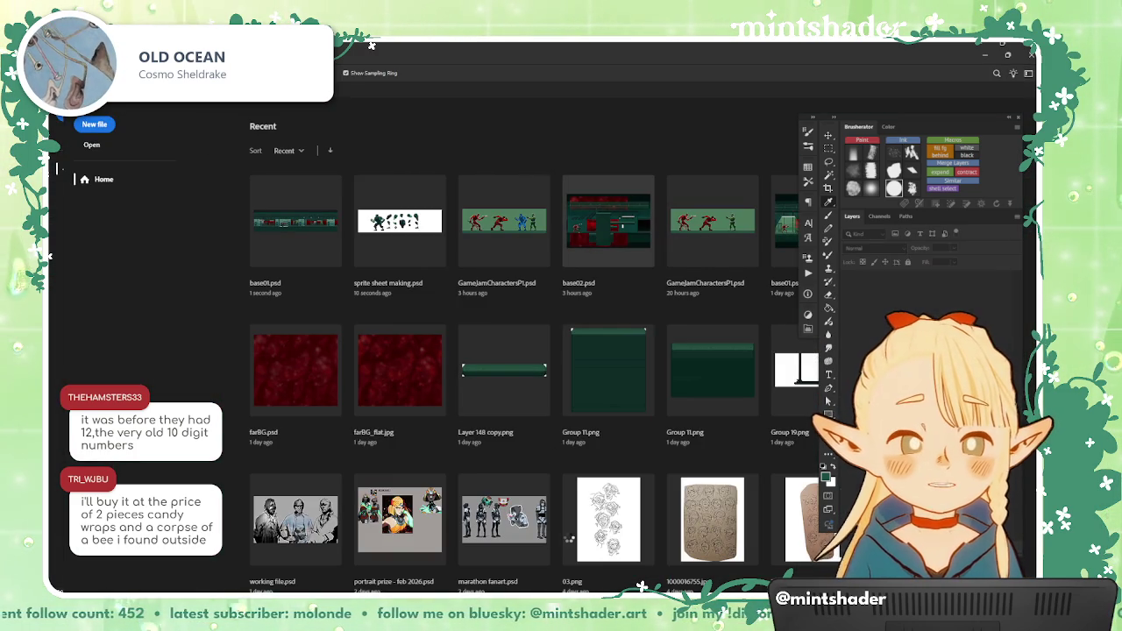
Step: Pan across the second level scene and move the grey pillar down and left
scroll(542, 515, up, 3)
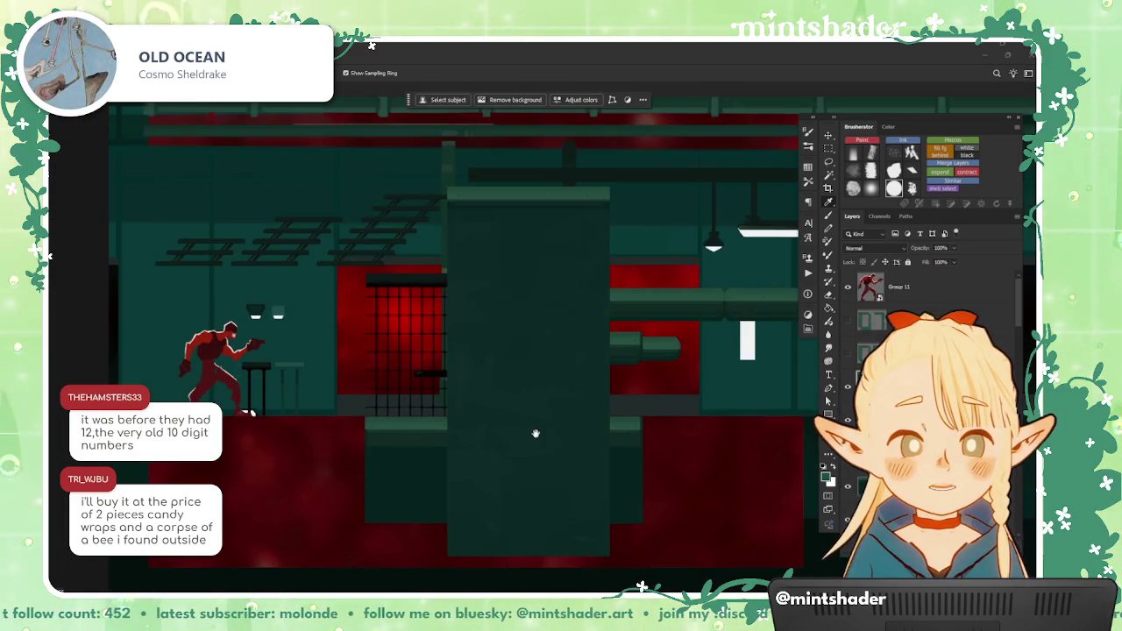
drag(534, 434, 448, 484)
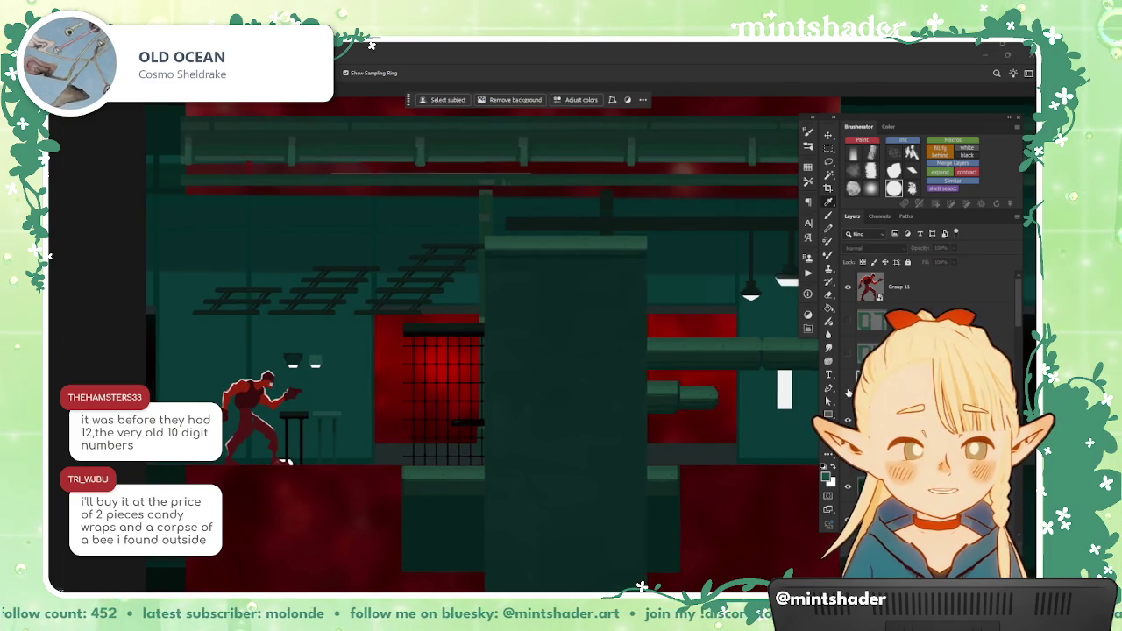
key(ctrl+minus)
mouse_move(582, 336)
mouse_down()
mouse_move(441, 525)
mouse_move(408, 494)
mouse_up()
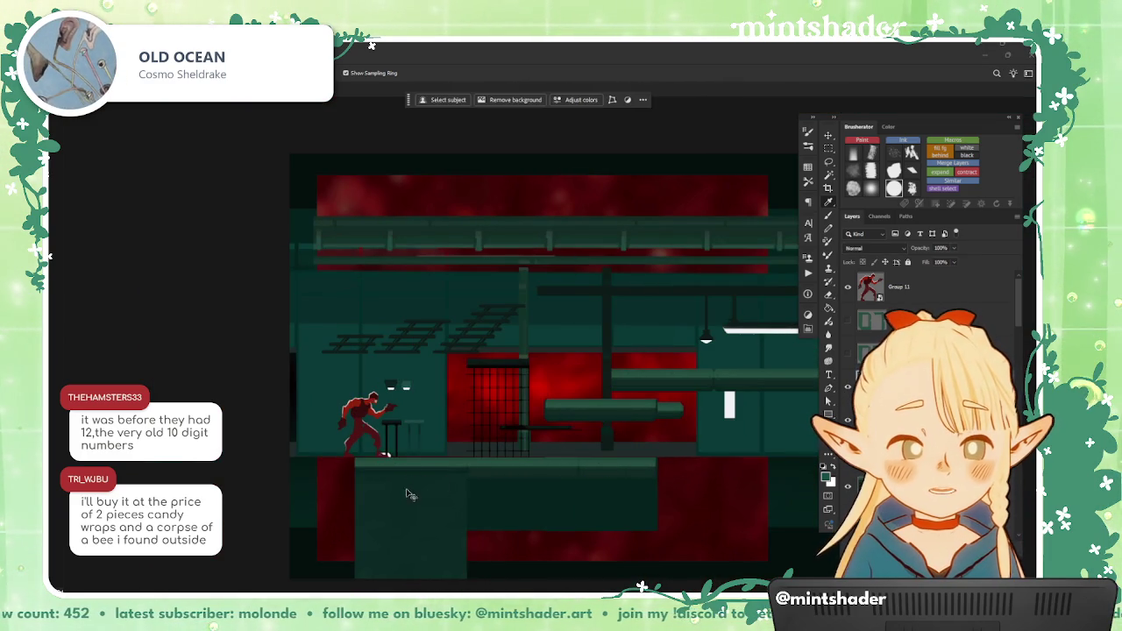
Step: Align the floor strip with its neighbours and nudge the small stair piece to a new spot
scroll(413, 427, up, 2)
scroll(413, 427, up, 2)
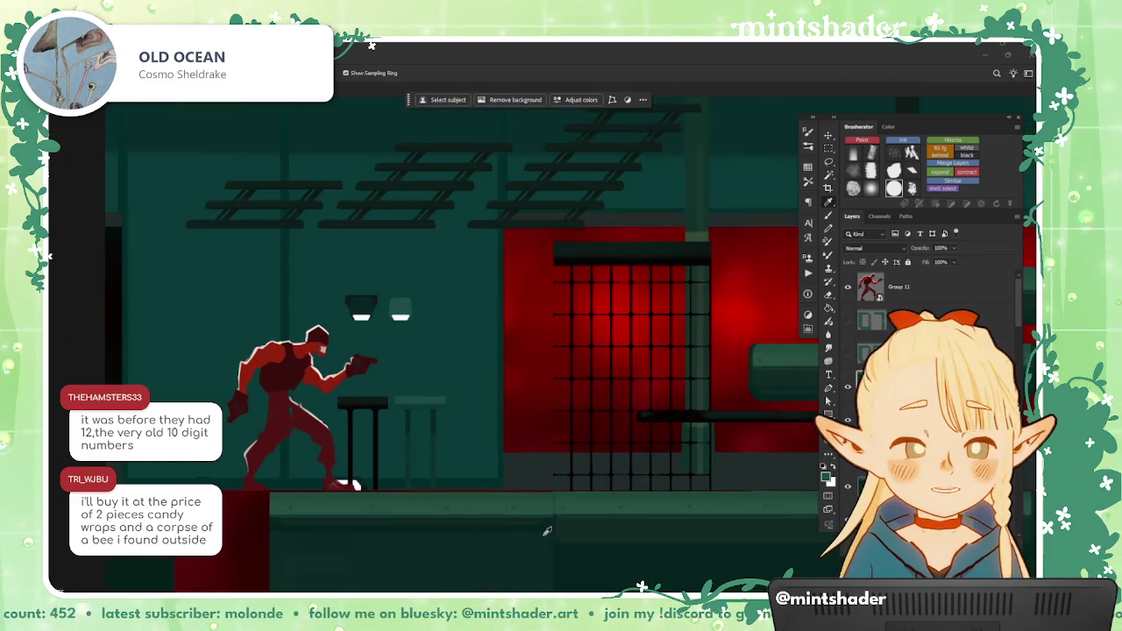
scroll(547, 532, up, 3)
drag(546, 511, 540, 489)
scroll(526, 465, down, 4)
scroll(513, 439, down, 2)
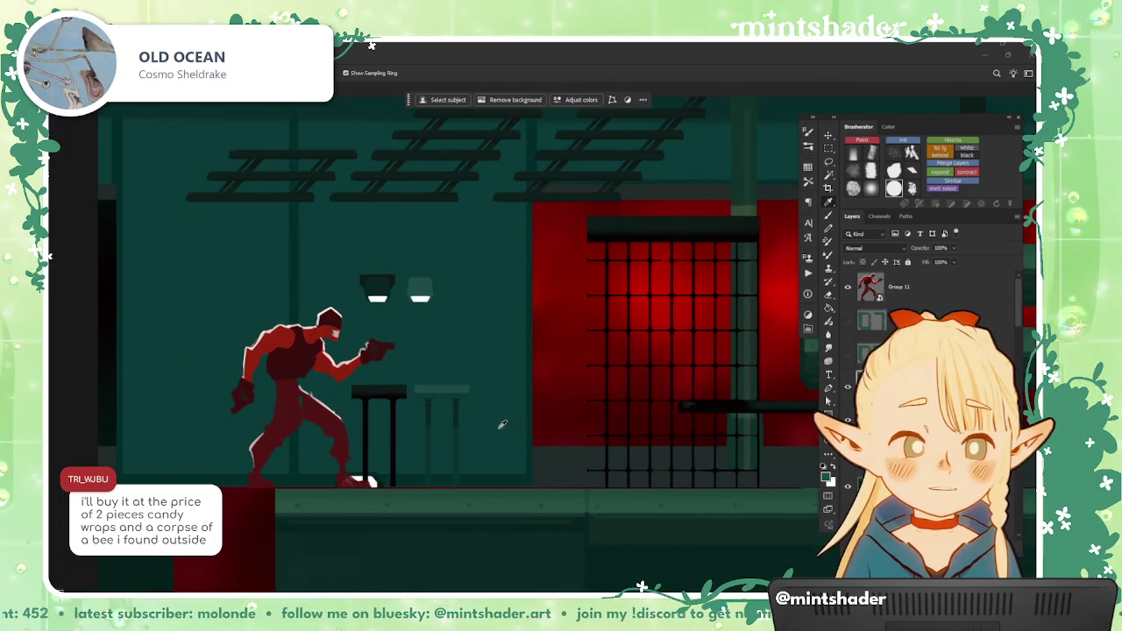
scroll(469, 409, down, 2)
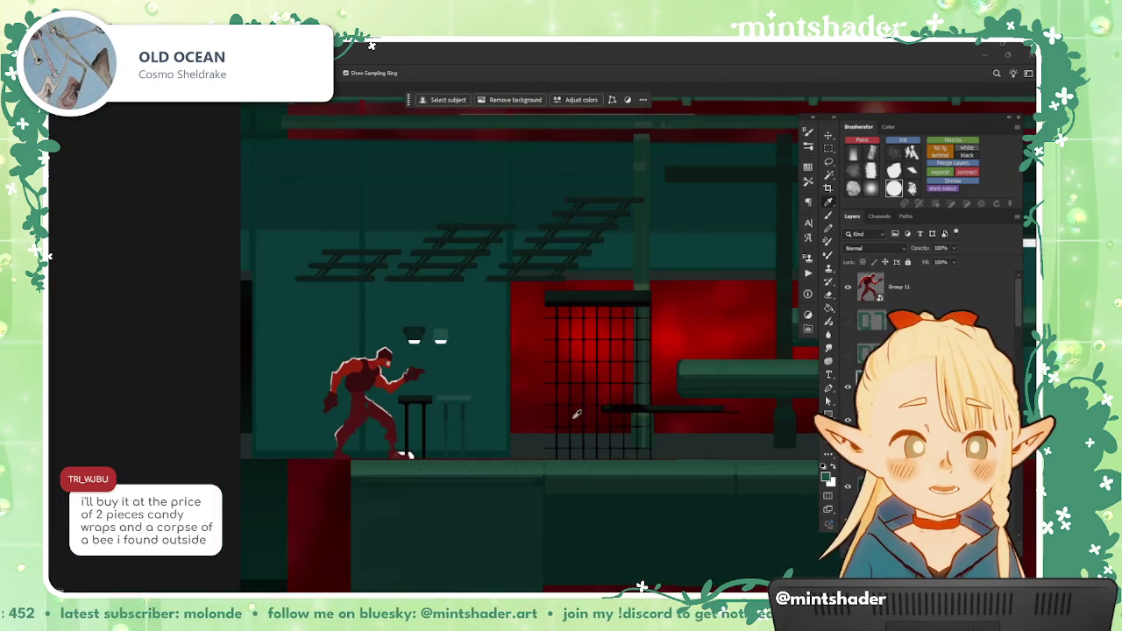
scroll(576, 415, down, 1)
scroll(614, 428, up, 1)
scroll(570, 425, up, 1)
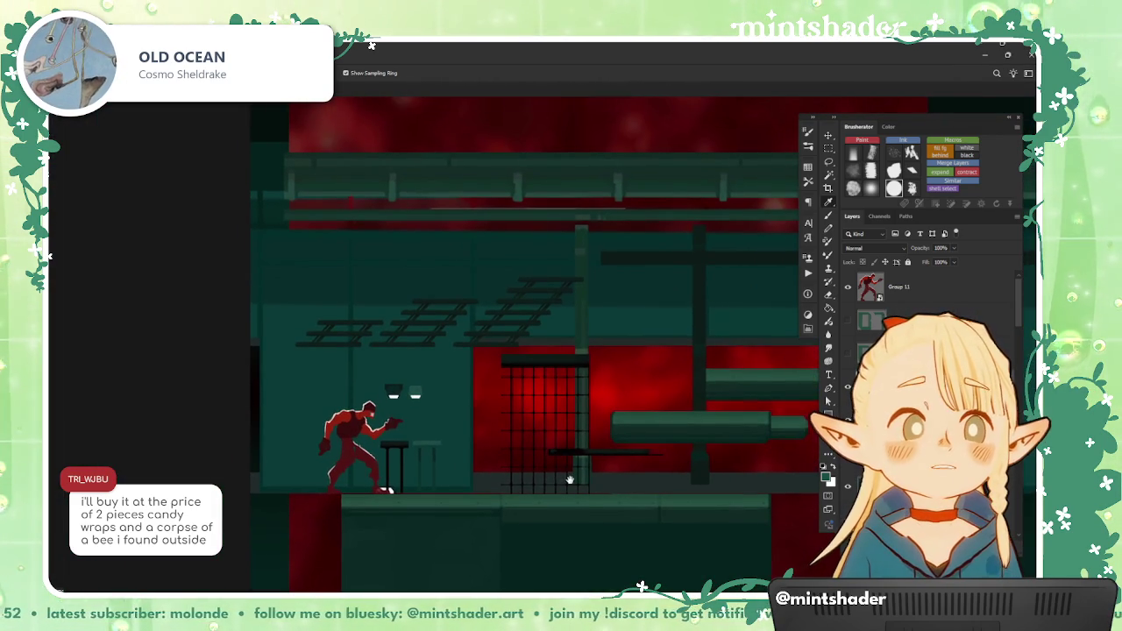
scroll(441, 413, up, 2)
scroll(640, 434, down, 2)
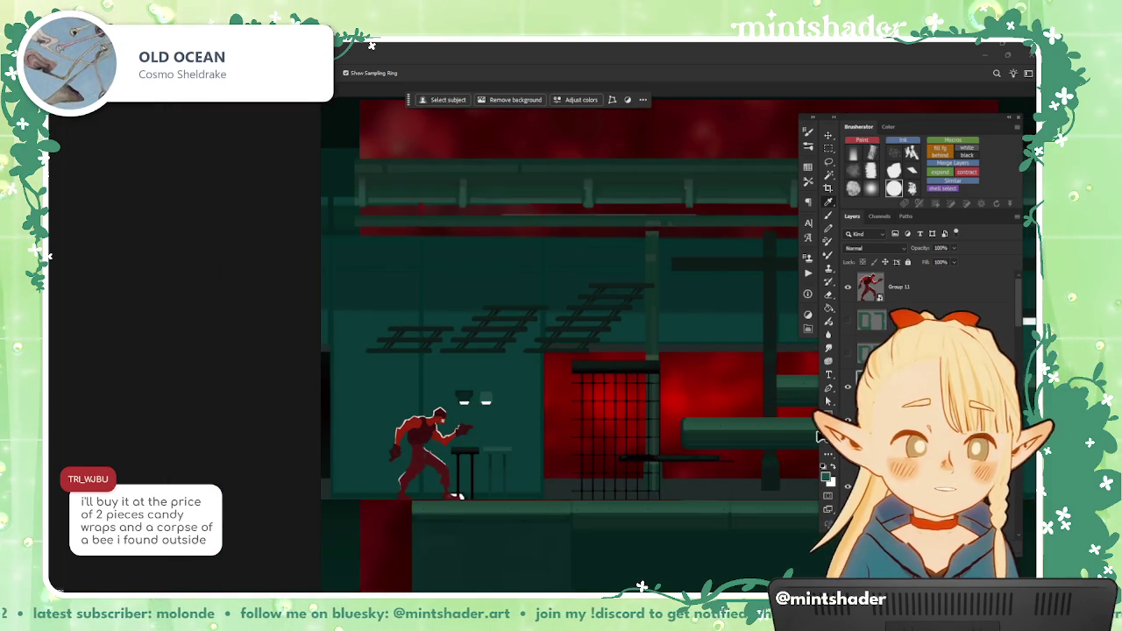
drag(709, 424, 667, 454)
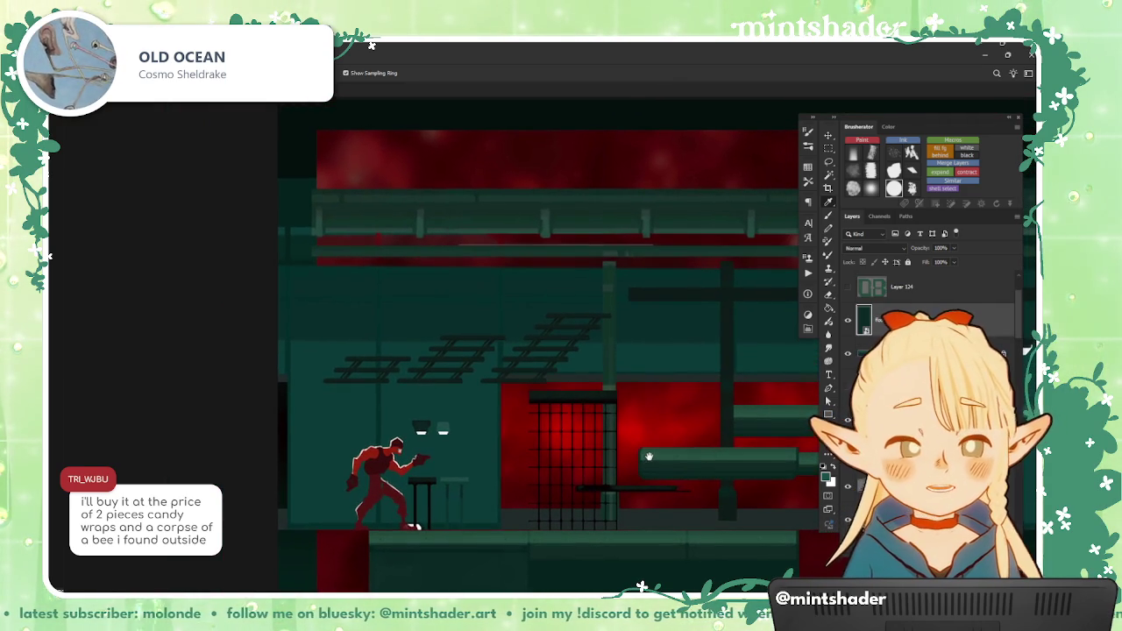
drag(428, 388, 408, 383)
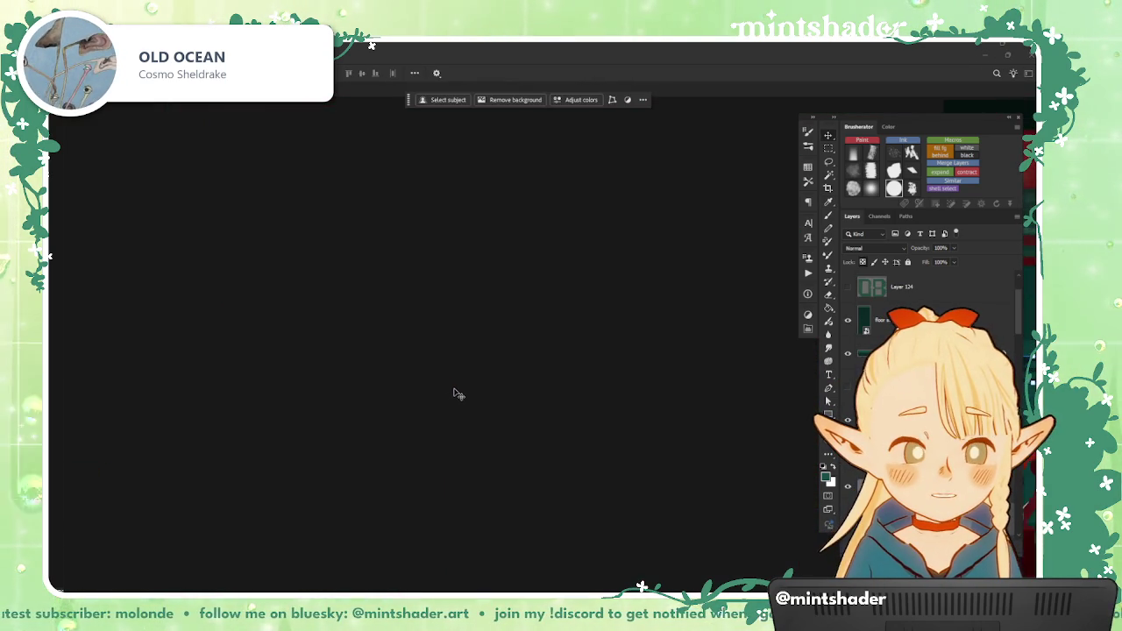
Step: Try moving the whole stairs group to the right, then undo it
key(ctrl+a)
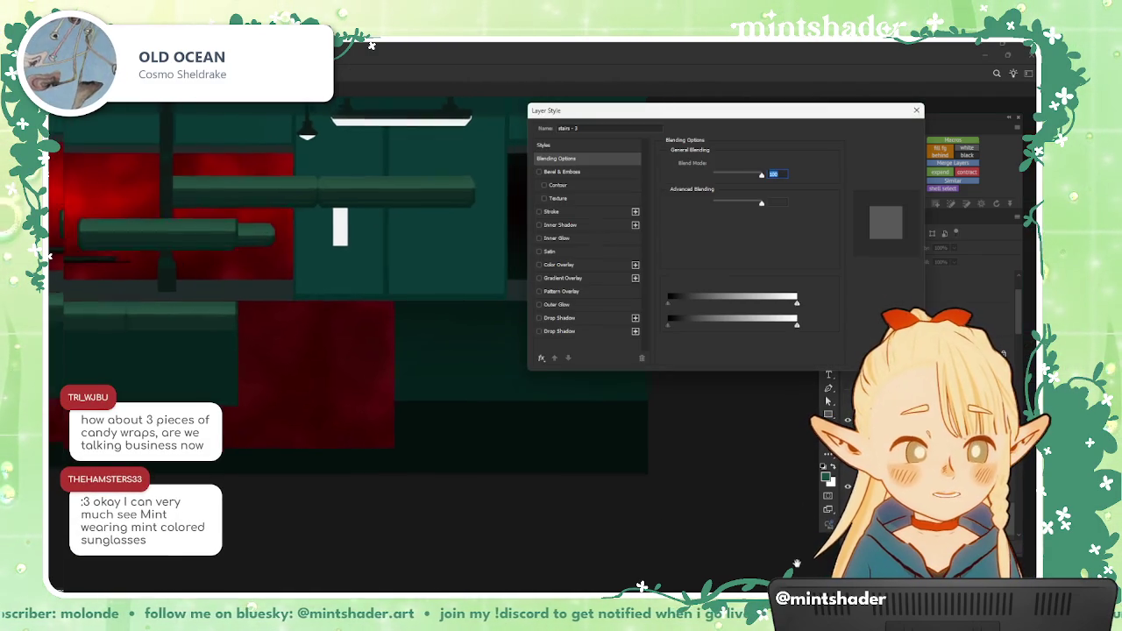
key(Return)
scroll(571, 334, down, 3)
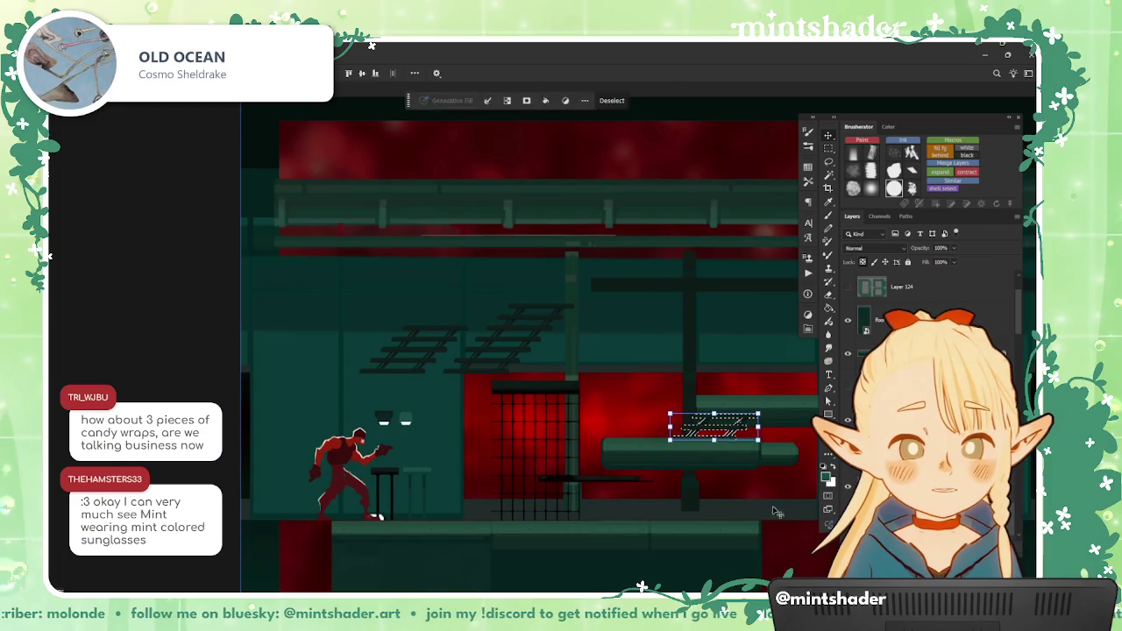
scroll(429, 375, up, 2)
scroll(429, 374, down, 2)
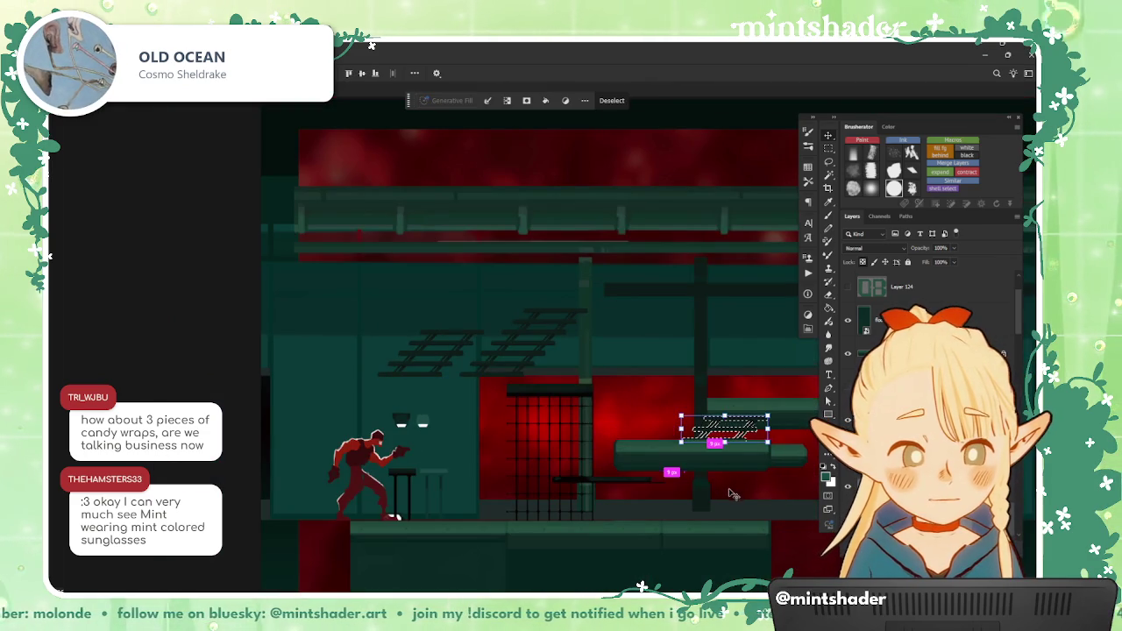
scroll(395, 377, up, 2)
scroll(493, 381, up, 3)
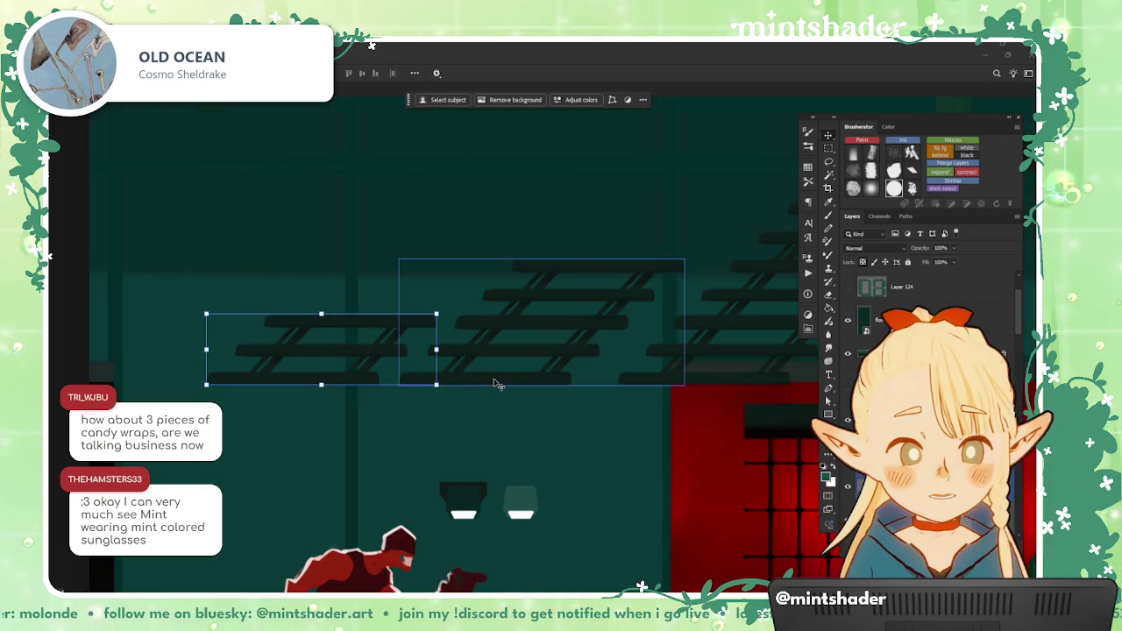
click(561, 379)
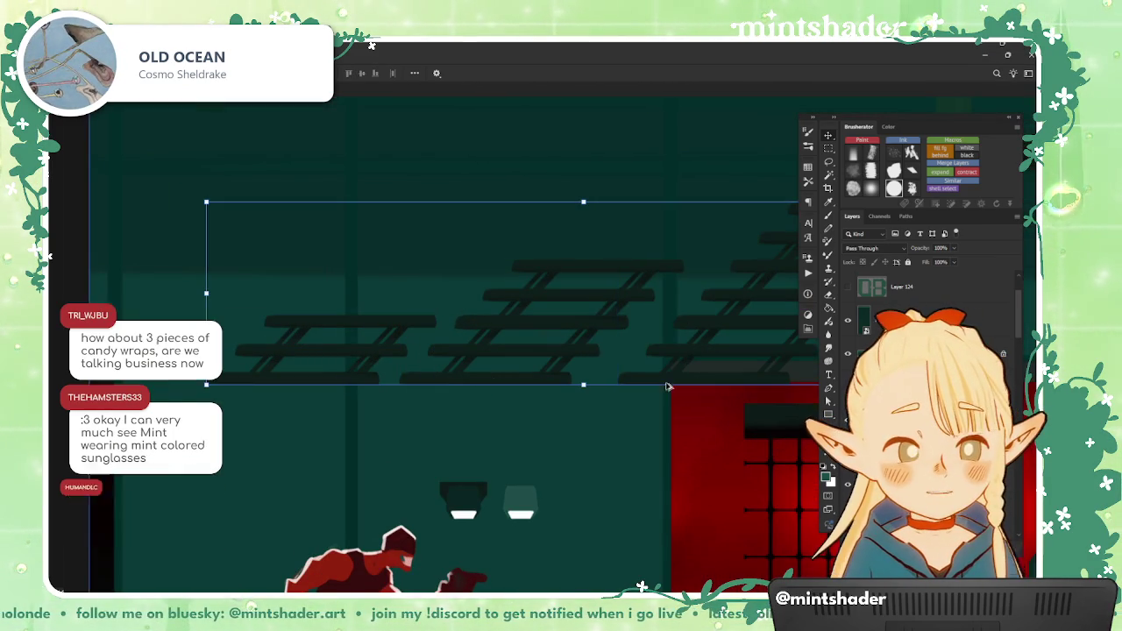
scroll(701, 390, down, 1)
drag(539, 349, 758, 349)
key(ctrl+z)
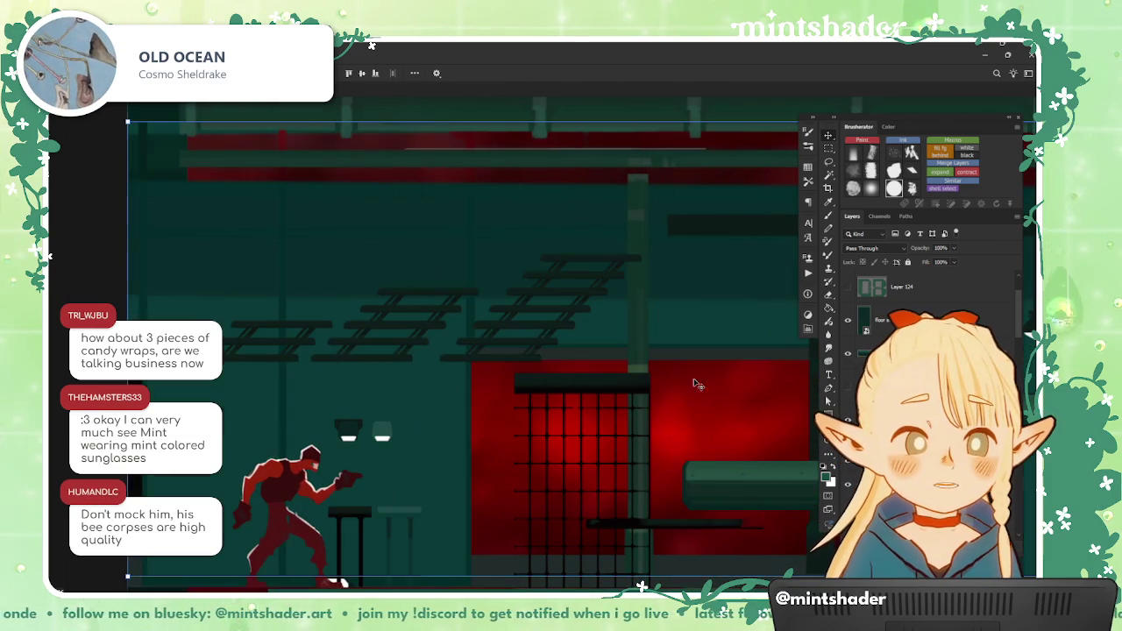
Step: Transform only the upper stairs layer, shifting it right over the red building
click(421, 307)
scroll(419, 370, down, 1)
drag(421, 333, 644, 333)
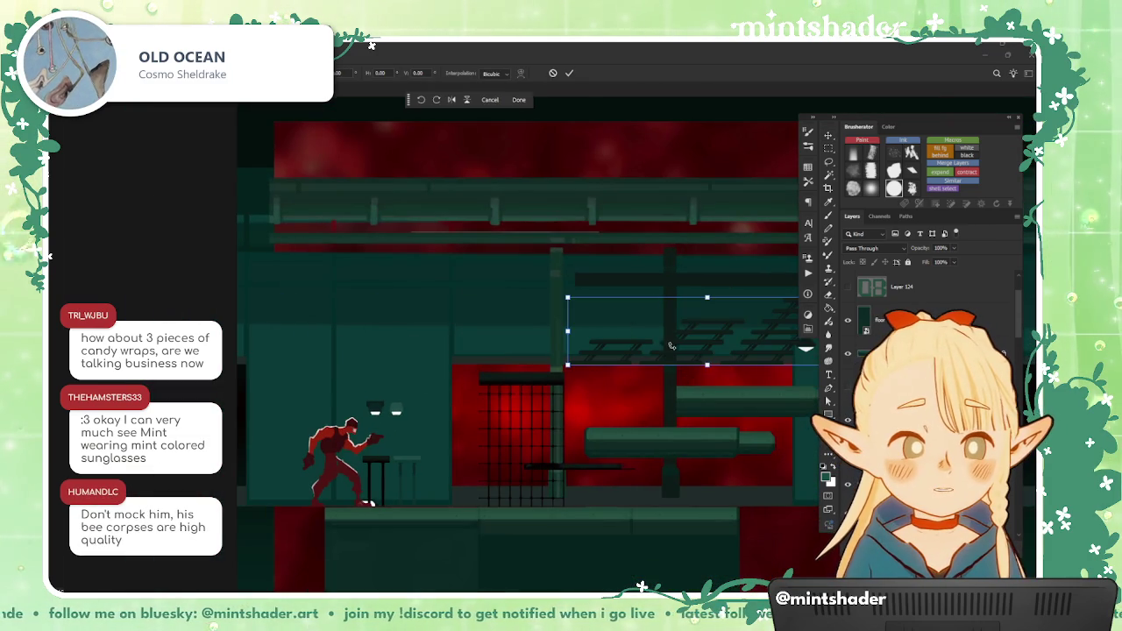
click(571, 73)
scroll(518, 416, up, 1)
Step: Bring the browser showing the mint colored sunglasses search results to the front
scroll(535, 419, up, 1)
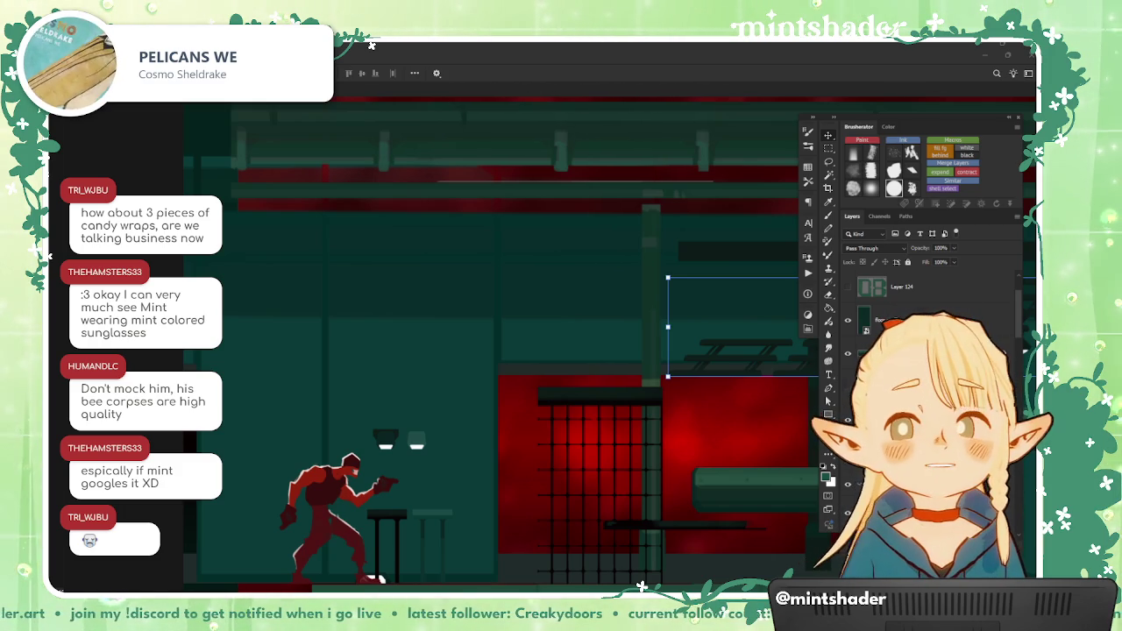
key(alt+Tab)
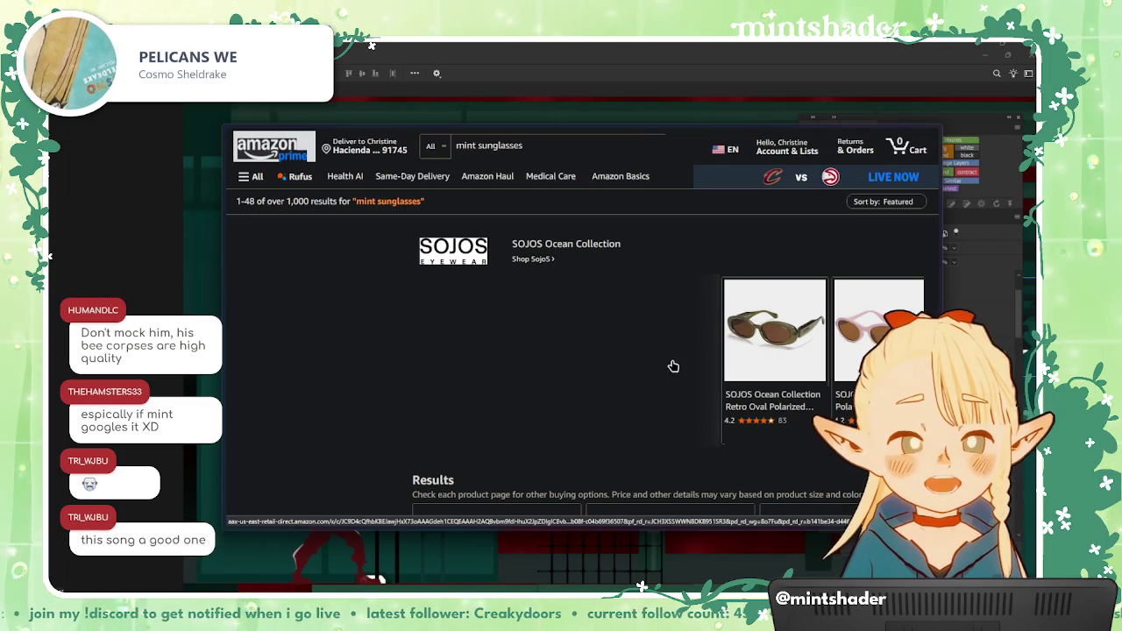
Step: Return to the DuckDuckGo search and show image results for mint sunglasses
key(alt+Left)
click(348, 183)
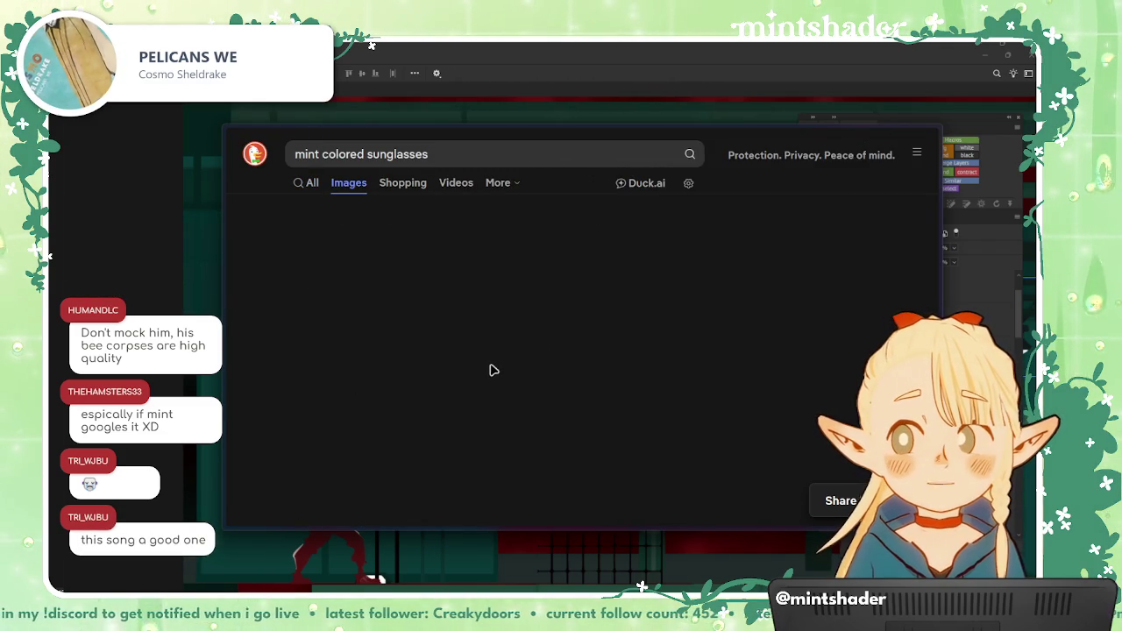
click(349, 190)
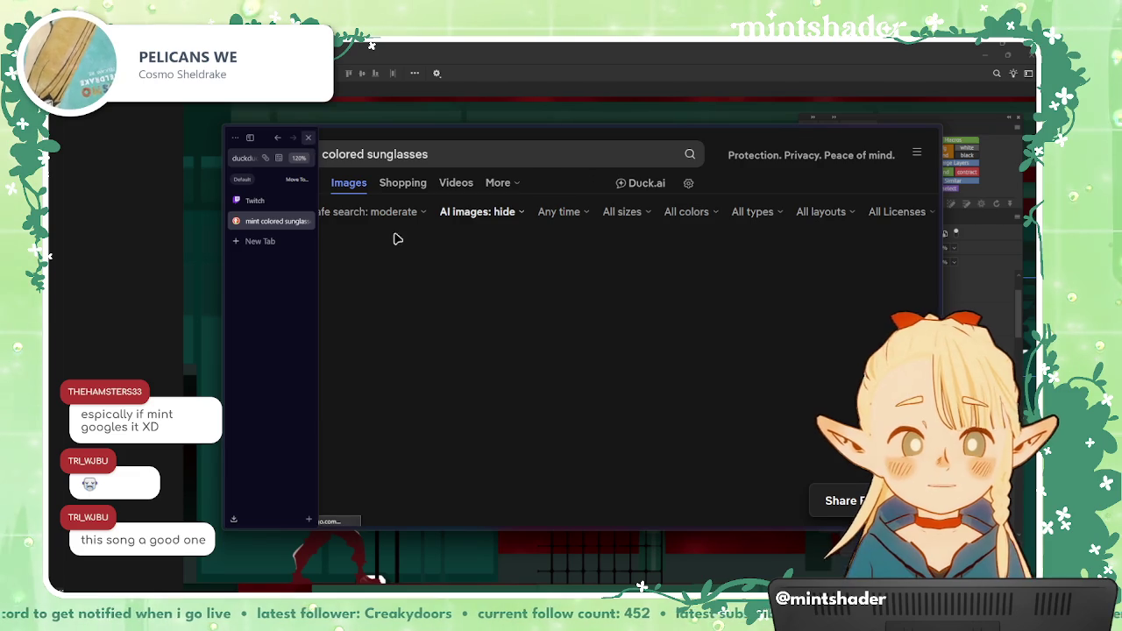
click(402, 183)
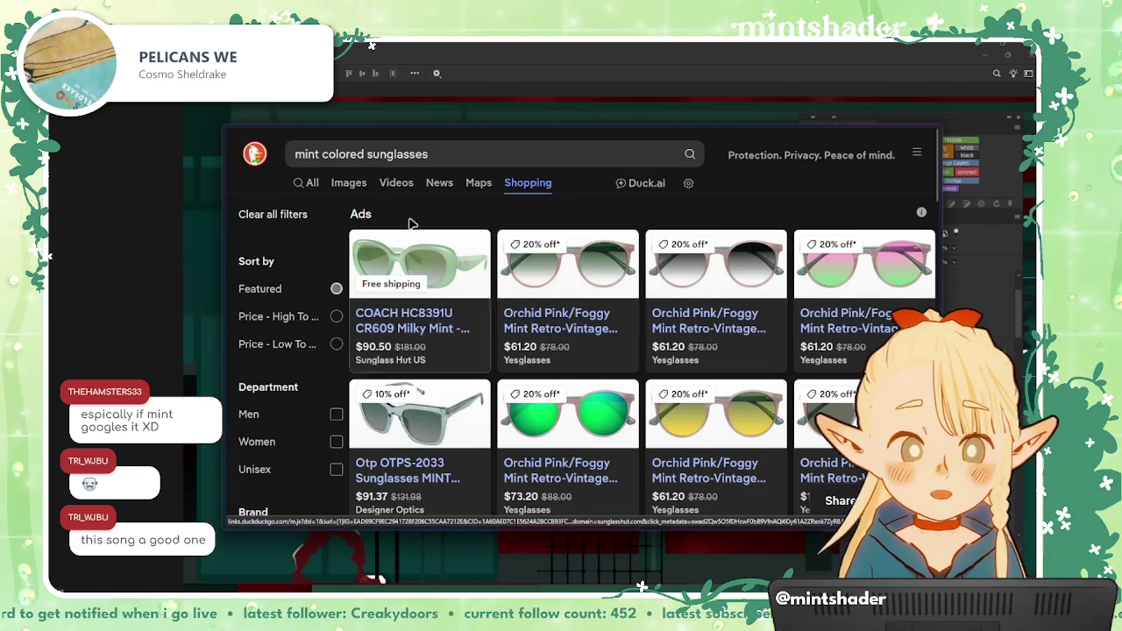
click(351, 184)
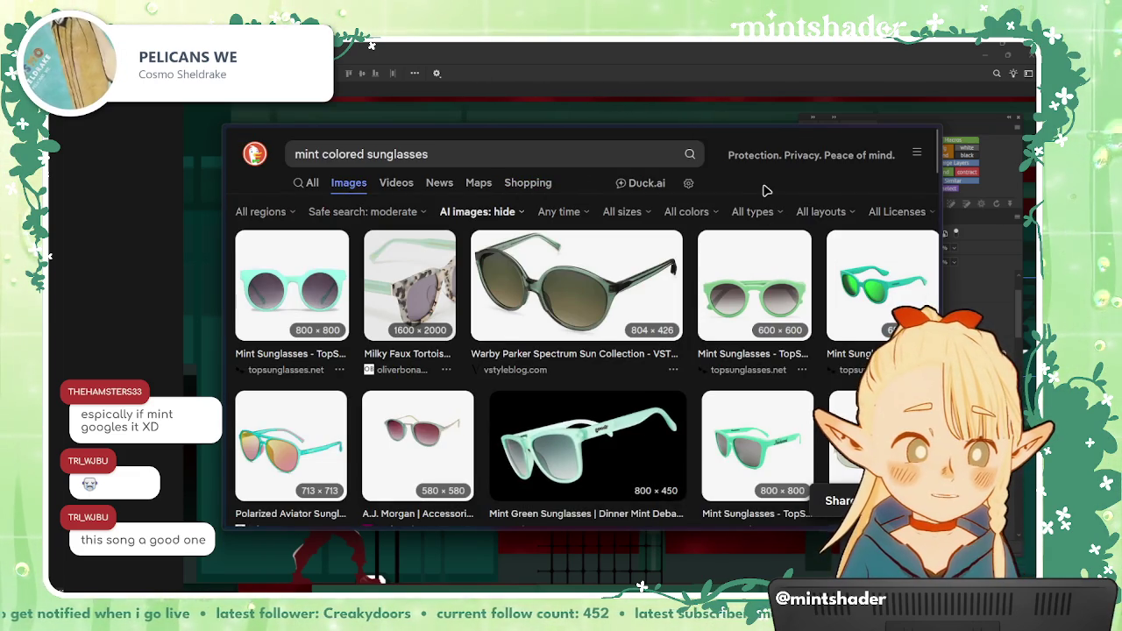
Step: Browse the image results and preview the Velvet Eyewear sunglasses photo
scroll(754, 263, down, 1)
scroll(750, 281, down, 2)
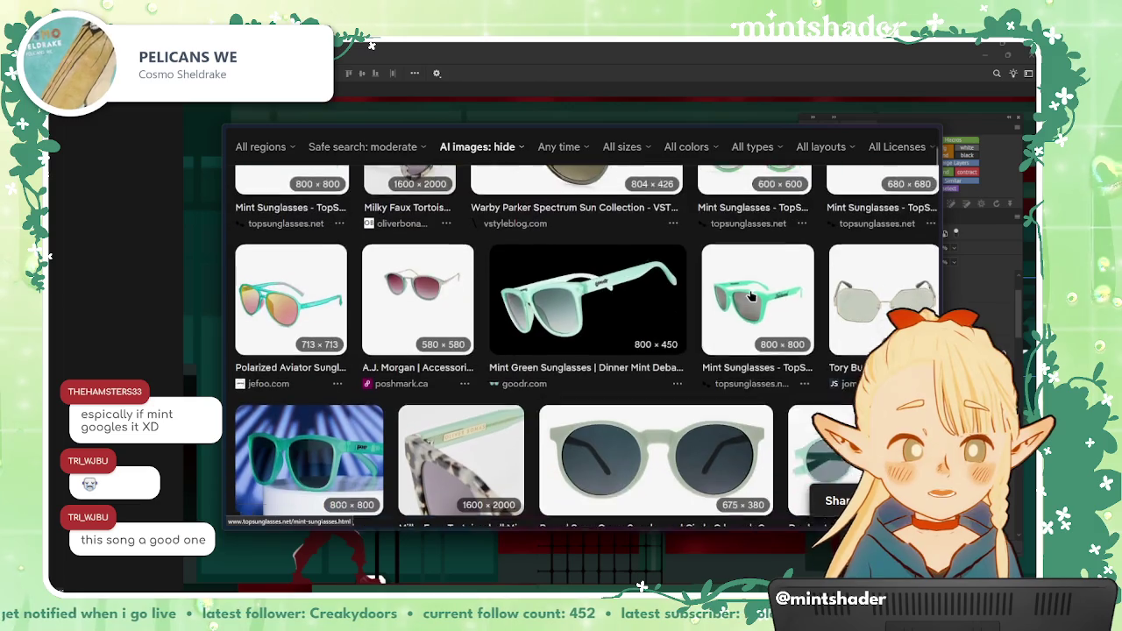
scroll(753, 299, down, 1)
scroll(756, 300, down, 2)
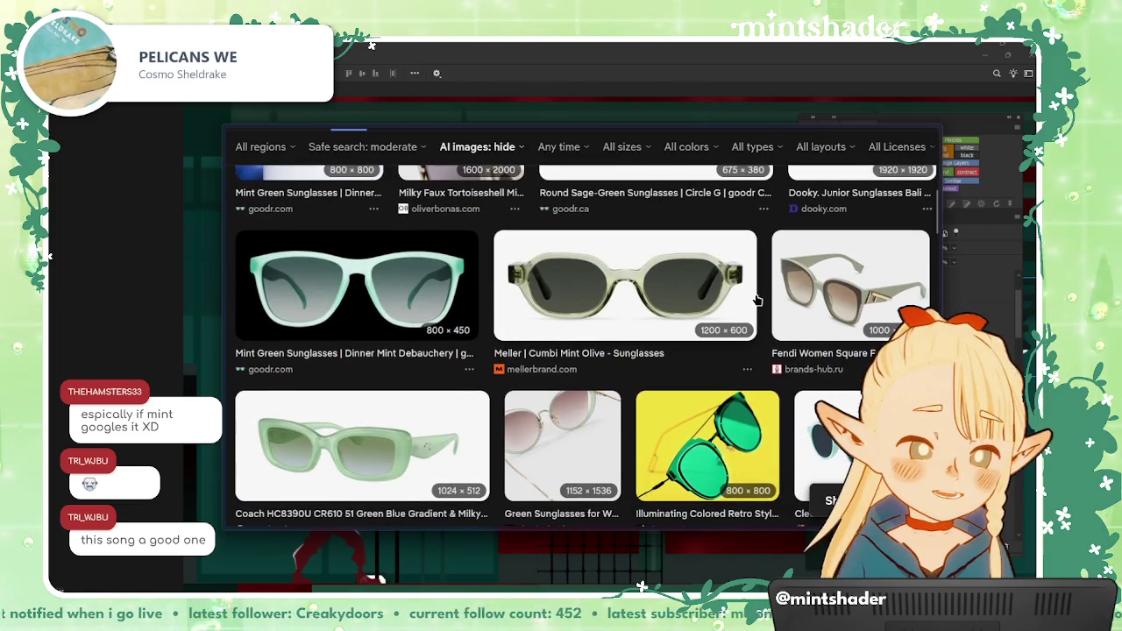
scroll(756, 300, down, 3)
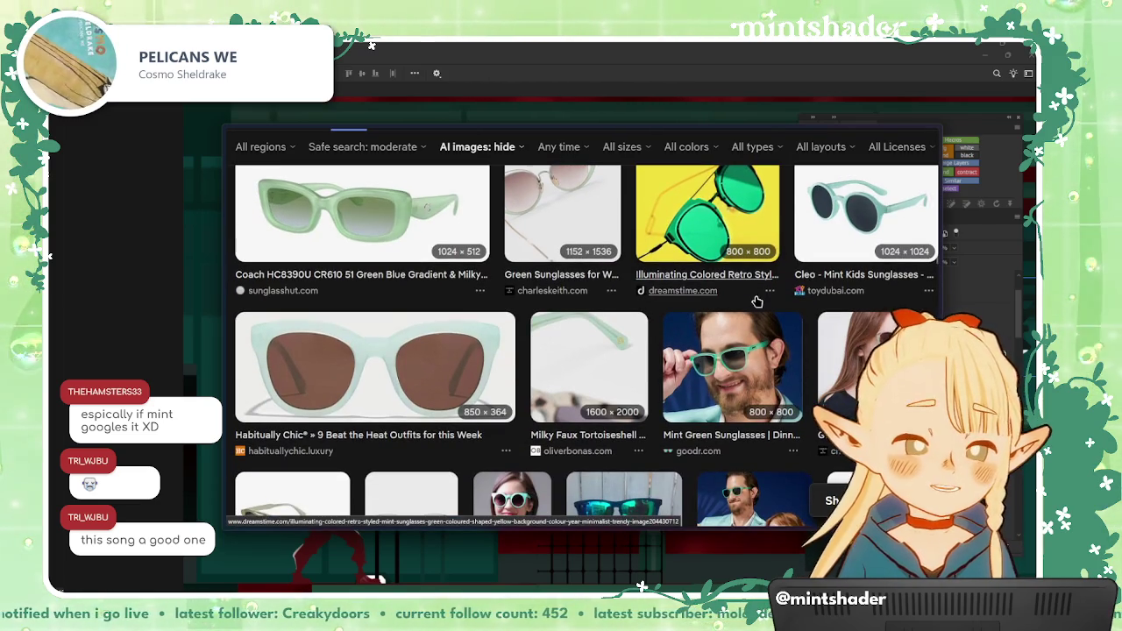
scroll(756, 302, down, 1)
scroll(756, 302, down, 2)
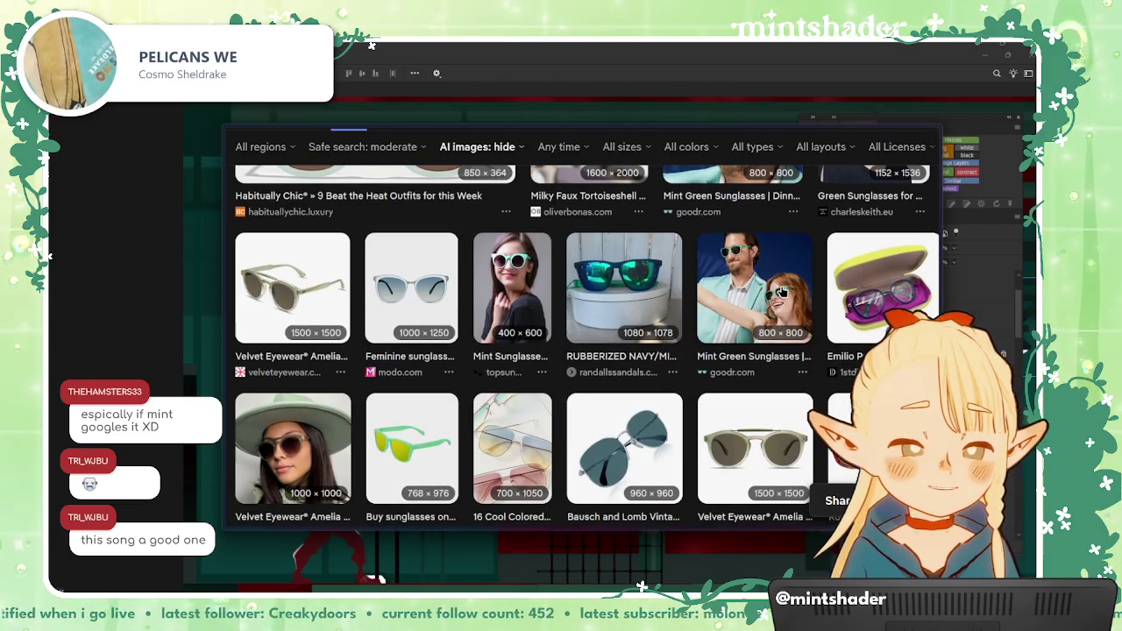
scroll(757, 301, down, 2)
click(289, 359)
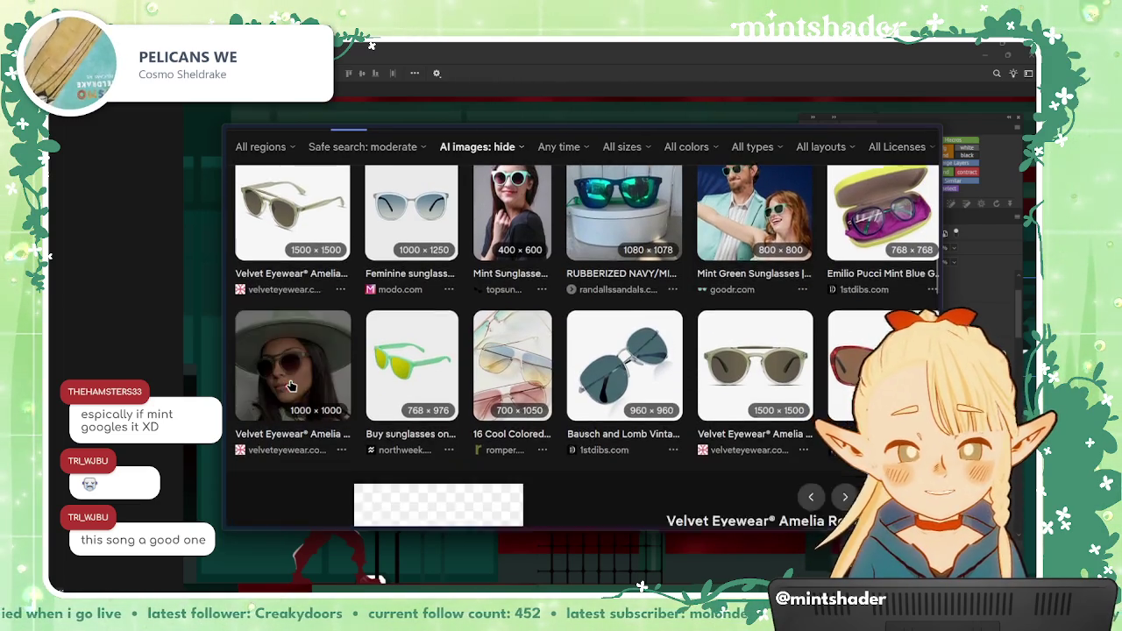
Step: Find and preview the vintage Christian Dior sunglasses in the image results
scroll(535, 360, down, 2)
scroll(500, 334, up, 1)
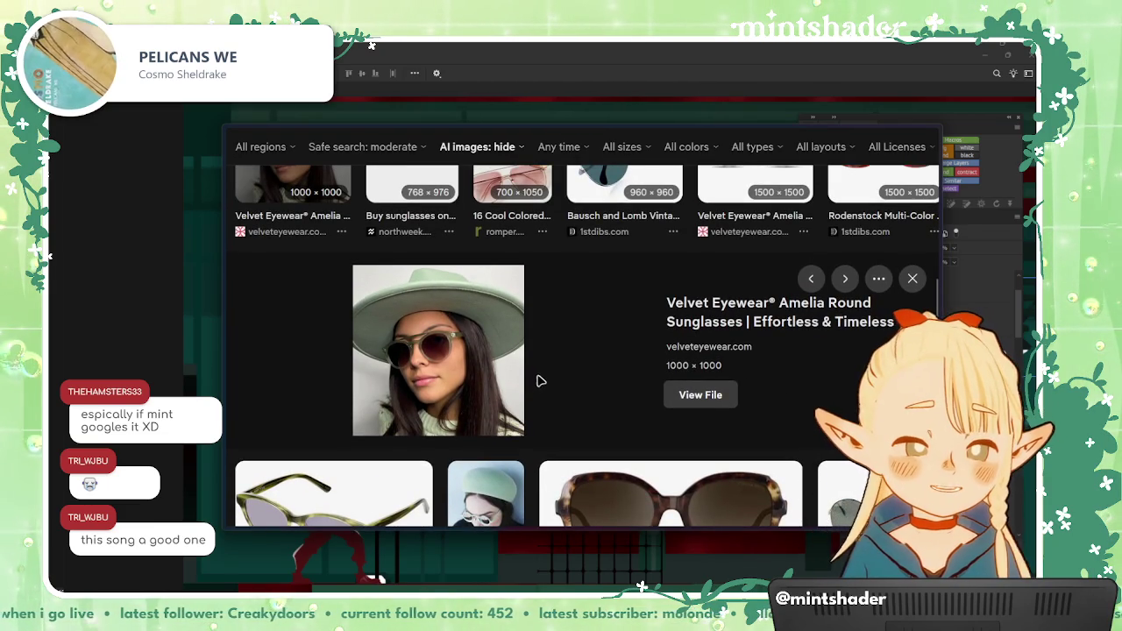
scroll(602, 358, down, 1)
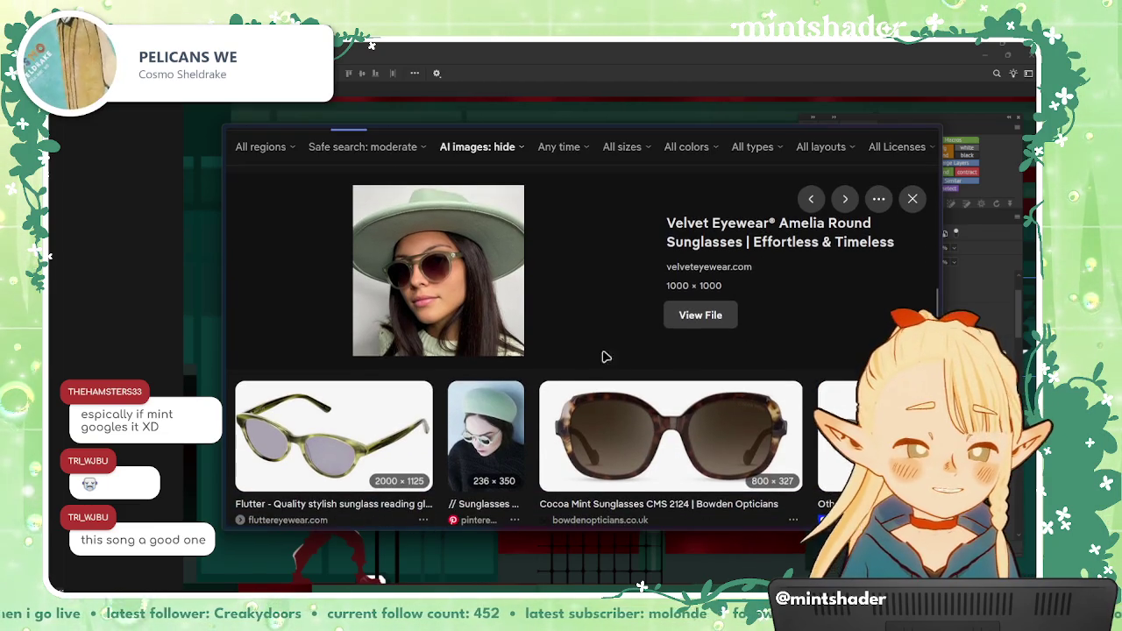
scroll(587, 348, up, 1)
scroll(605, 351, down, 2)
scroll(623, 355, down, 2)
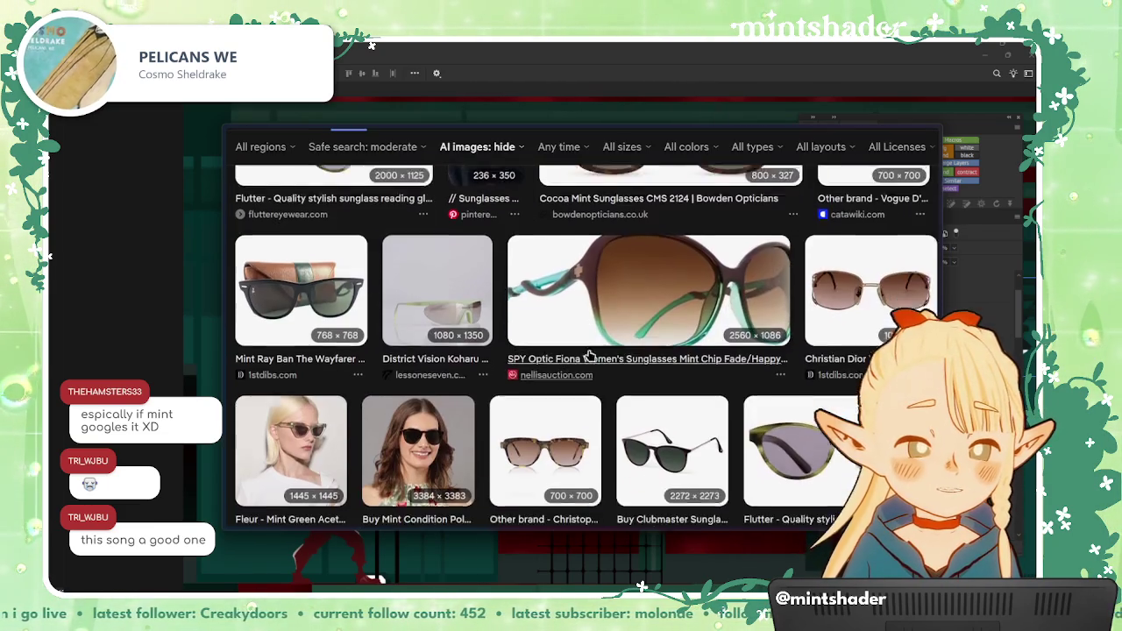
scroll(641, 358, down, 1)
scroll(614, 364, down, 1)
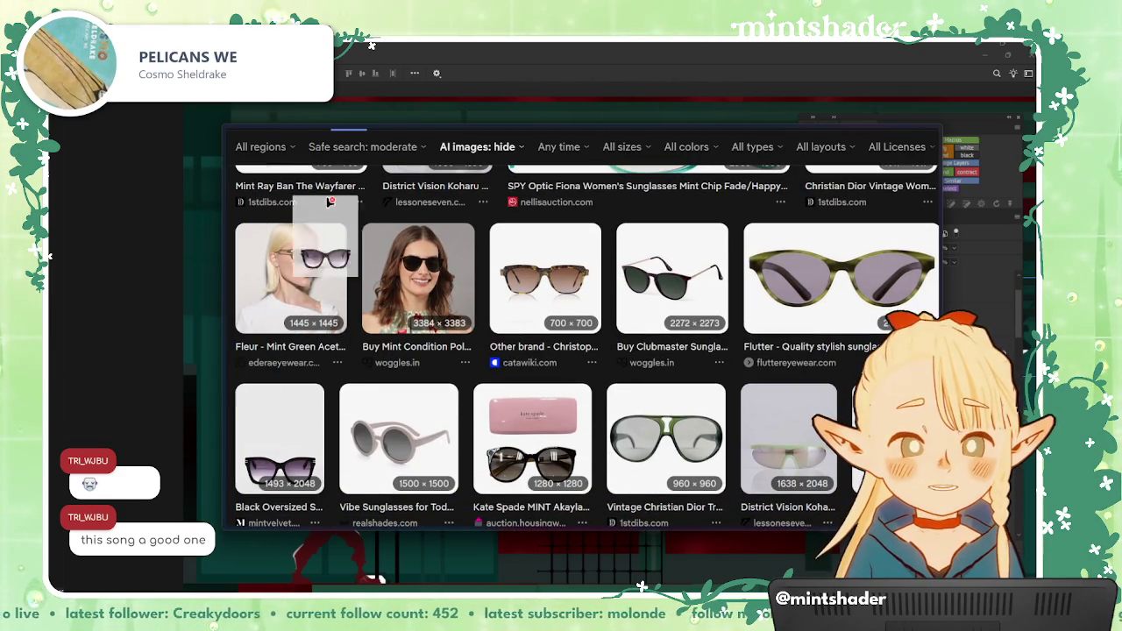
click(666, 434)
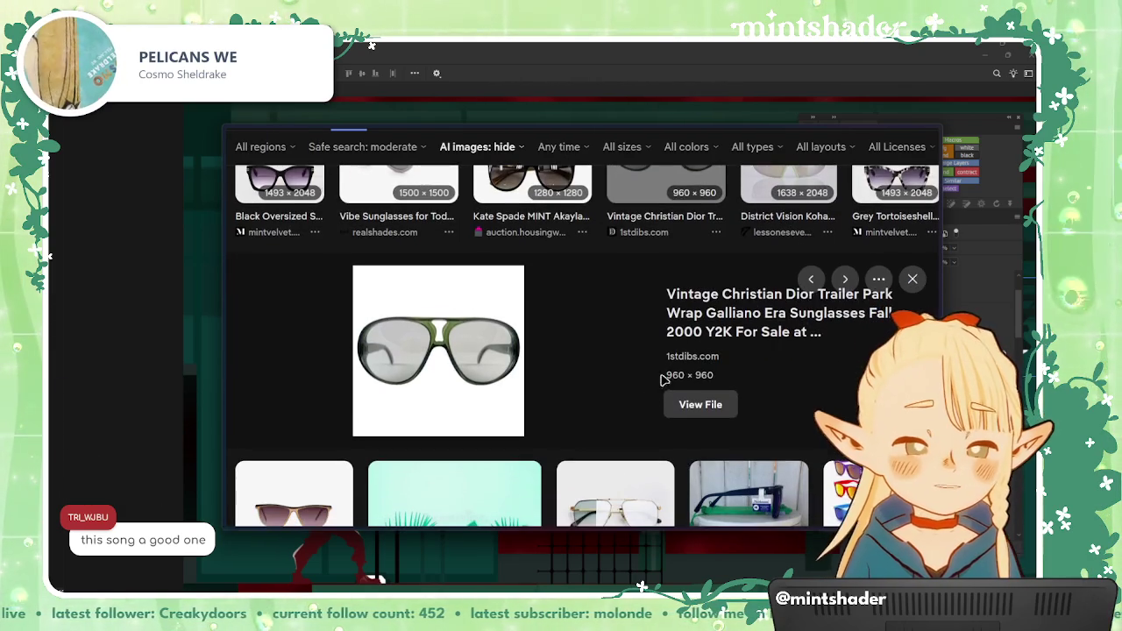
Step: Open the Dior sunglasses listing on 1stdibs and view its enlarged product photo
drag(656, 287, 730, 313)
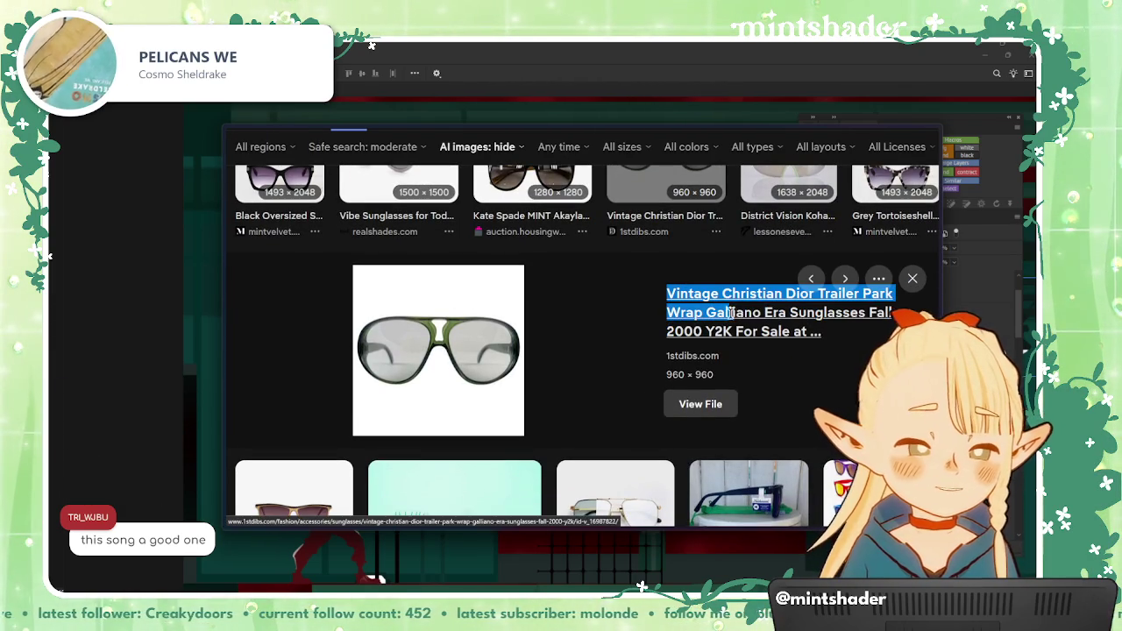
drag(831, 323, 842, 333)
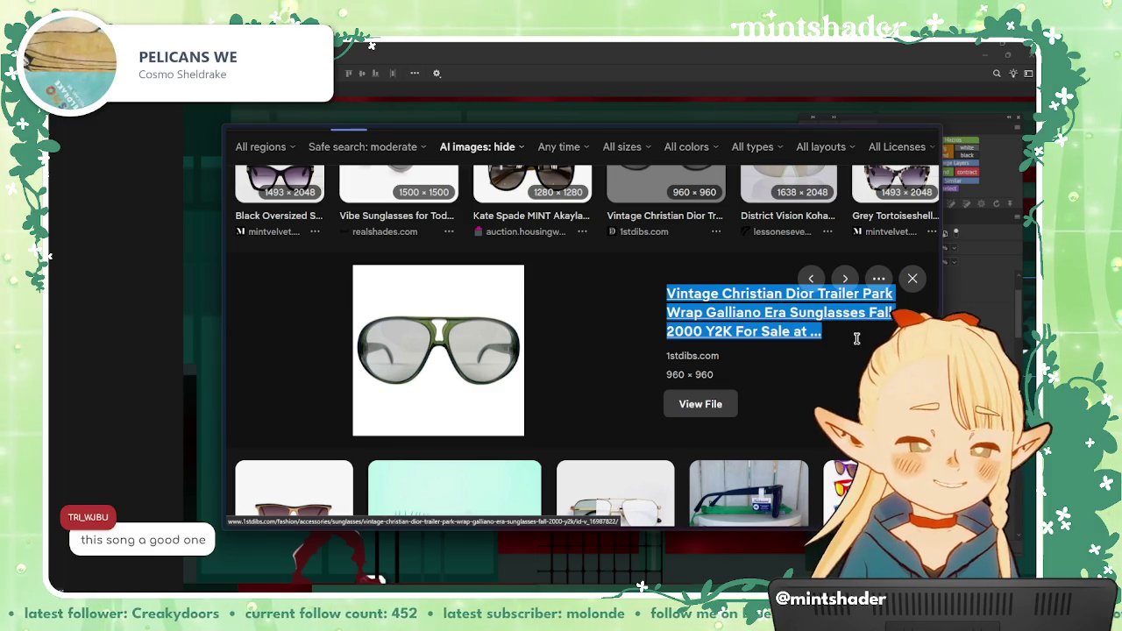
click(859, 351)
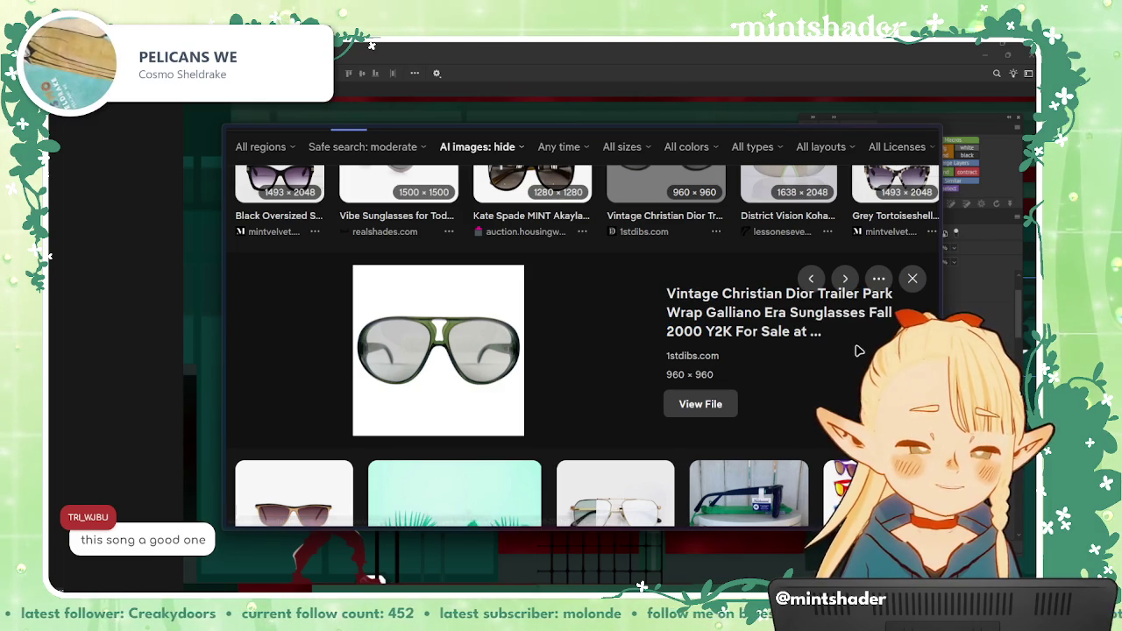
click(789, 343)
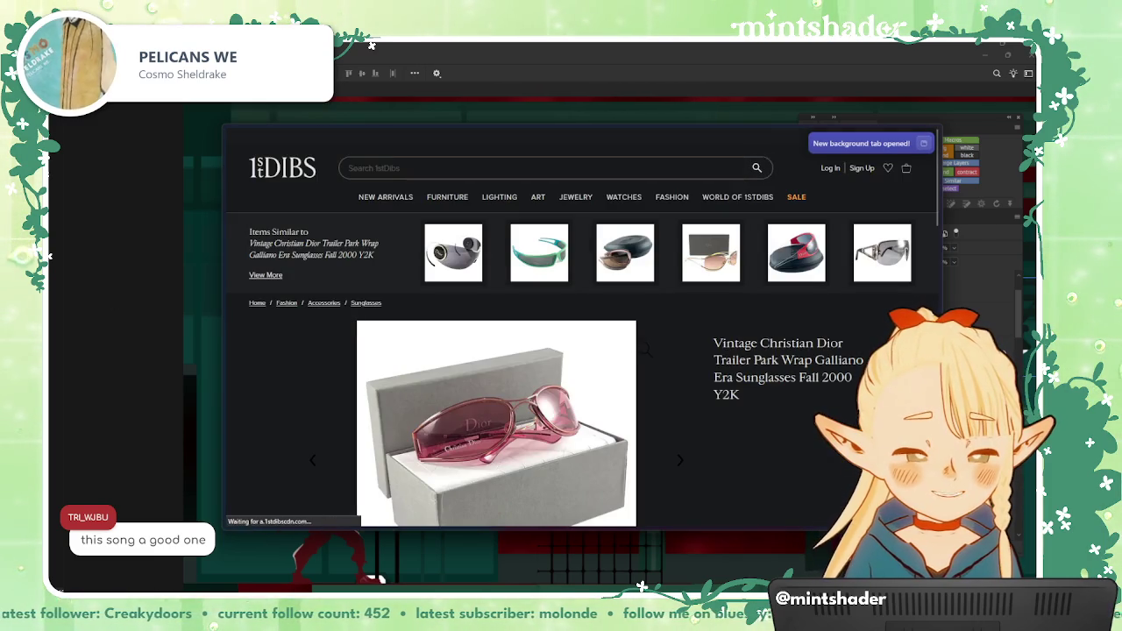
click(519, 356)
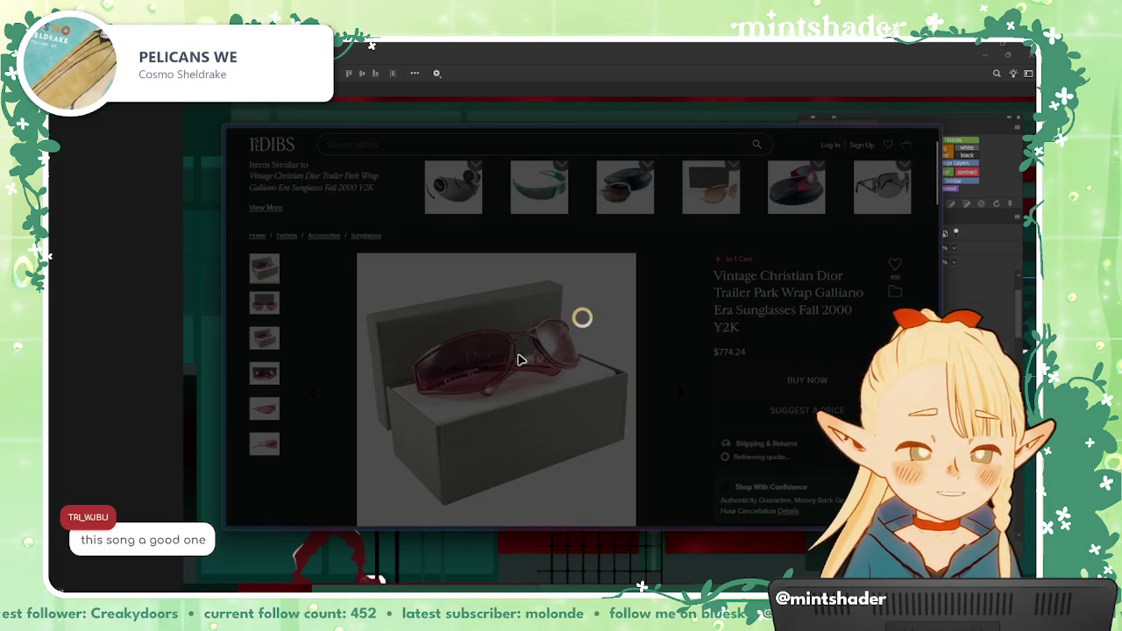
key(Escape)
Step: Scroll the 1stdibs product page, then close the tab to return to Photoshop
scroll(611, 379, up, 1)
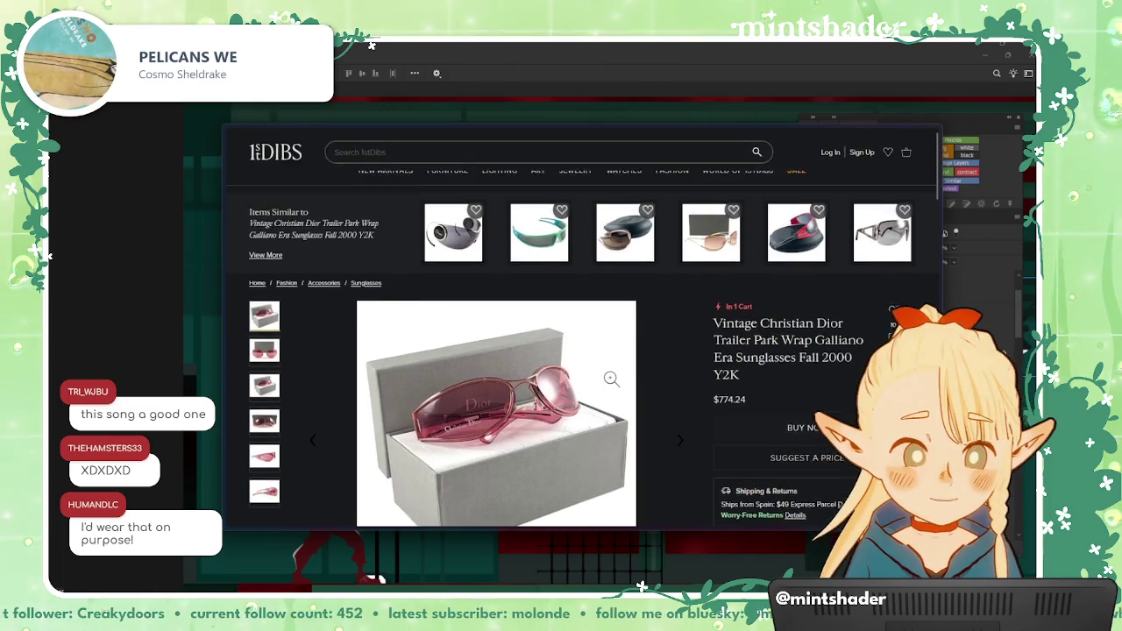
scroll(611, 379, down, 5)
scroll(614, 380, up, 4)
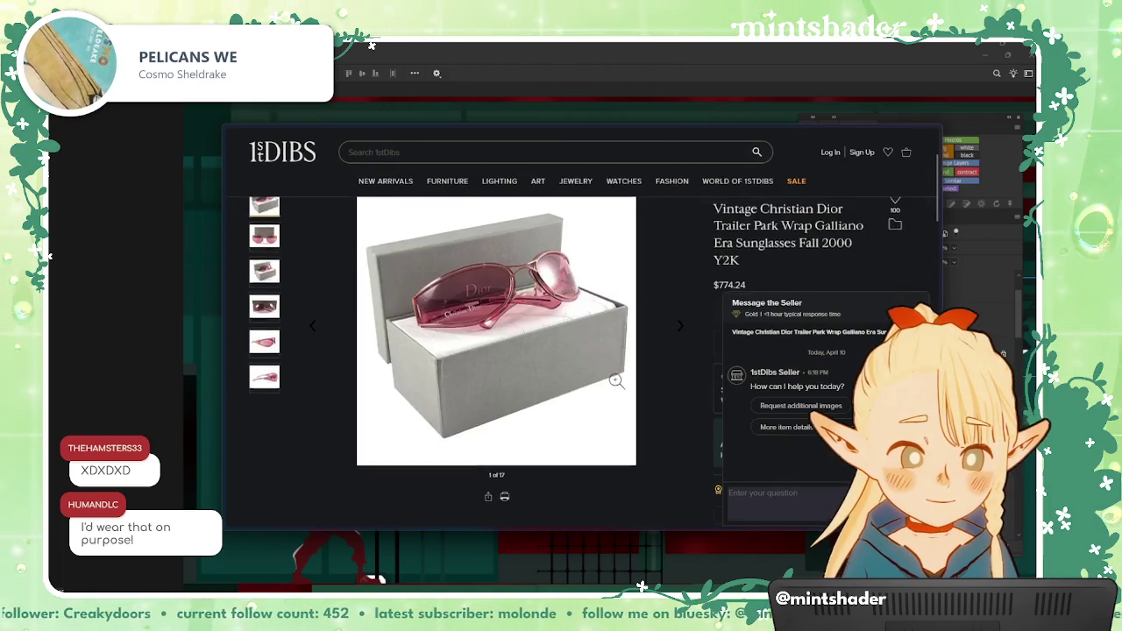
scroll(617, 380, up, 5)
key(ctrl+w)
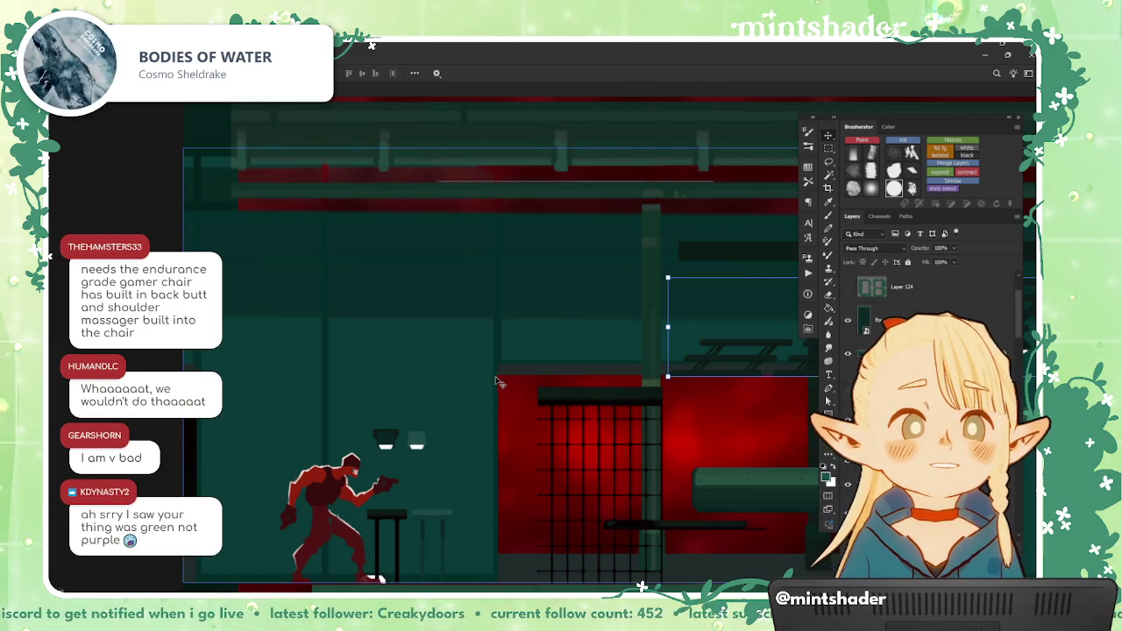
scroll(466, 408, up, 3)
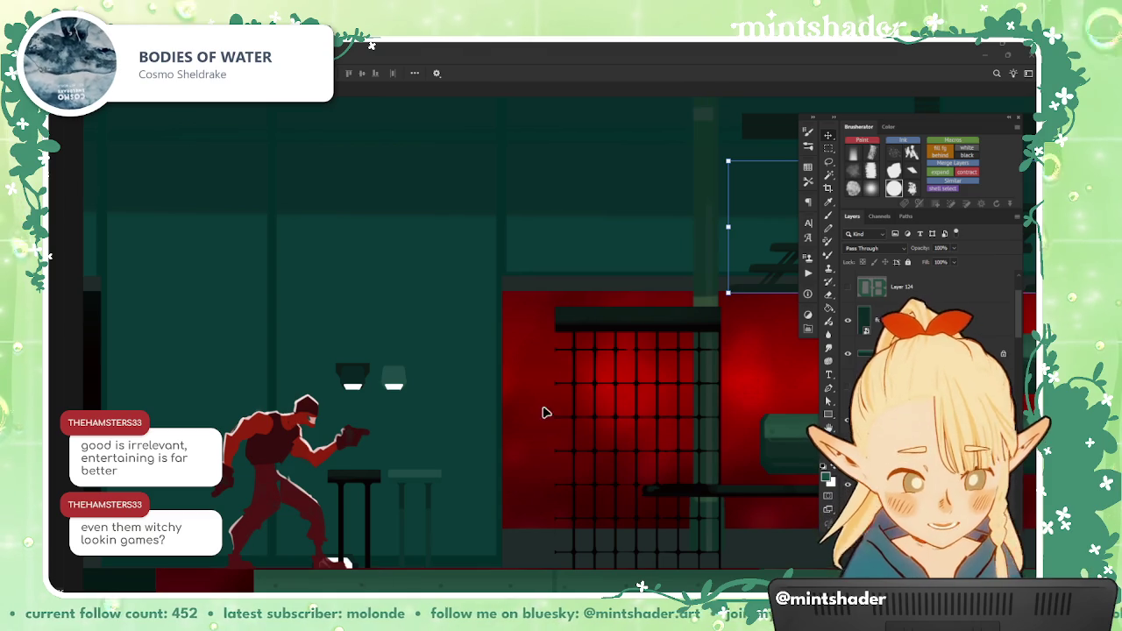
Step: Delete the black window grid from the red wall panel and pan to the scene's right side
click(623, 324)
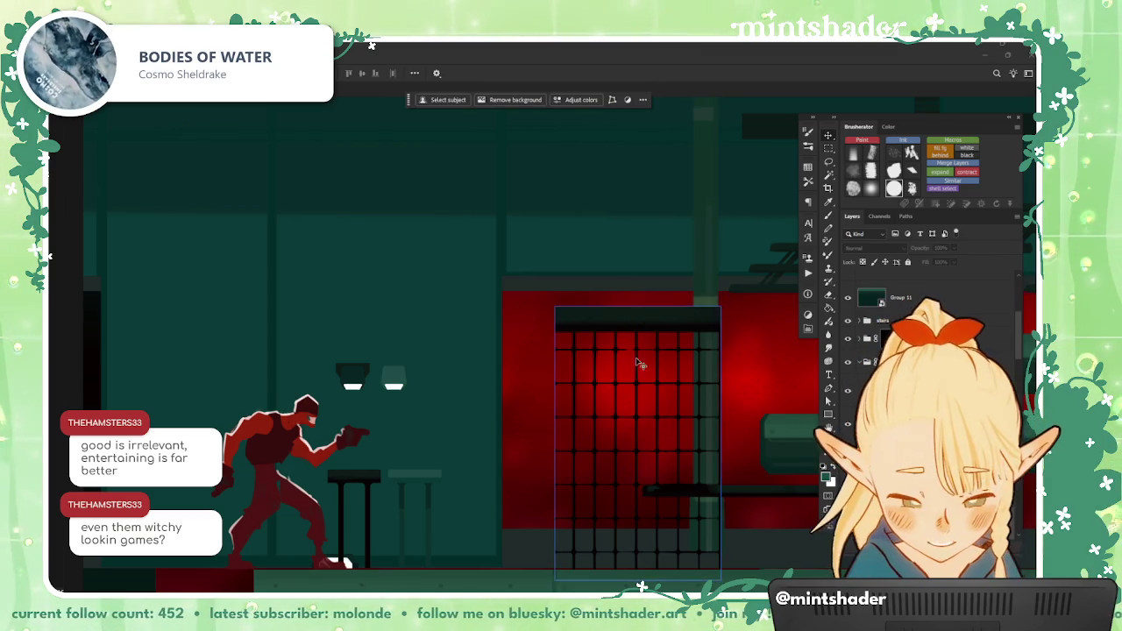
key(Delete)
drag(494, 466, 515, 452)
scroll(515, 451, down, 2)
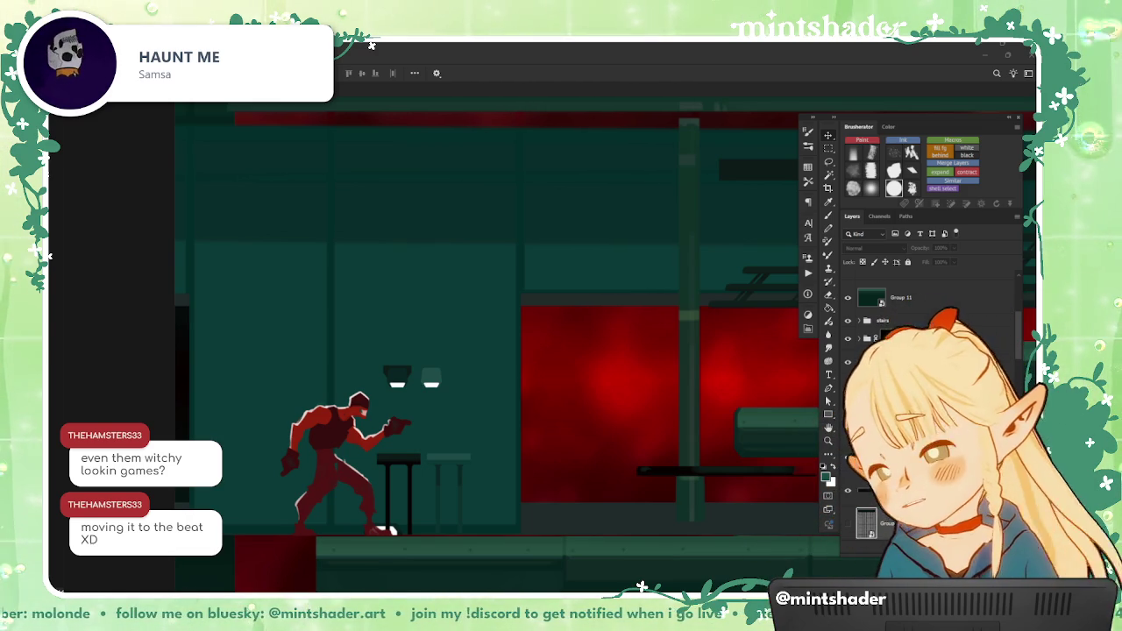
key(Down)
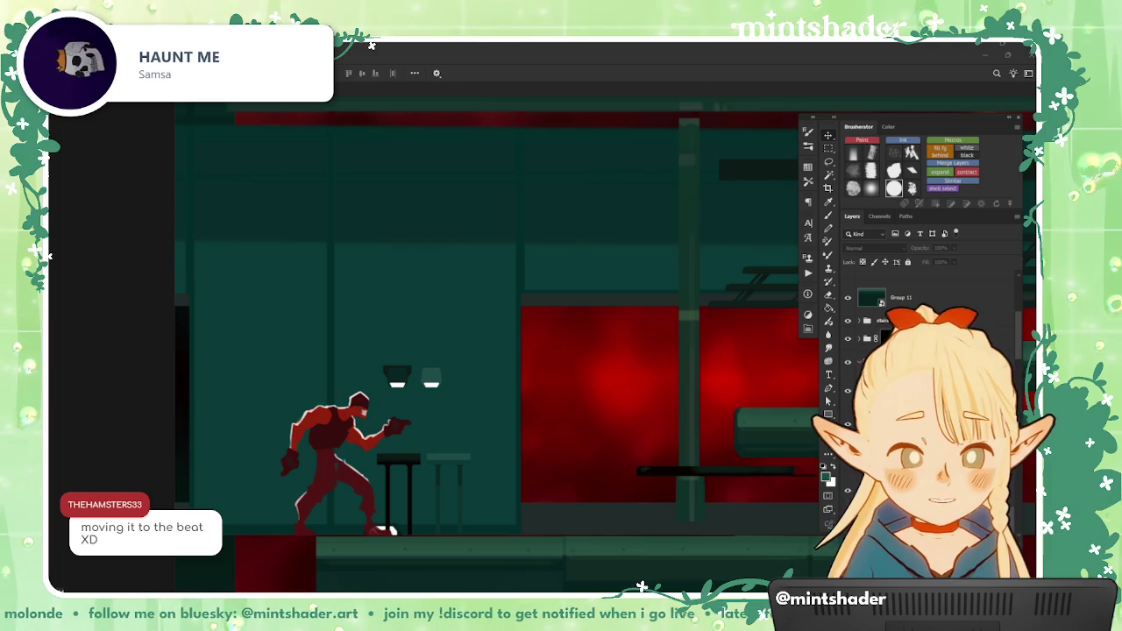
mouse_move(692, 504)
mouse_down()
mouse_move(249, 543)
mouse_move(603, 544)
mouse_up()
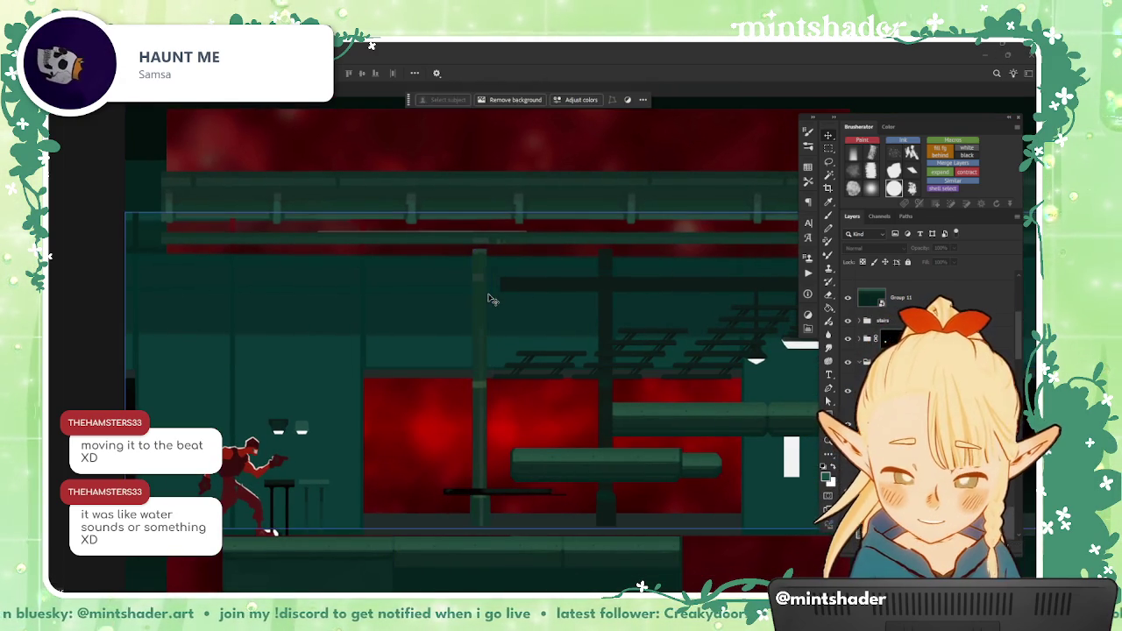
Step: Select the green pillar's top section and stretch it up to the canvas top edge
click(476, 349)
scroll(474, 289, up, 3)
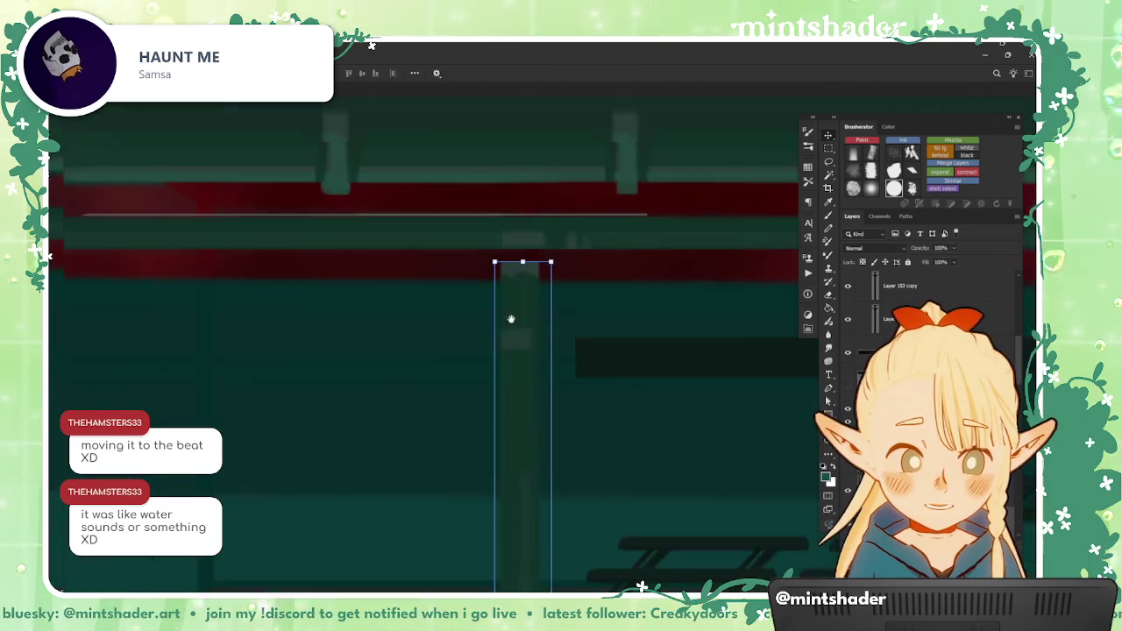
scroll(513, 324, down, 2)
scroll(514, 346, down, 3)
scroll(515, 351, up, 2)
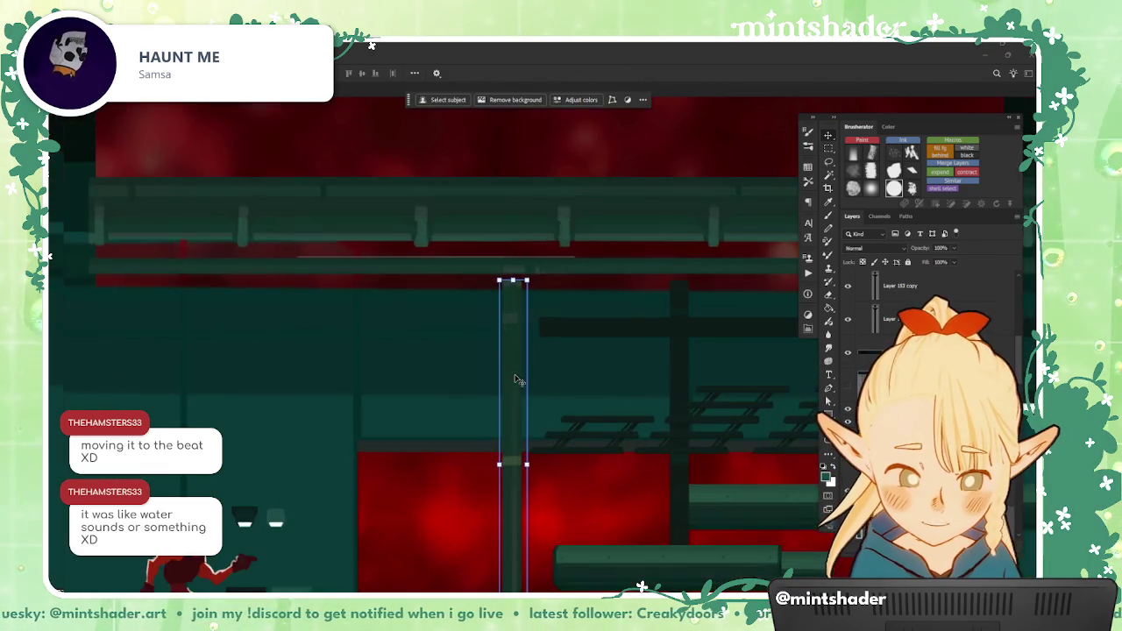
scroll(517, 377, up, 2)
key(m)
drag(541, 429, 533, 242)
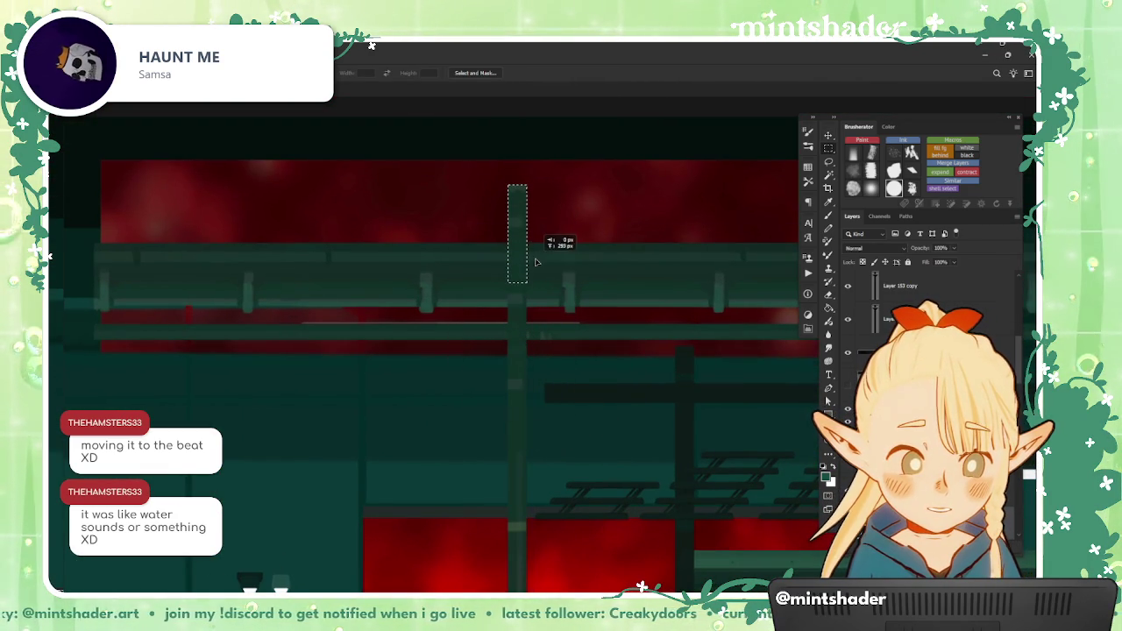
drag(533, 241, 533, 163)
key(ctrl+d)
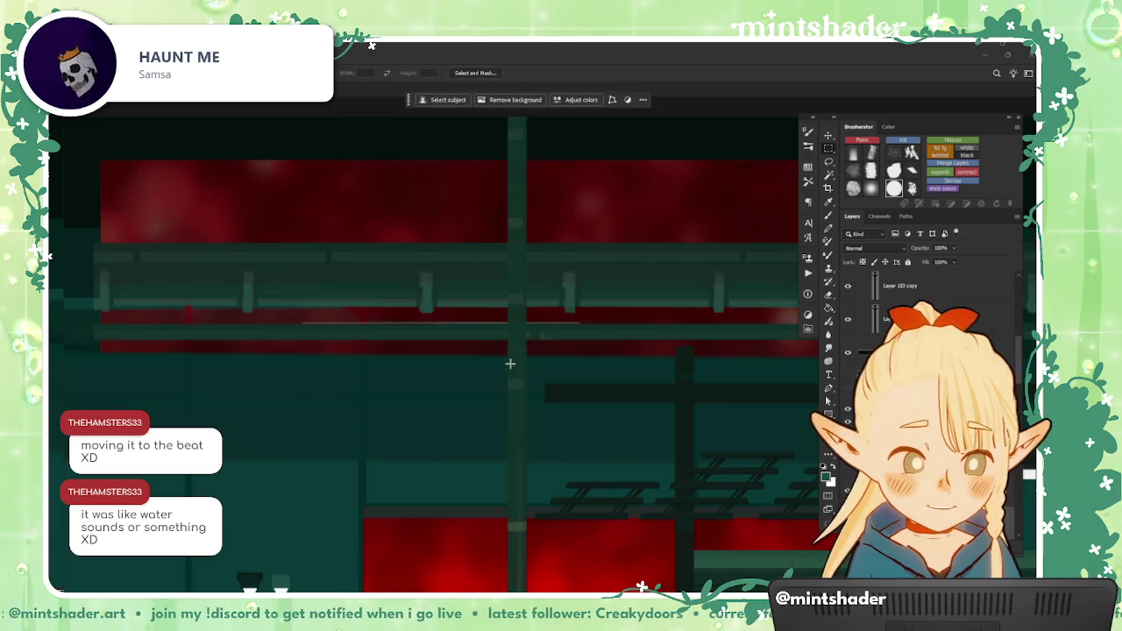
drag(534, 329, 545, 278)
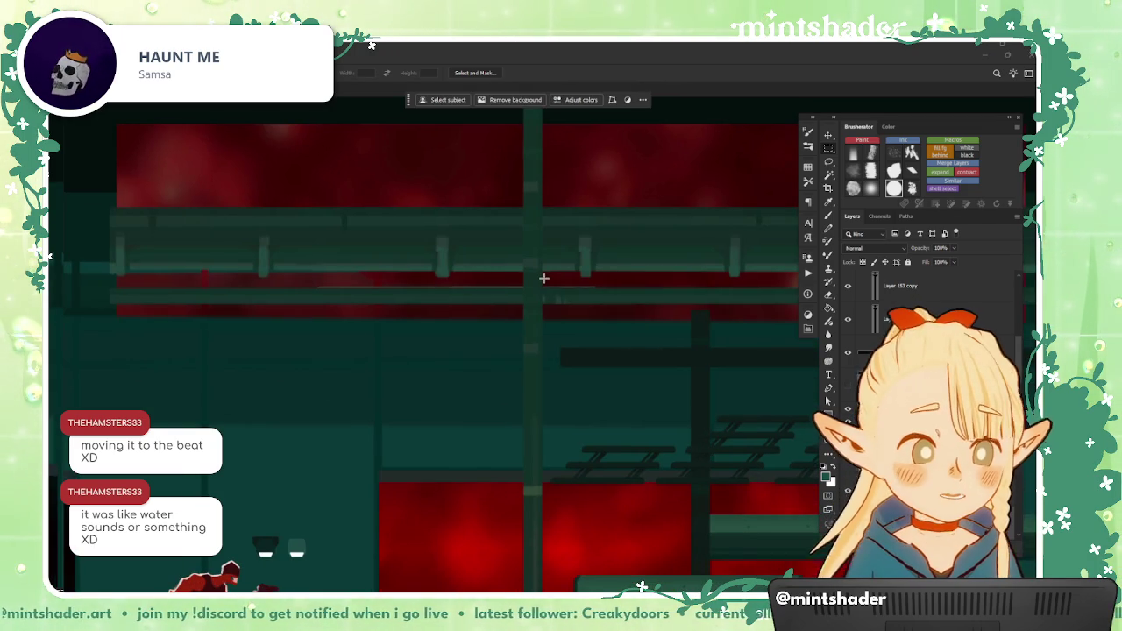
Step: Try the brush and lasso tools, then make and clear a narrow rectangular selection
key(b)
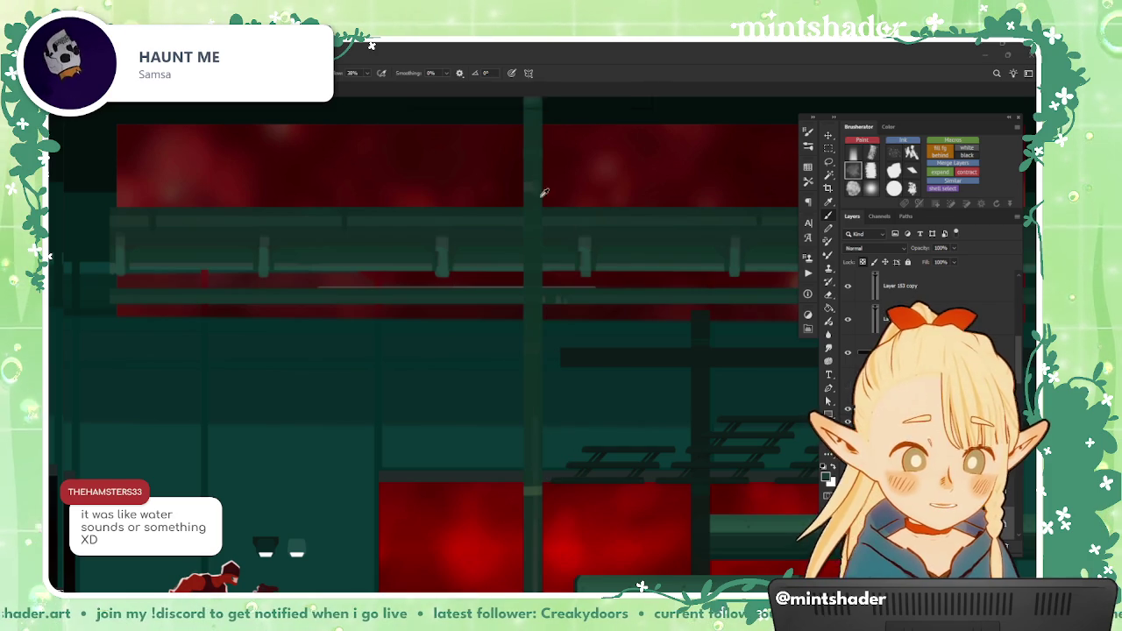
key(l)
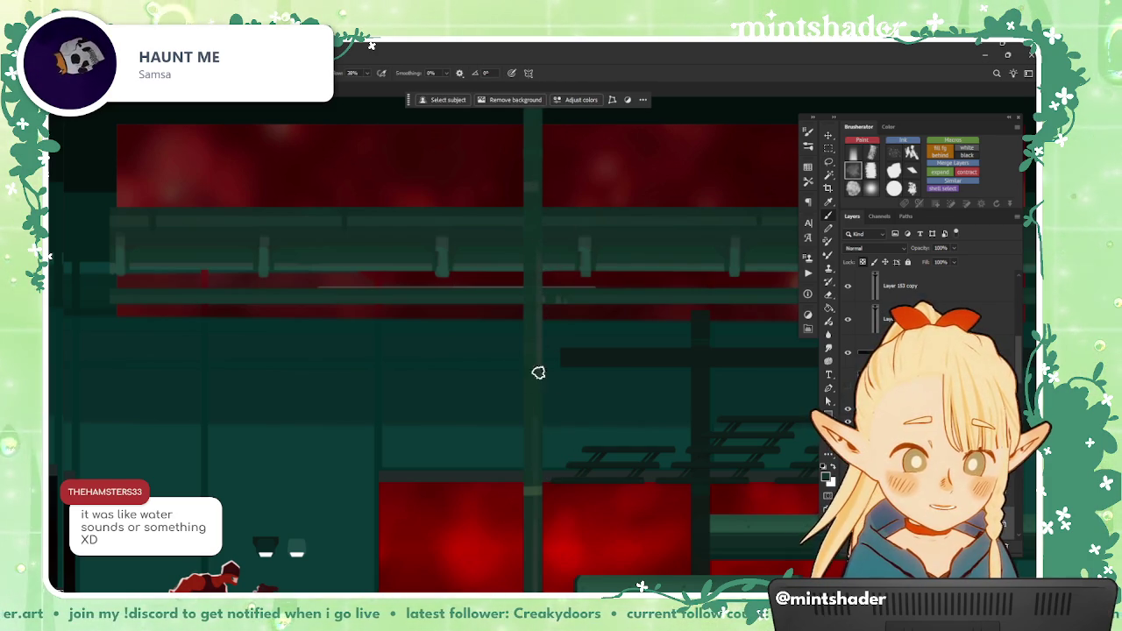
scroll(592, 365, down, 3)
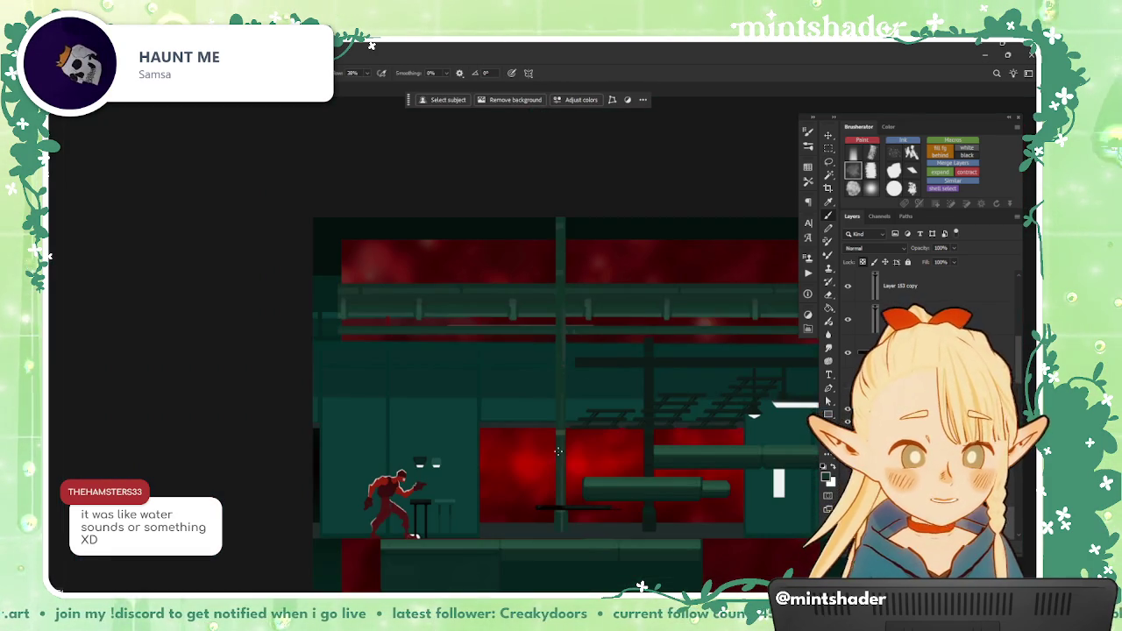
scroll(557, 451, up, 3)
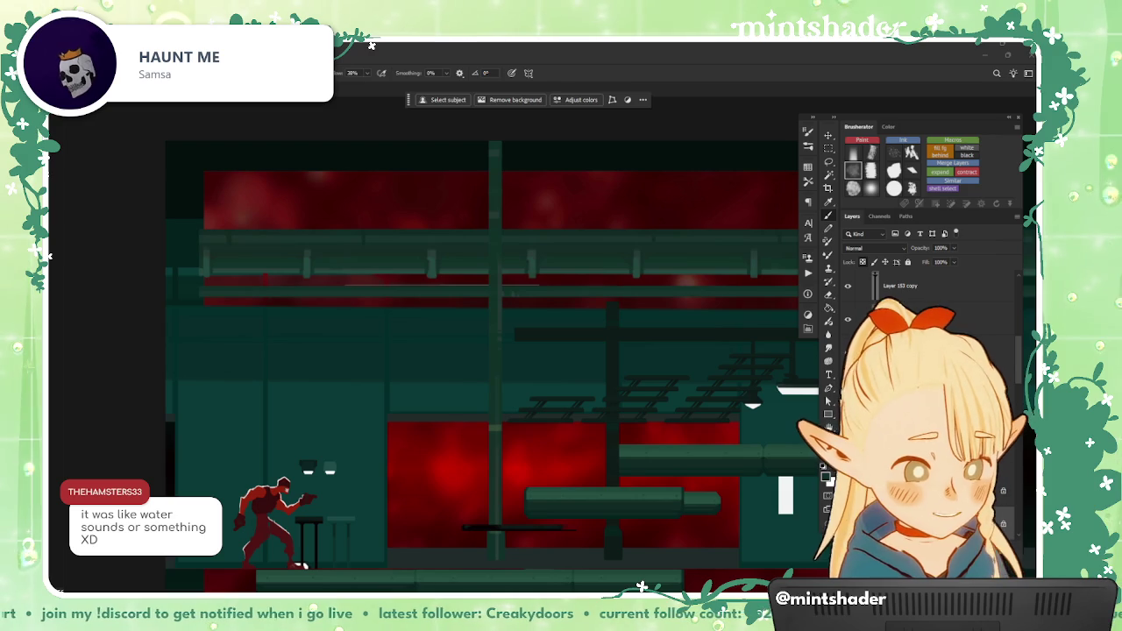
key(m)
mouse_move(528, 239)
mouse_down()
mouse_move(650, 485)
mouse_move(629, 469)
mouse_move(645, 263)
mouse_up()
key(ctrl+d)
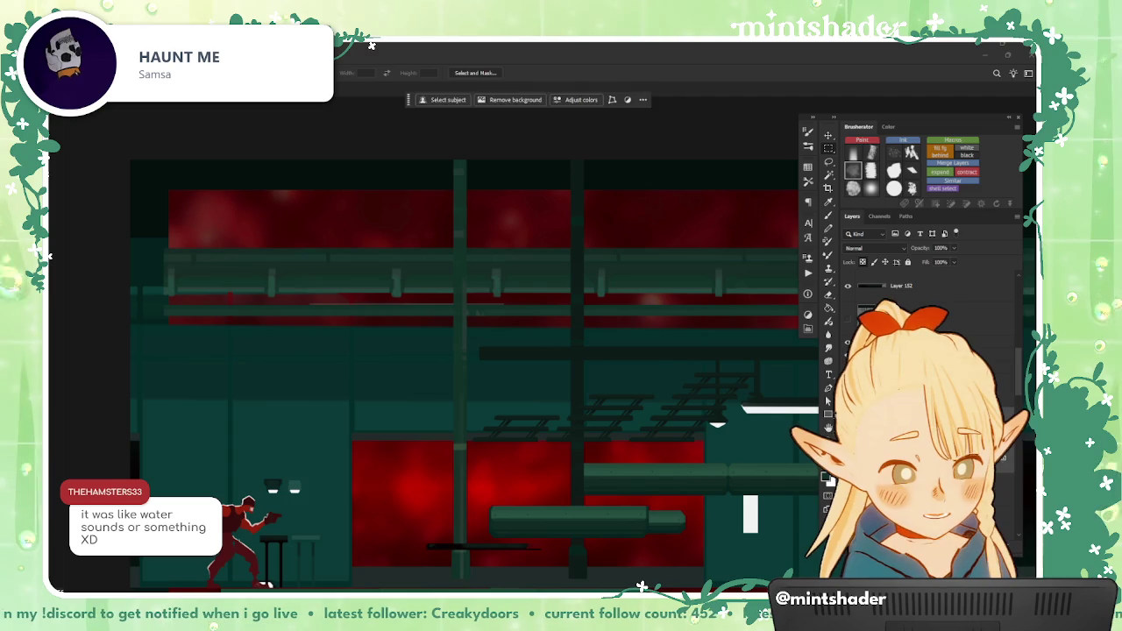
Step: Export the pillar layer as a PNG into the Assets > Generic > Midground folder
right_click(937, 289)
click(925, 235)
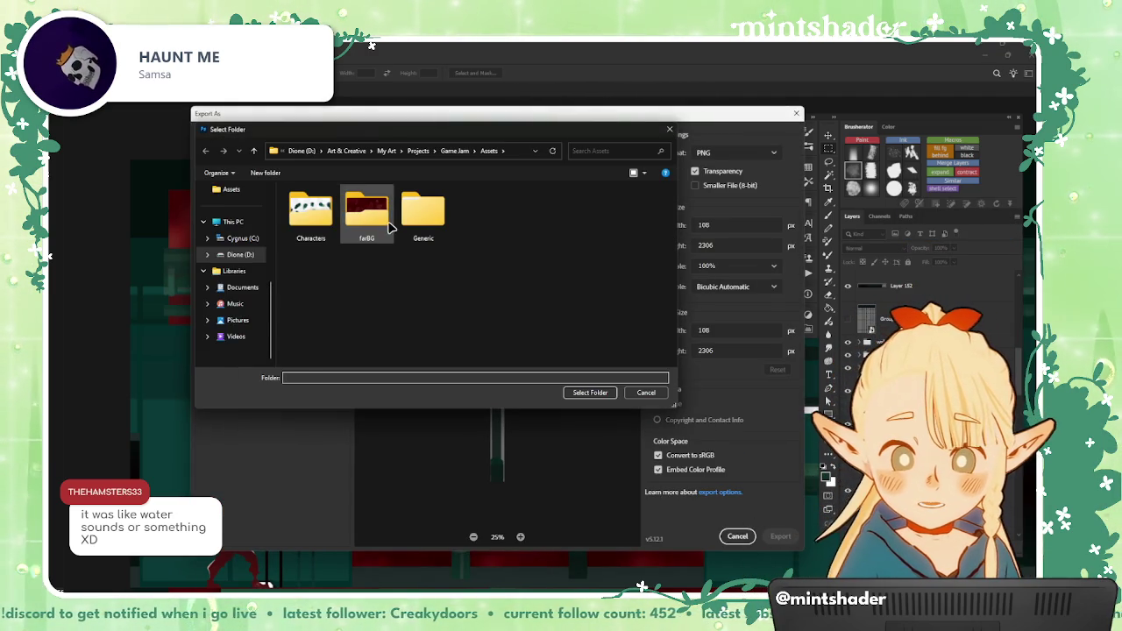
double_click(325, 223)
key(alt+Left)
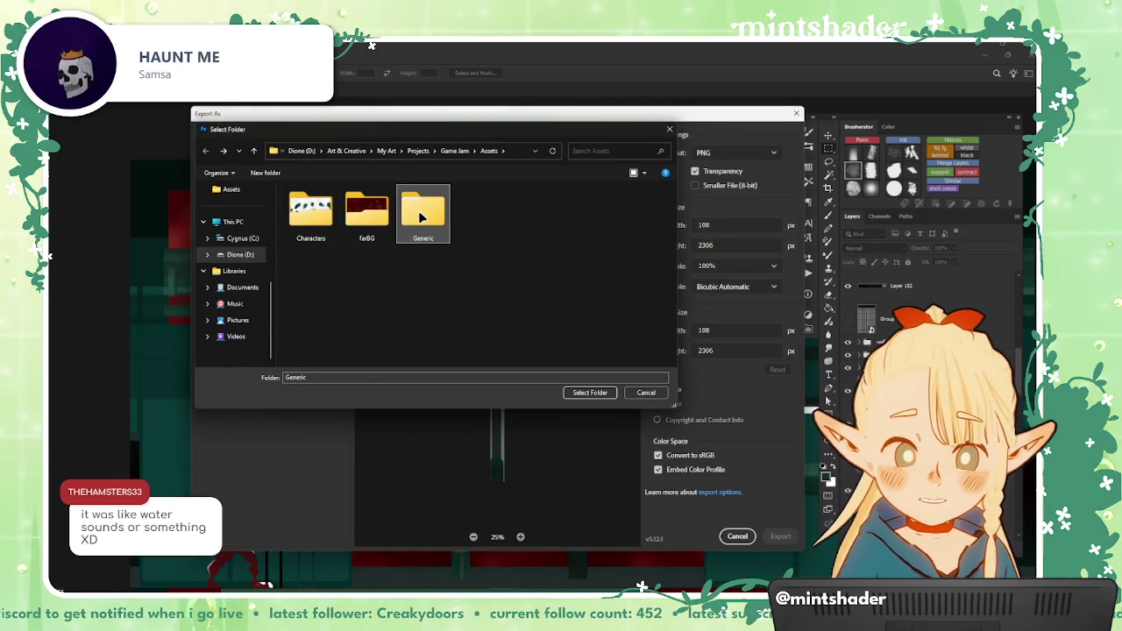
double_click(415, 223)
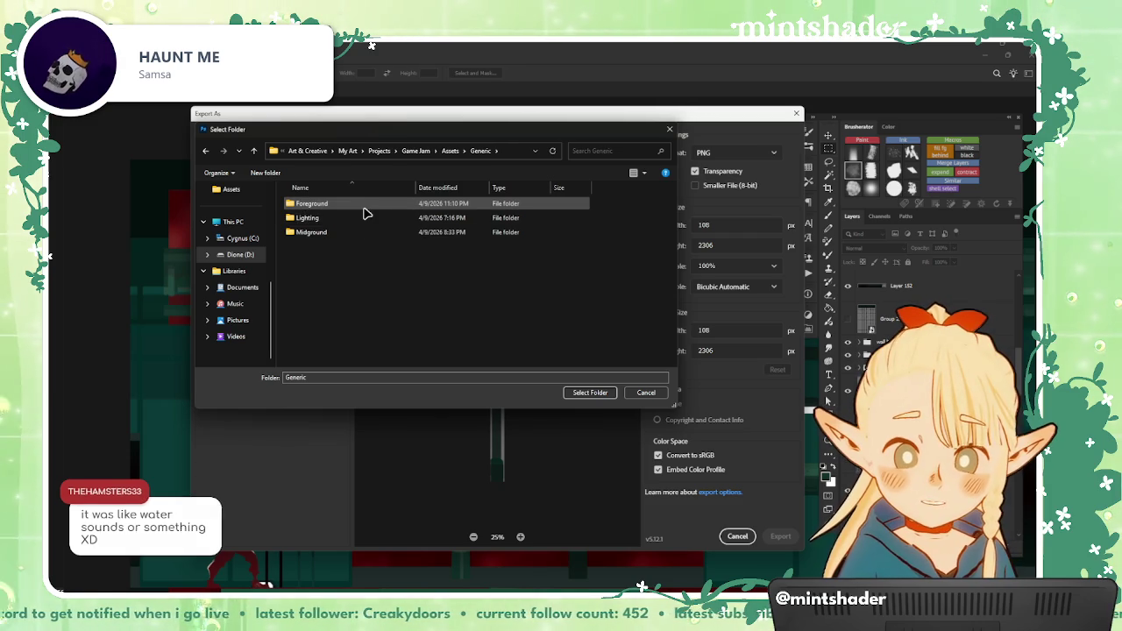
double_click(360, 235)
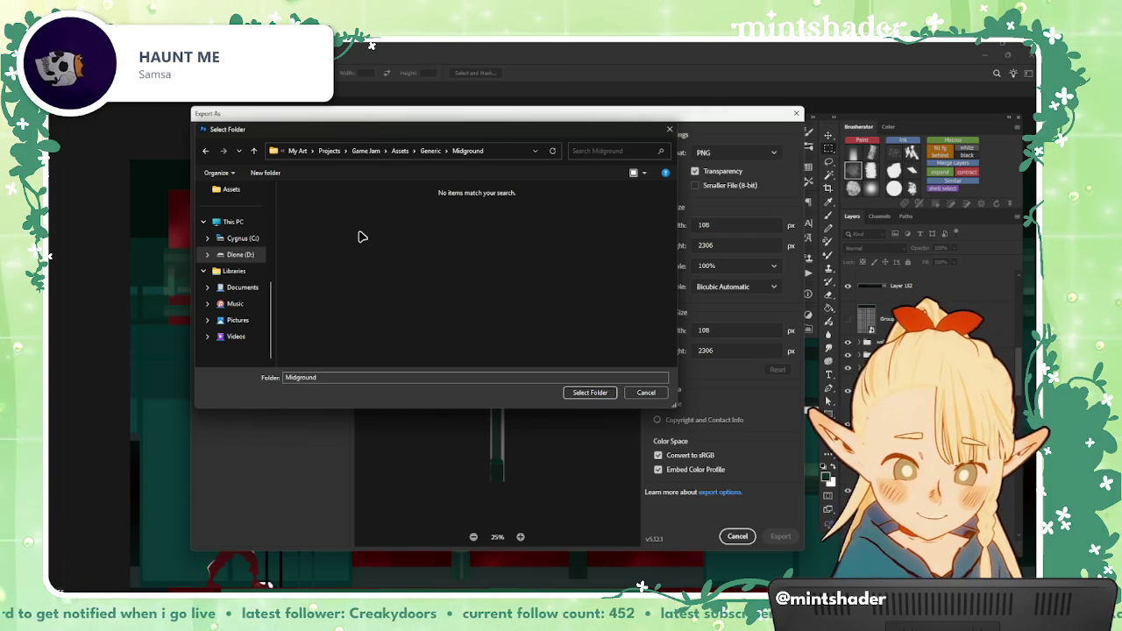
click(589, 393)
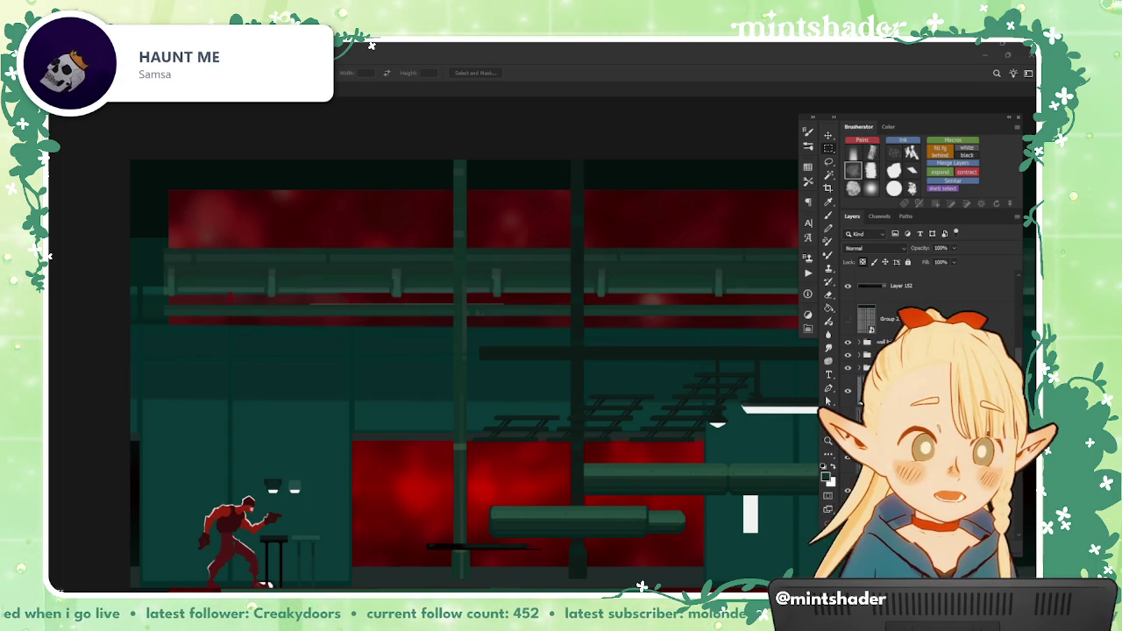
key(alt+Tab)
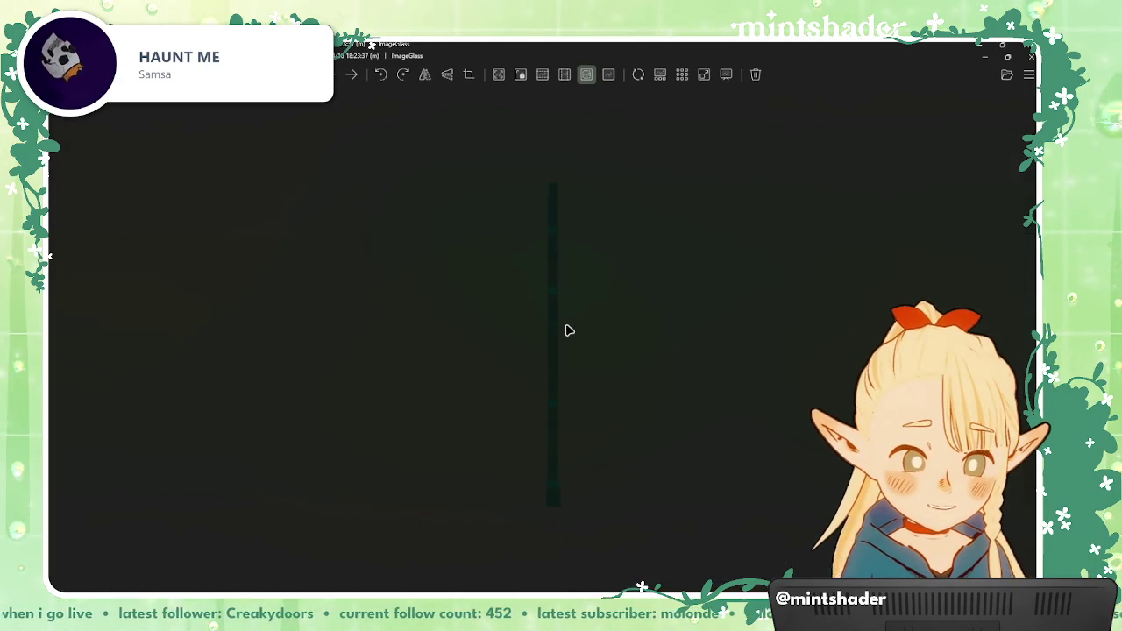
key(alt+Tab)
scroll(555, 350, up, 1)
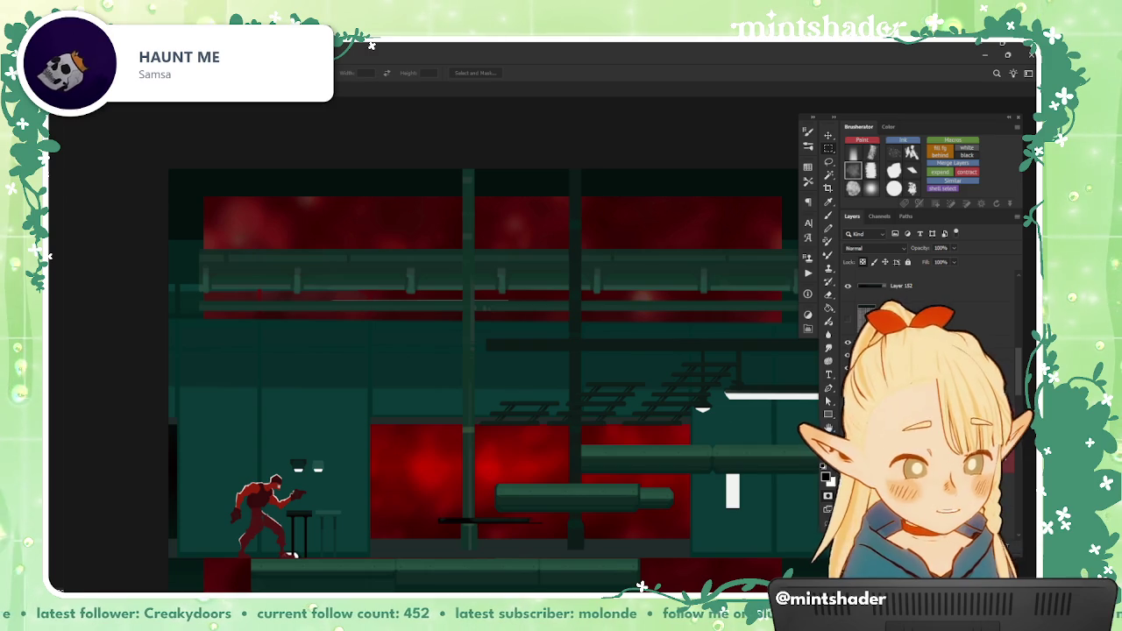
Step: Hide the panels to see the whole factory level scene
key(Tab)
key(Tab)
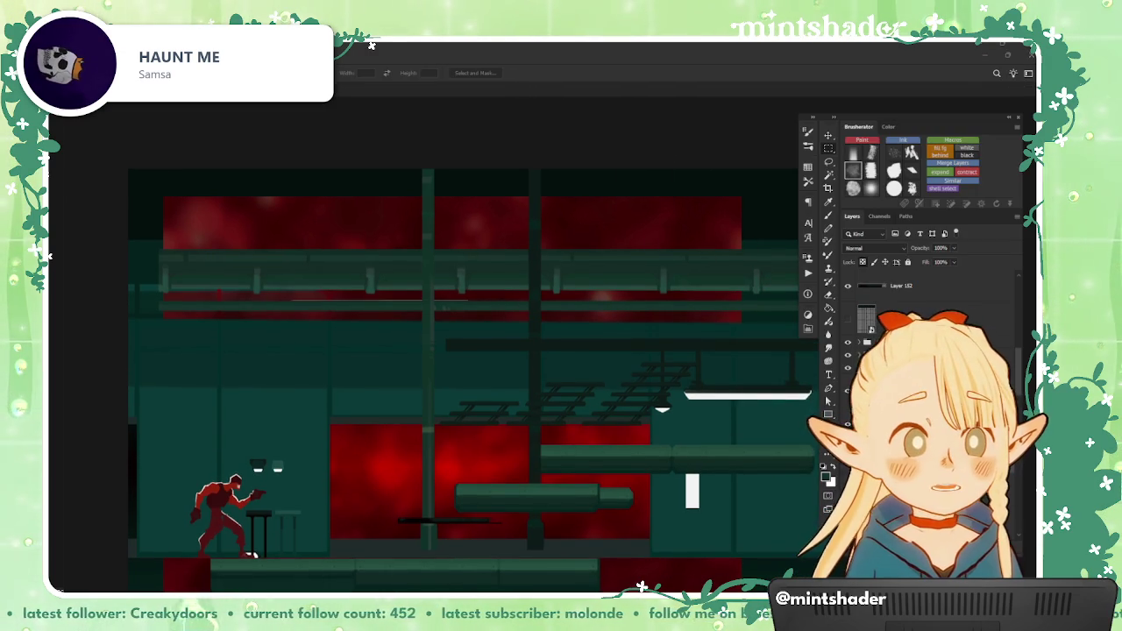
Step: Place the fence - dark - edge image onto the zoomed-in pillar document, aligned over the pillar
click(781, 74)
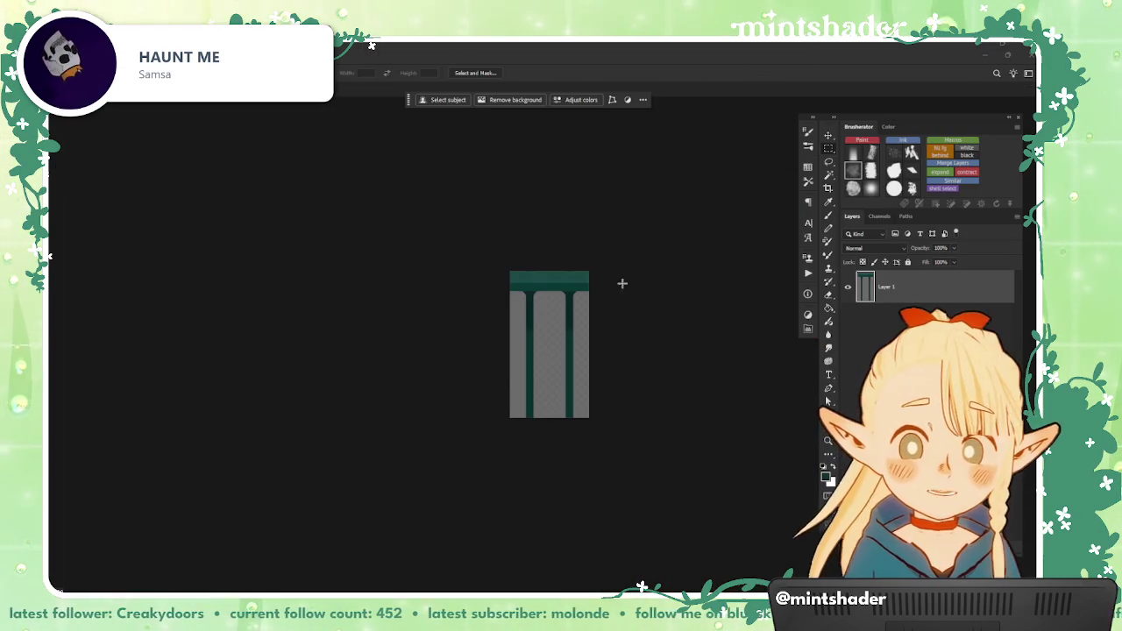
key(ctrl+plus)
drag(501, 340, 614, 451)
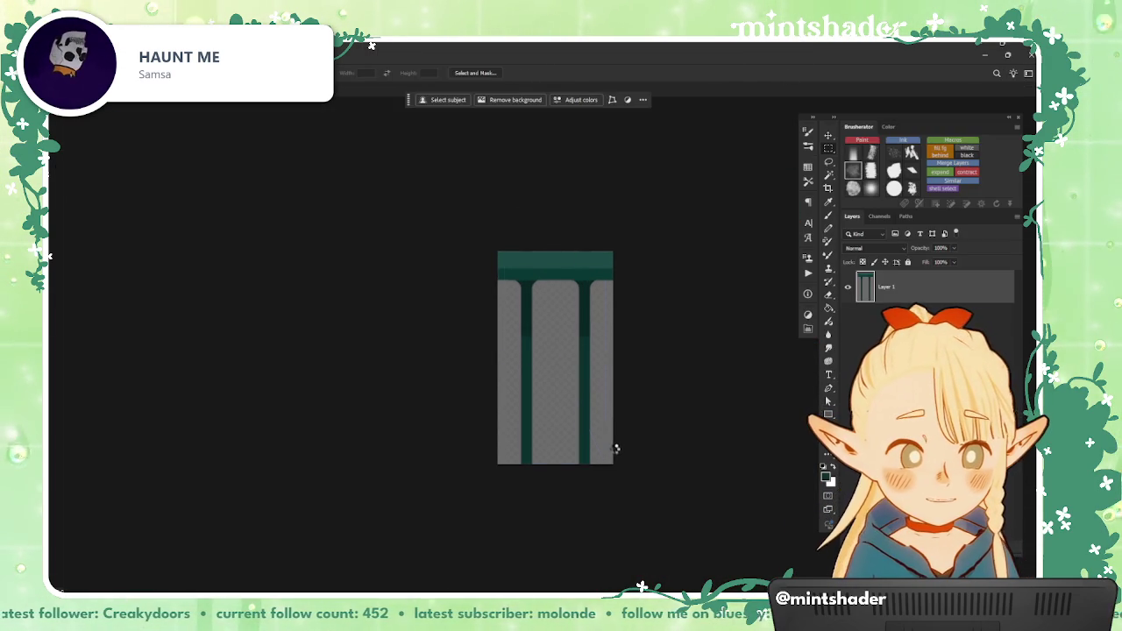
key(Return)
drag(600, 351, 589, 358)
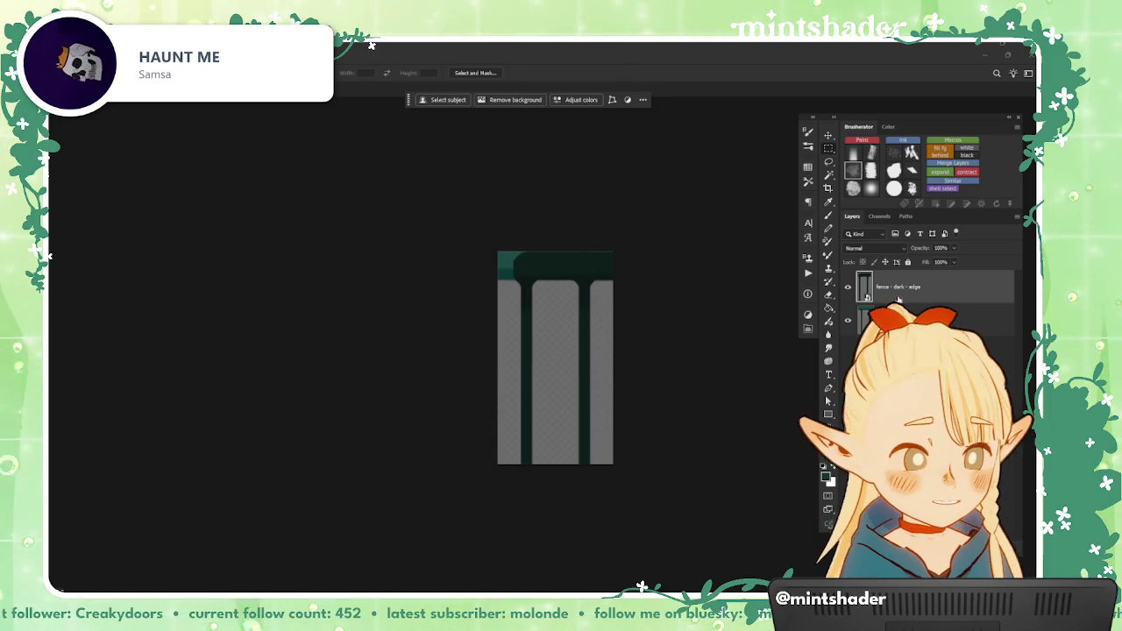
Step: Load the fence layer's selection, hide fence - dark - edge, and bring up PNG Export As
ctrl+click(867, 297)
click(868, 321)
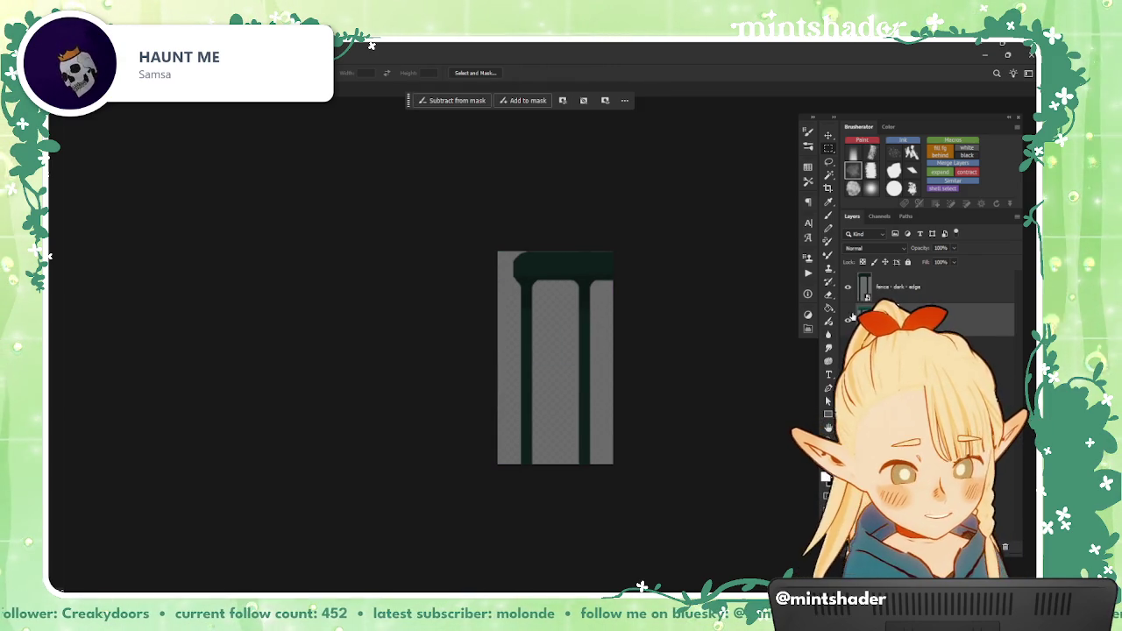
click(848, 287)
scroll(591, 255, up, 2)
scroll(591, 256, down, 1)
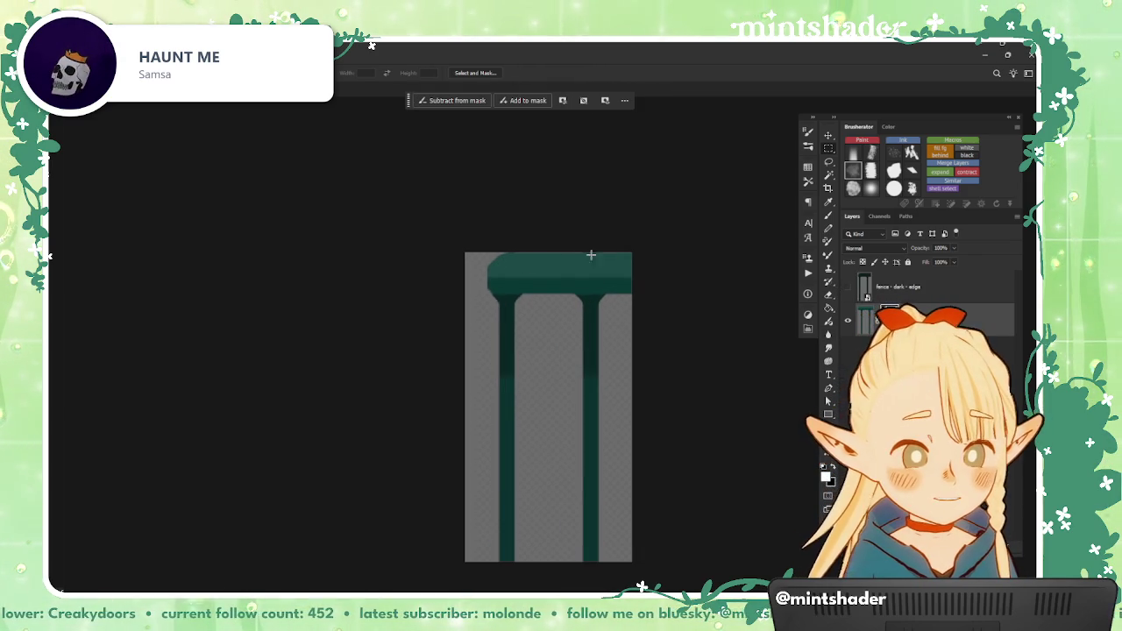
drag(614, 365, 606, 352)
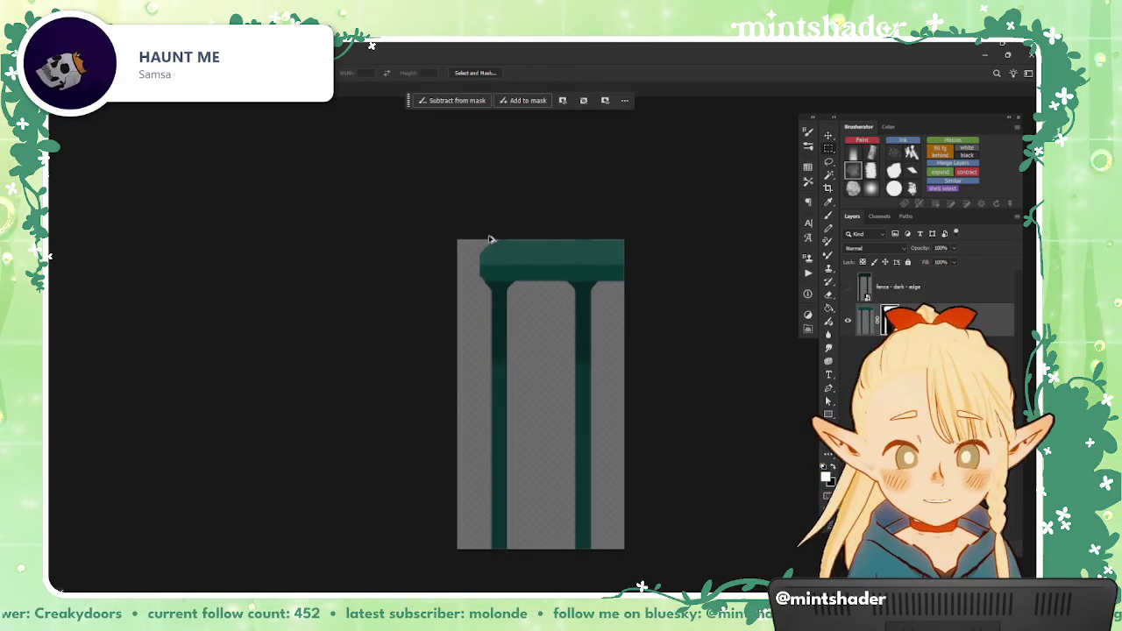
key(ctrl+alt+shift+w)
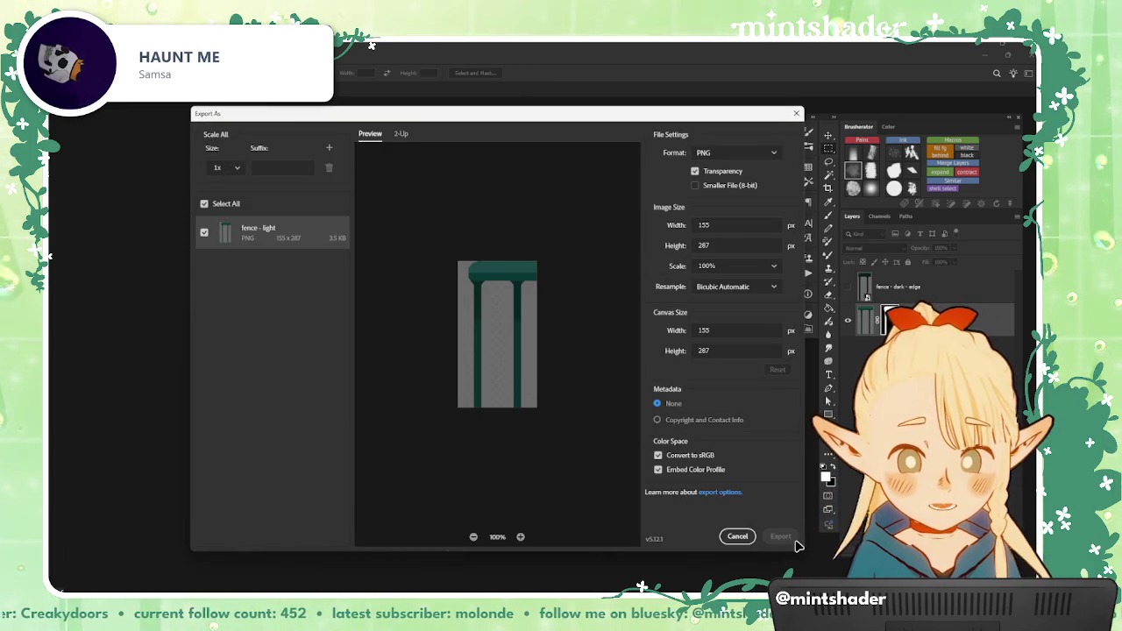
Step: Save the export as fence - light.png in the Generic Foreground folder and clear the save prompts
click(790, 539)
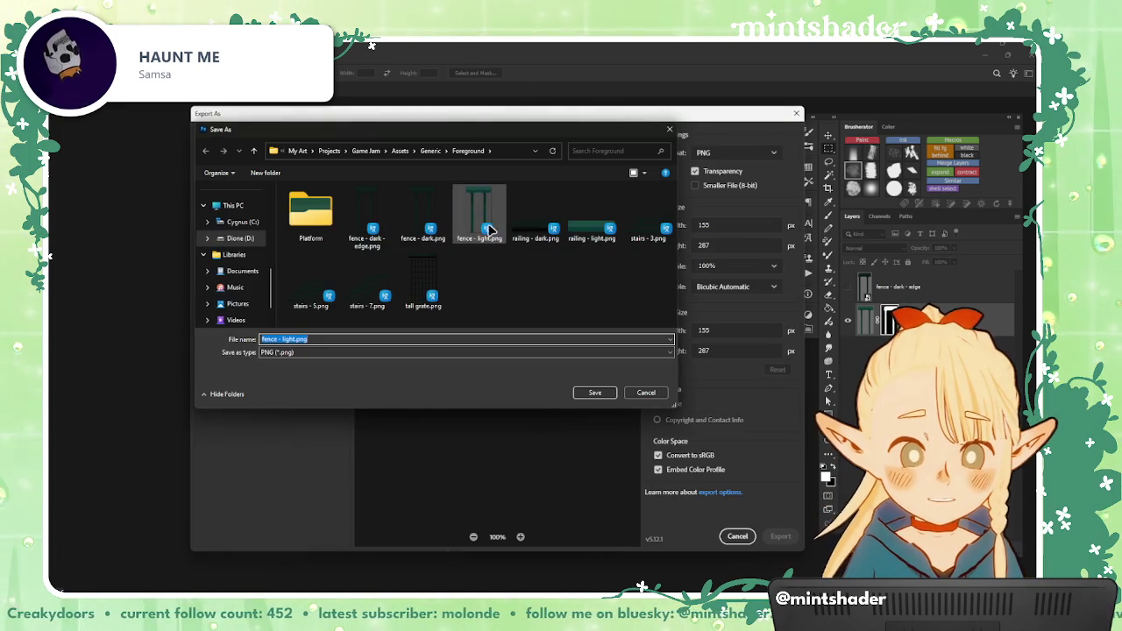
click(378, 338)
key(BackSpace)
key(BackSpace)
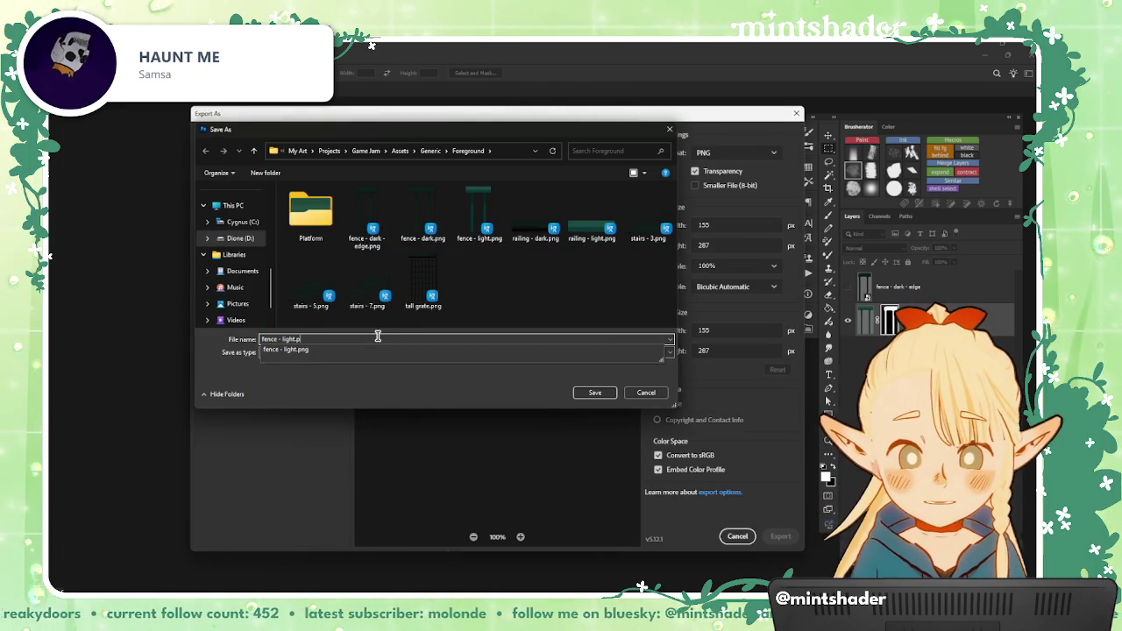
key(BackSpace)
key(Return)
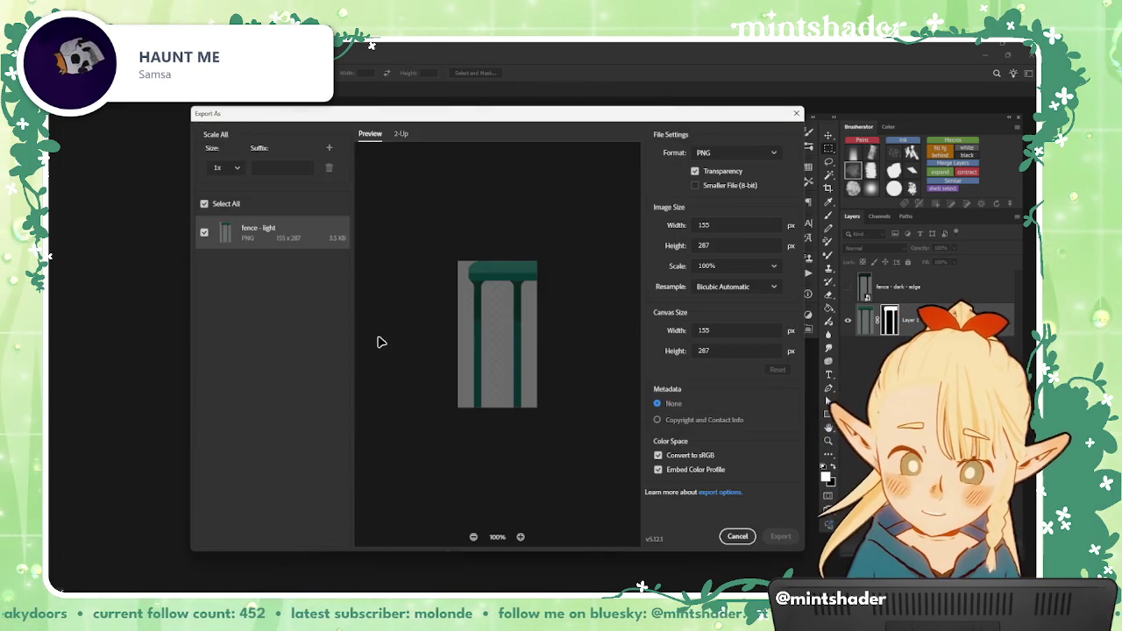
key(ctrl+q)
key(Escape)
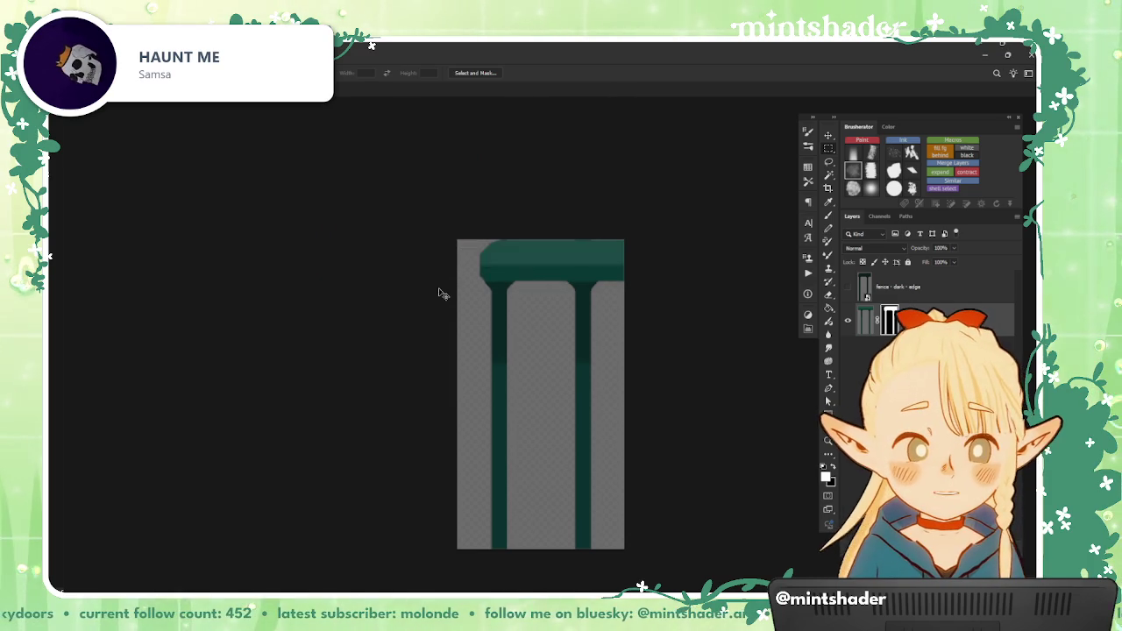
key(ctrl+w)
Step: Close the fence file without saving and select Group 11 in the level scene
click(549, 259)
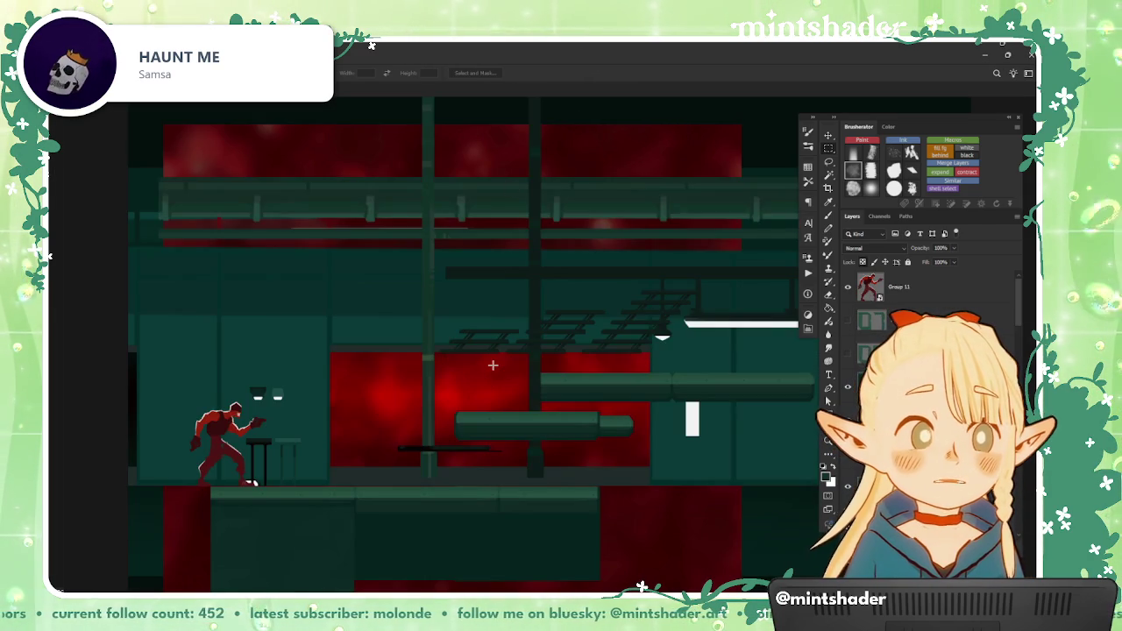
drag(519, 379, 558, 451)
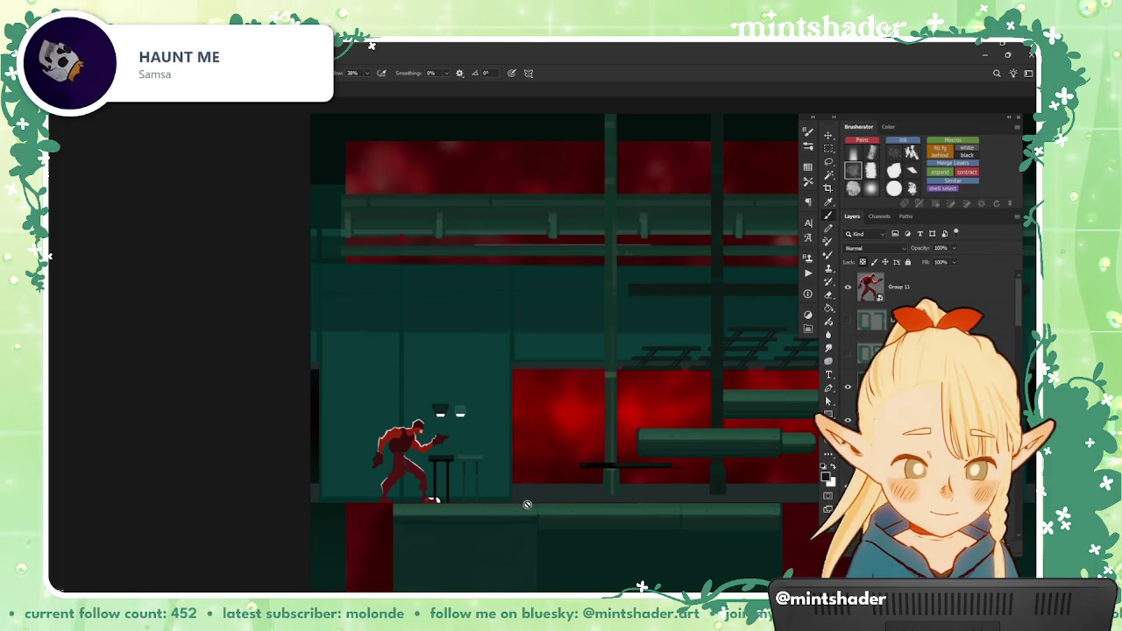
click(880, 294)
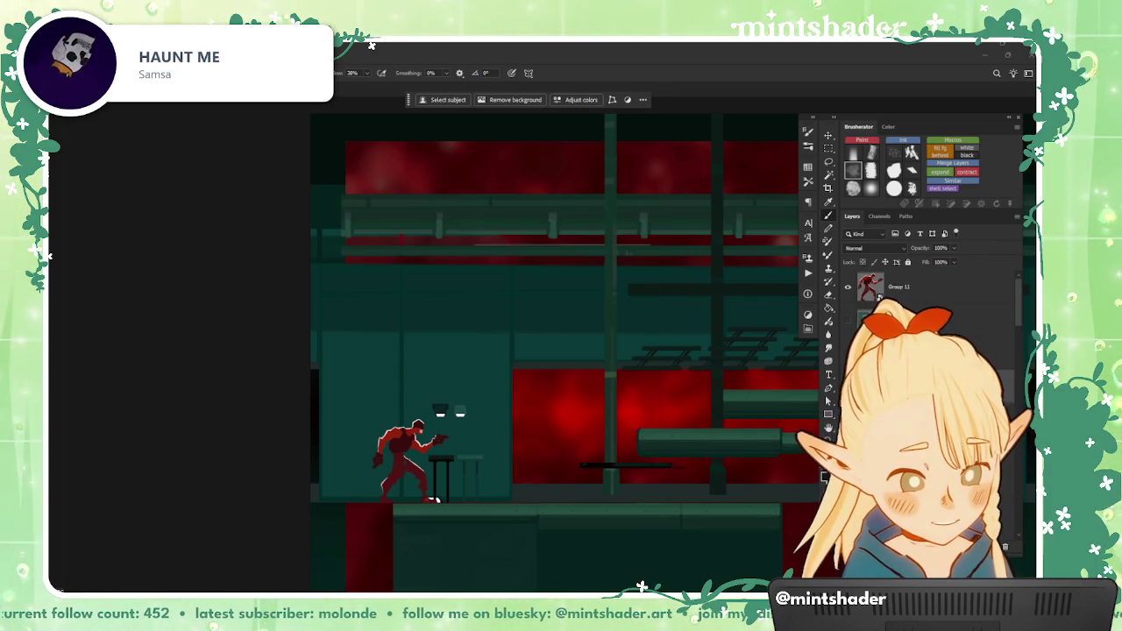
Step: Stretch a thin floor-to-ceiling marquee strip into a pillar about 128 px wide
scroll(579, 498, up, 2)
key(m)
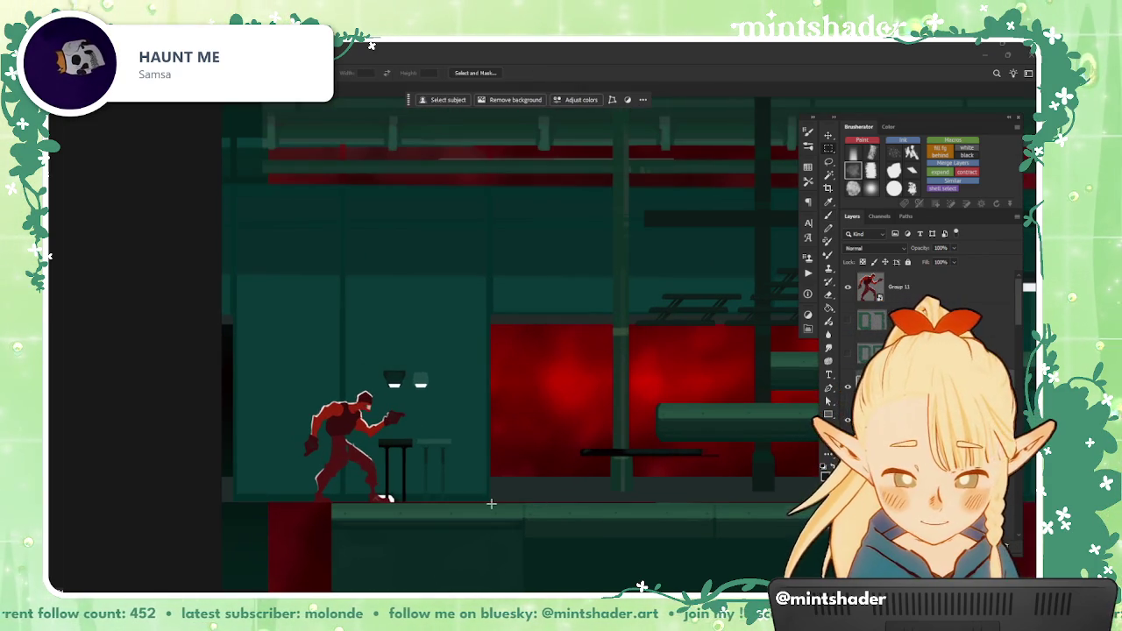
drag(491, 504, 489, 133)
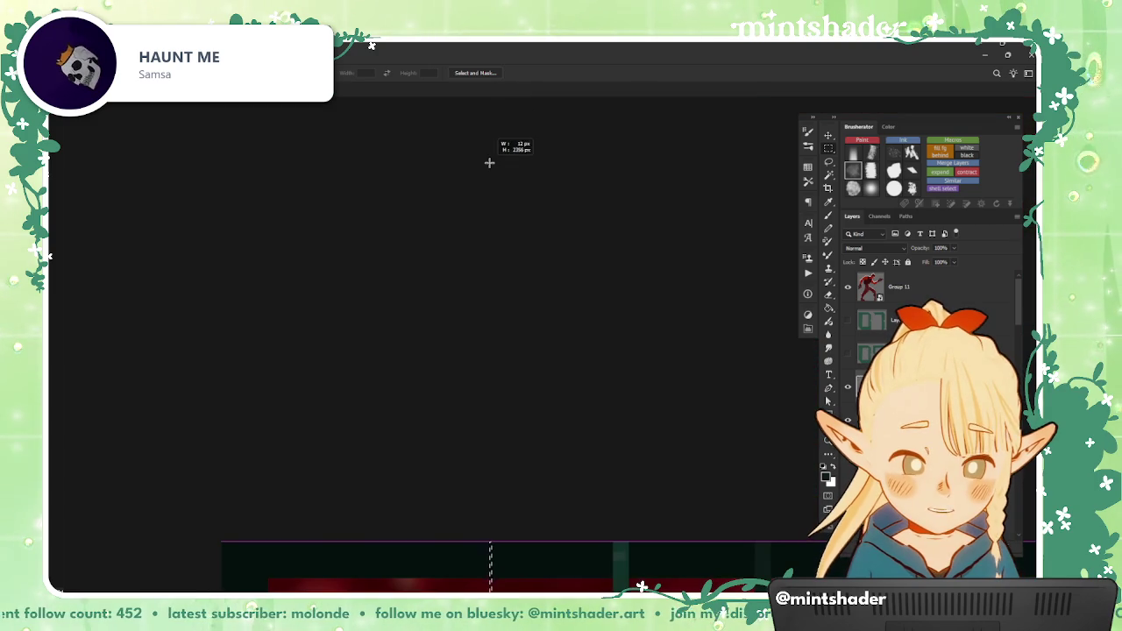
scroll(512, 281, down, 2)
scroll(514, 171, down, 3)
scroll(526, 211, down, 2)
scroll(537, 246, down, 2)
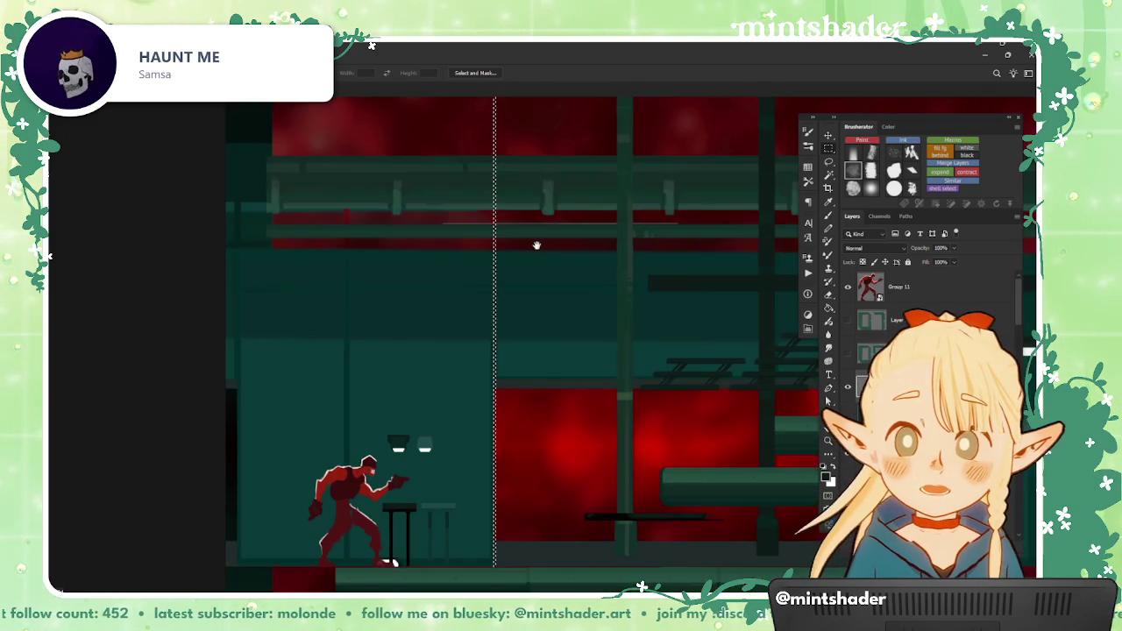
drag(537, 246, 545, 209)
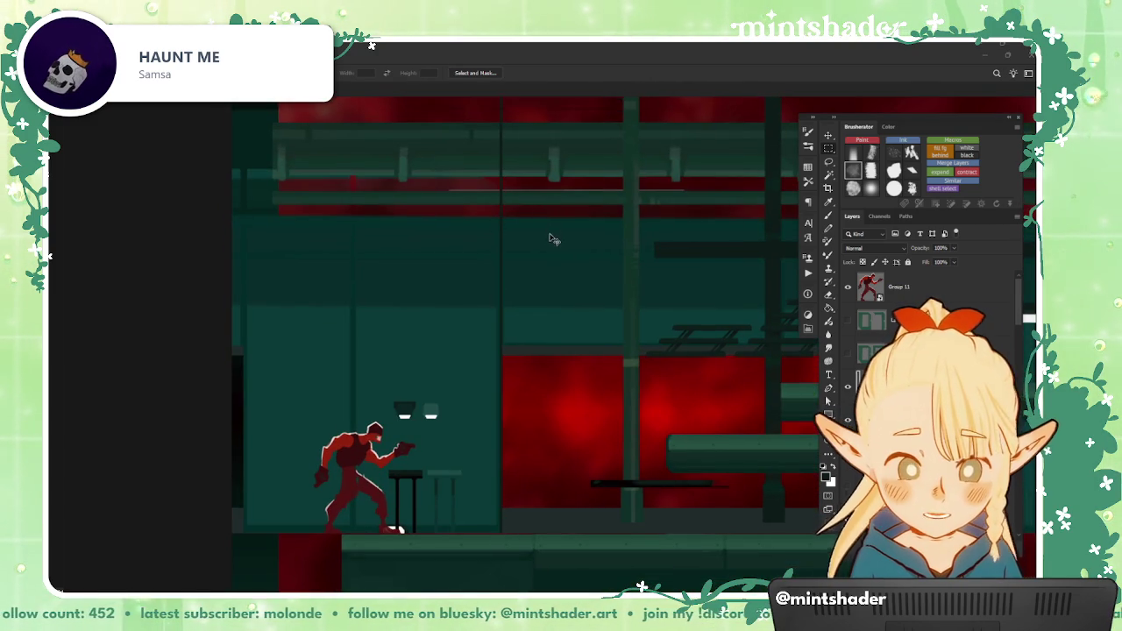
key(ctrl+t)
drag(502, 275, 513, 279)
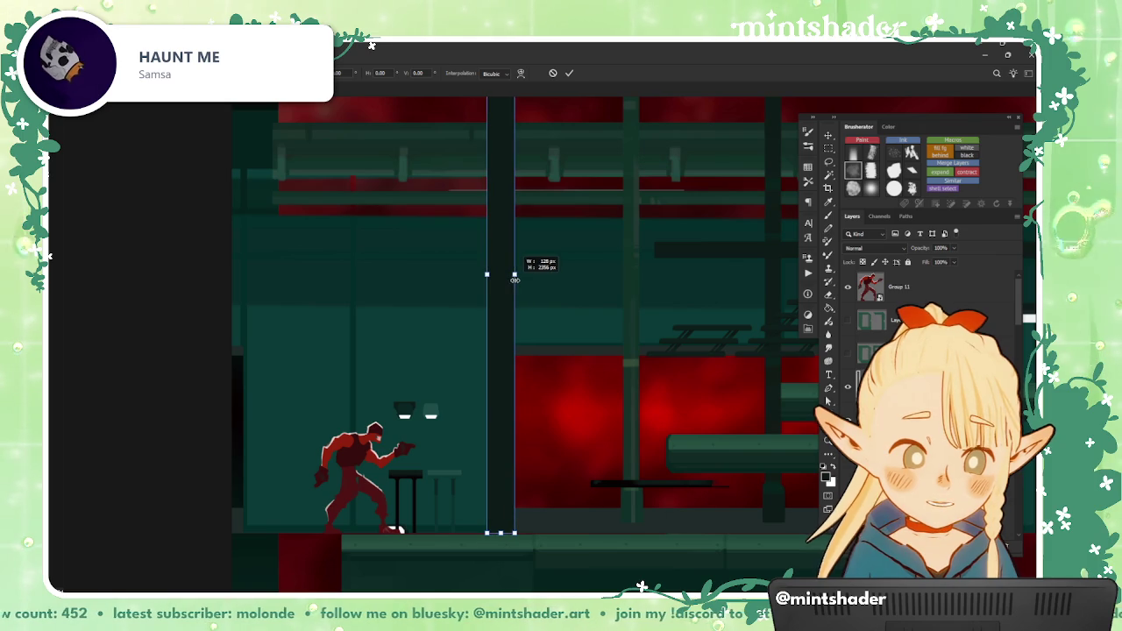
click(569, 73)
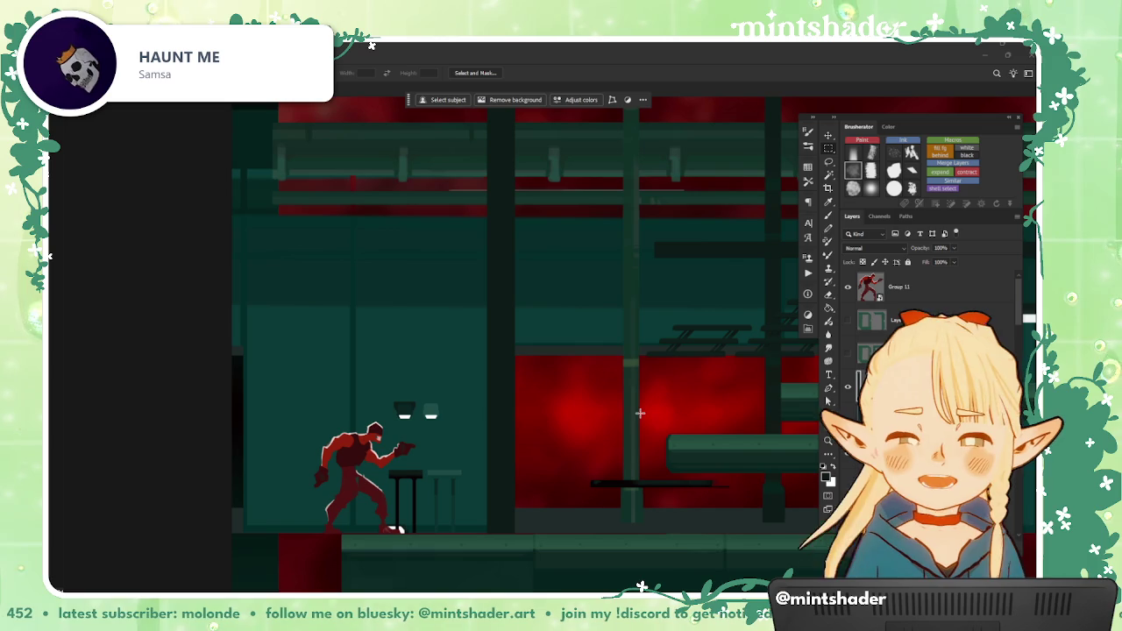
right_click(582, 320)
Step: Fill a tall 80 px strip from the scene top as a pillar, then deselect
click(617, 419)
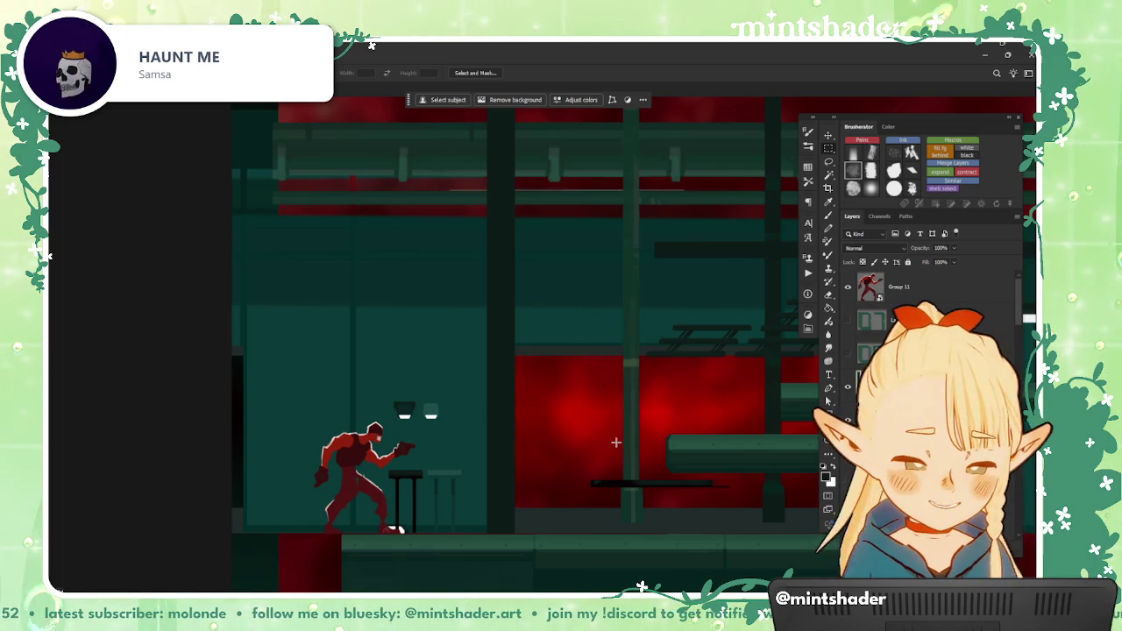
scroll(480, 426, down, 2)
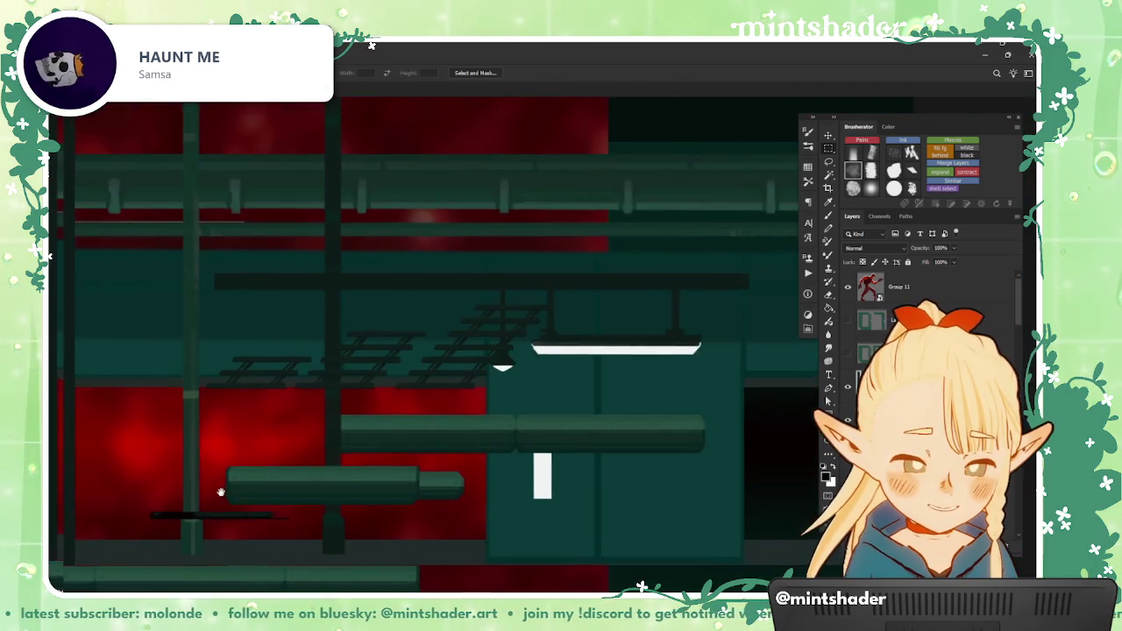
drag(669, 443, 480, 553)
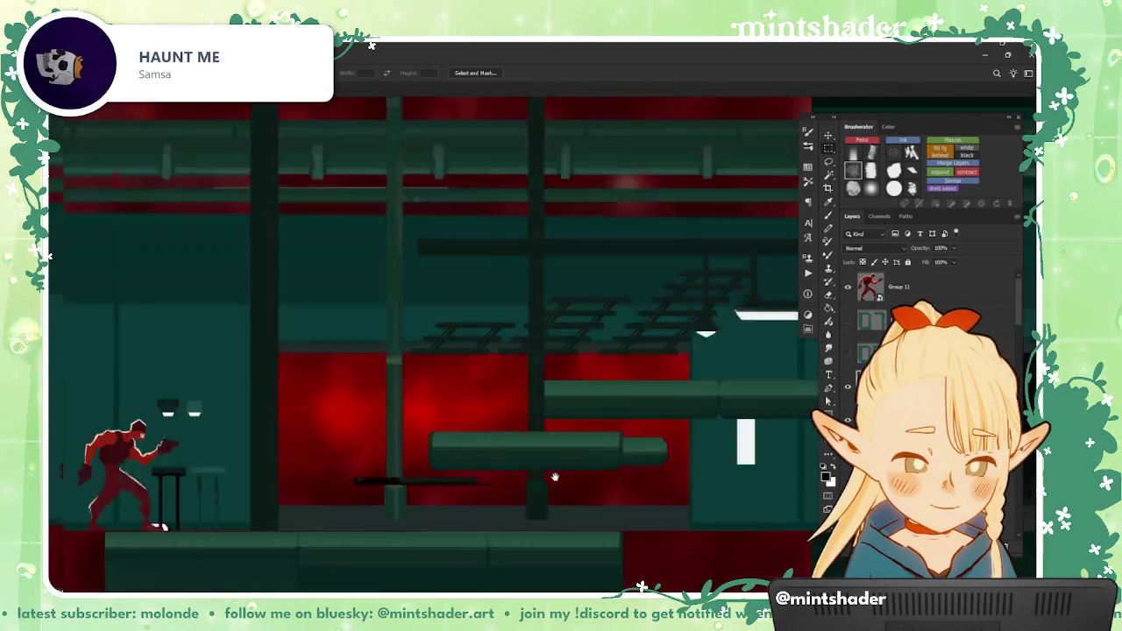
key(b)
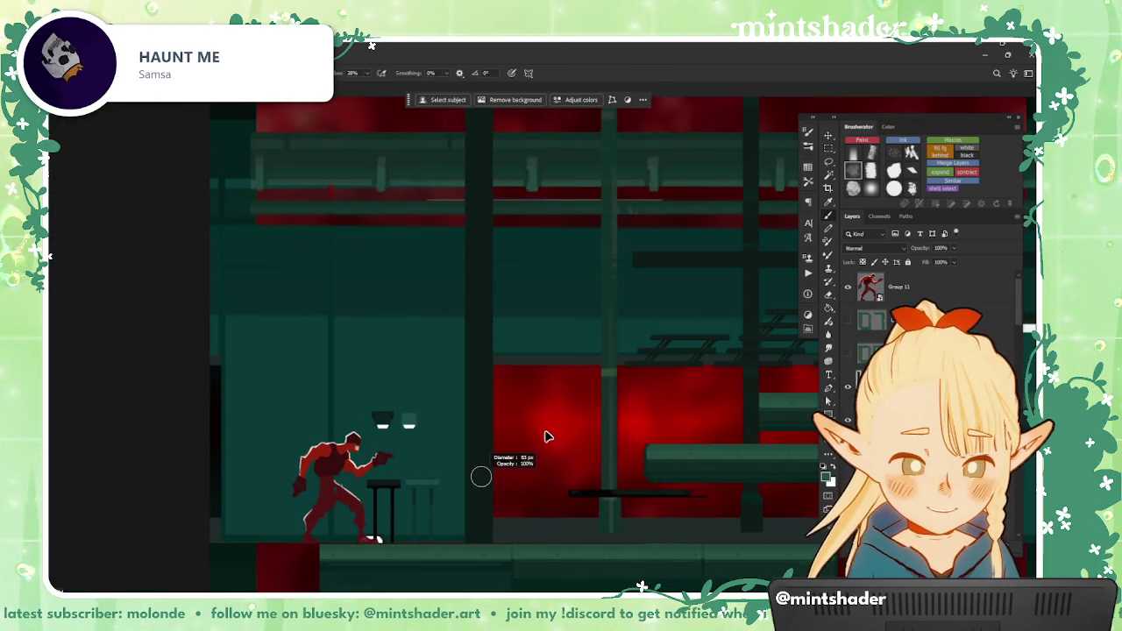
click(830, 150)
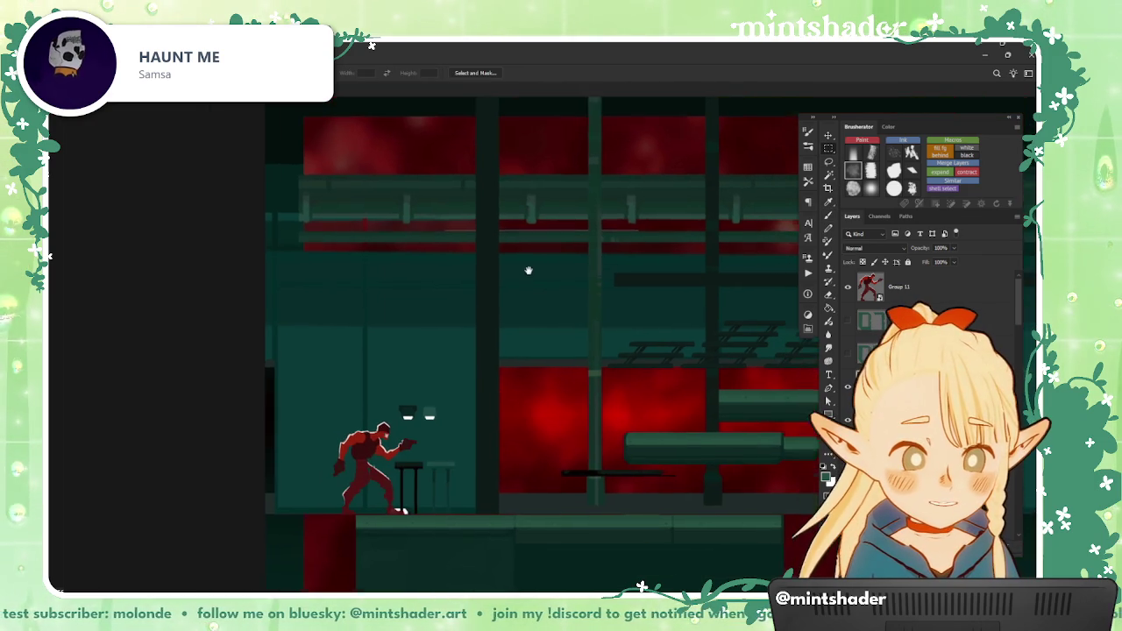
mouse_move(526, 268)
mouse_down()
mouse_move(505, 316)
mouse_move(530, 234)
mouse_up()
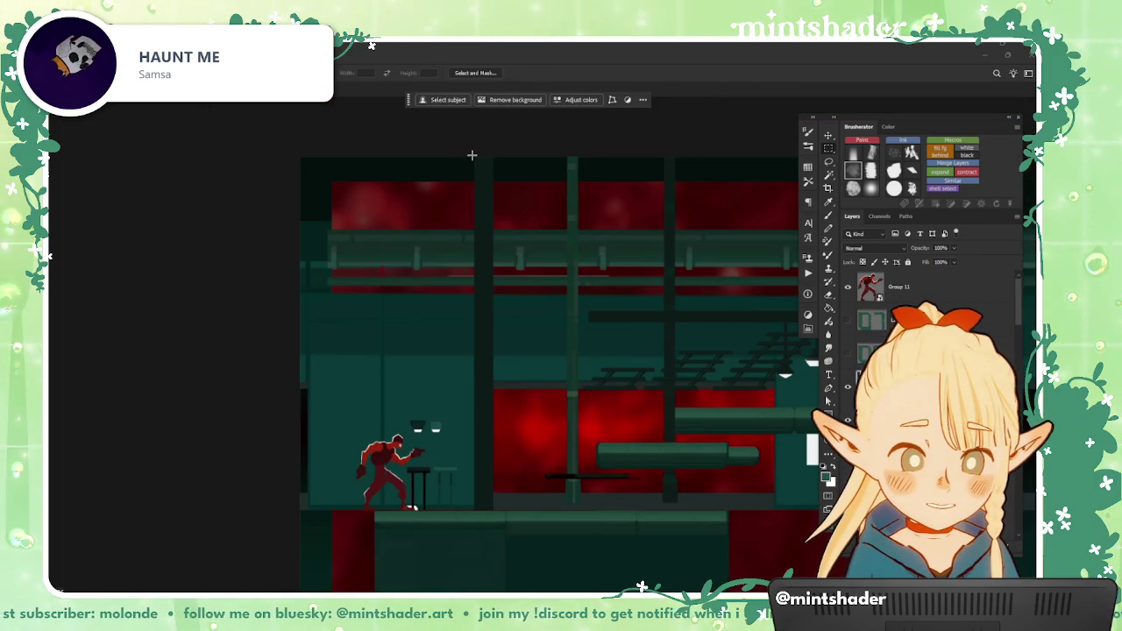
drag(478, 158, 490, 535)
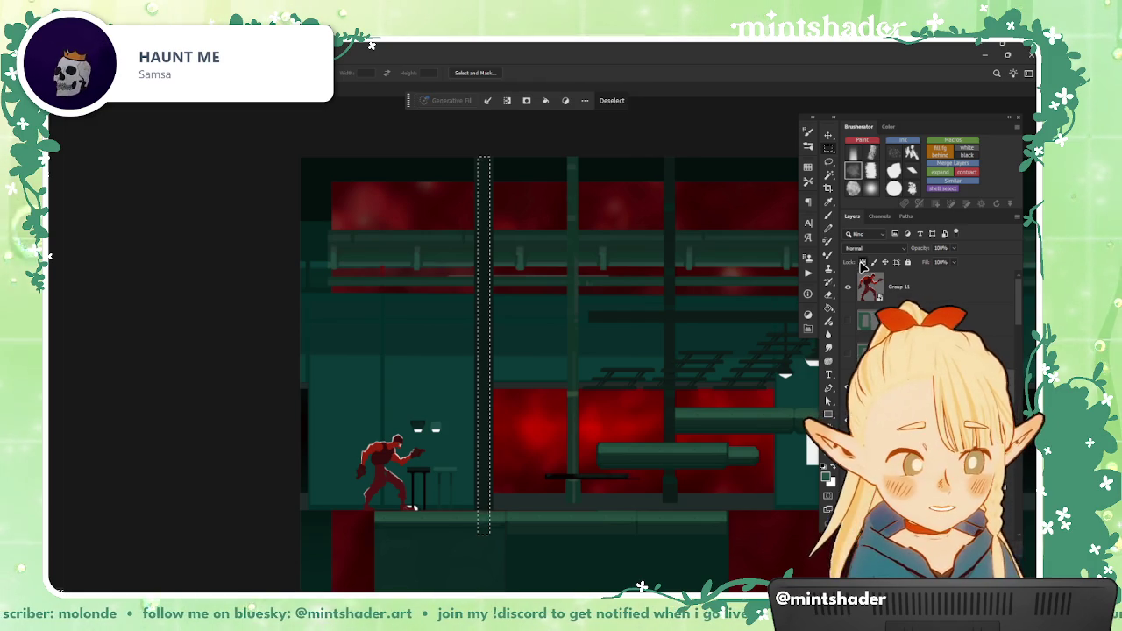
key(alt+BackSpace)
key(ctrl+d)
Step: Choose a brush preset for retouching the pillar
scroll(628, 315, up, 1)
click(873, 189)
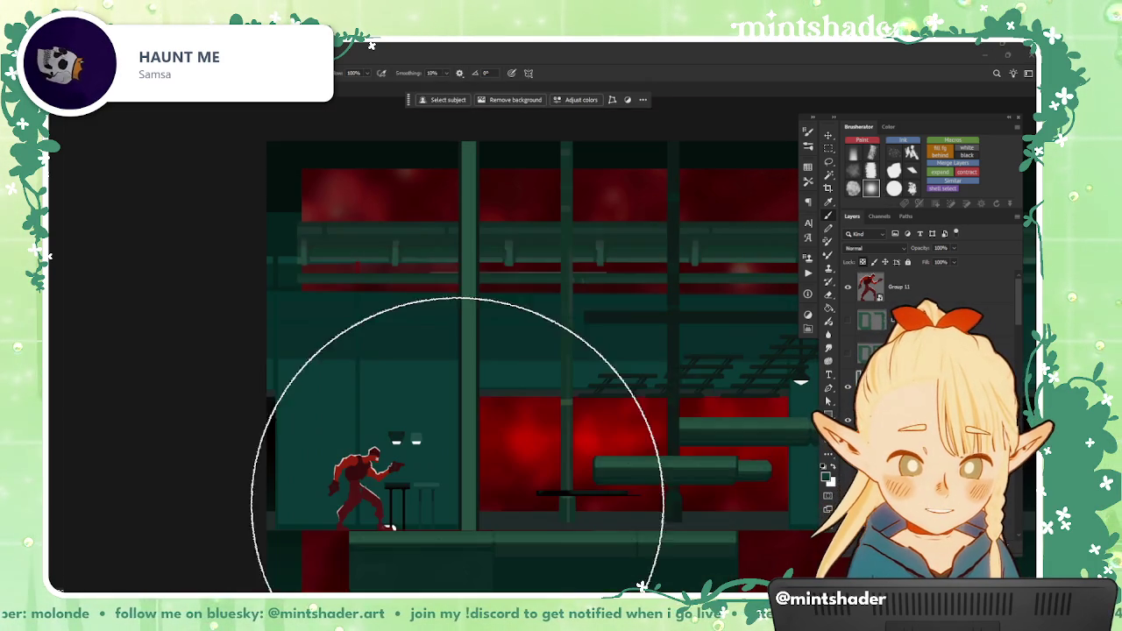
scroll(555, 360, down, 1)
scroll(555, 360, up, 1)
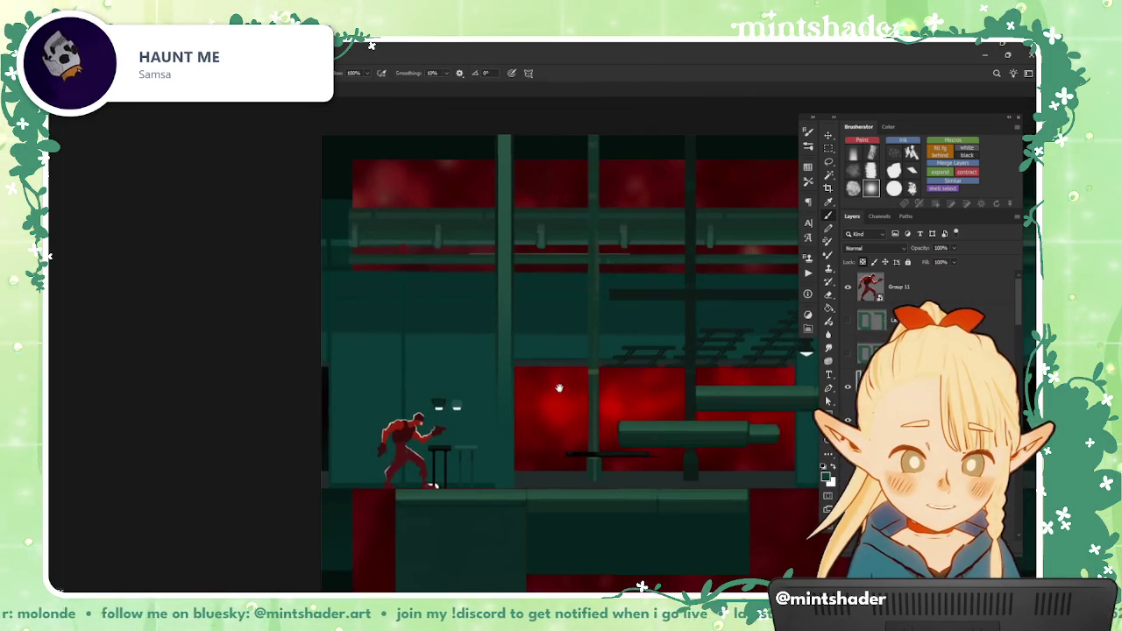
scroll(518, 404, up, 1)
Step: Brush-paint inside a tall marquee strip along the pillar, then deselect it
key(m)
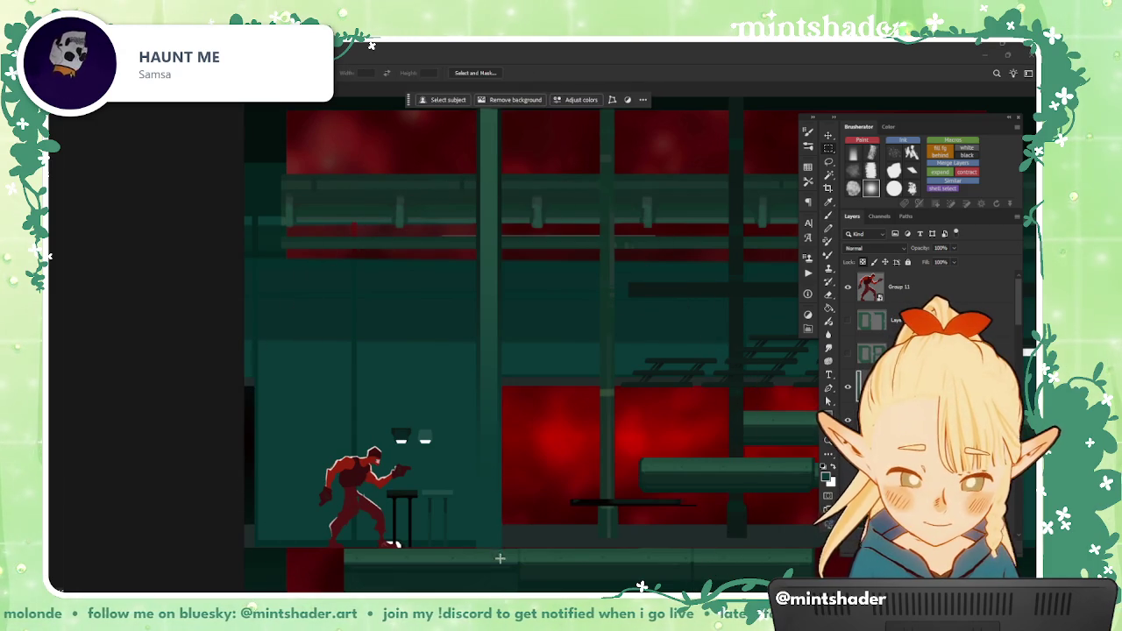
drag(493, 552, 482, 141)
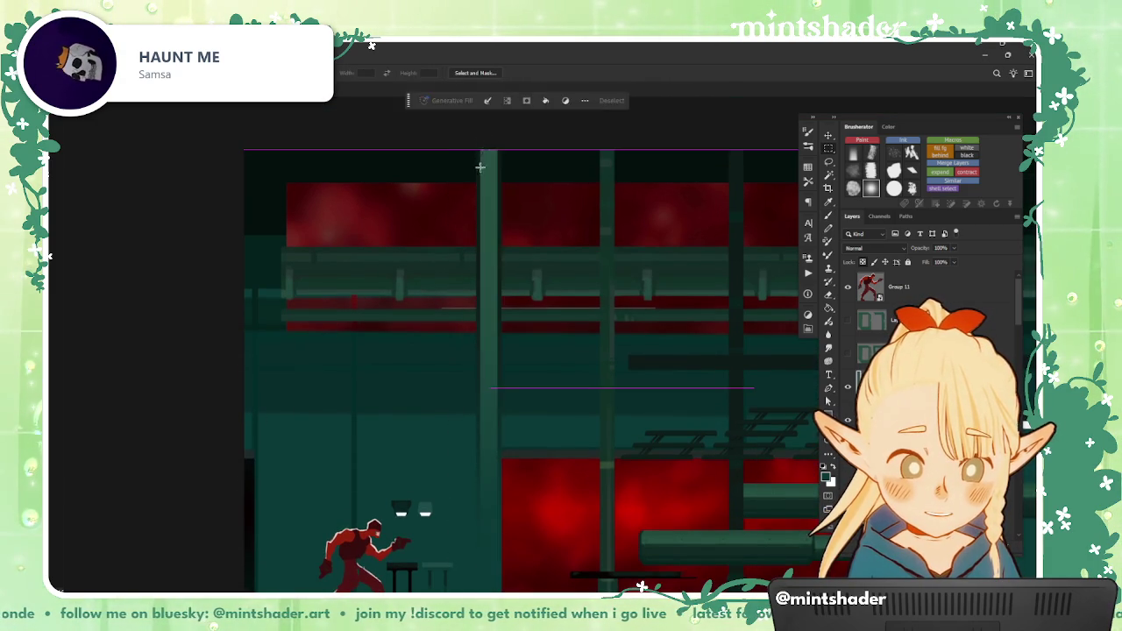
scroll(480, 394, down, 2)
key(b)
scroll(480, 405, down, 2)
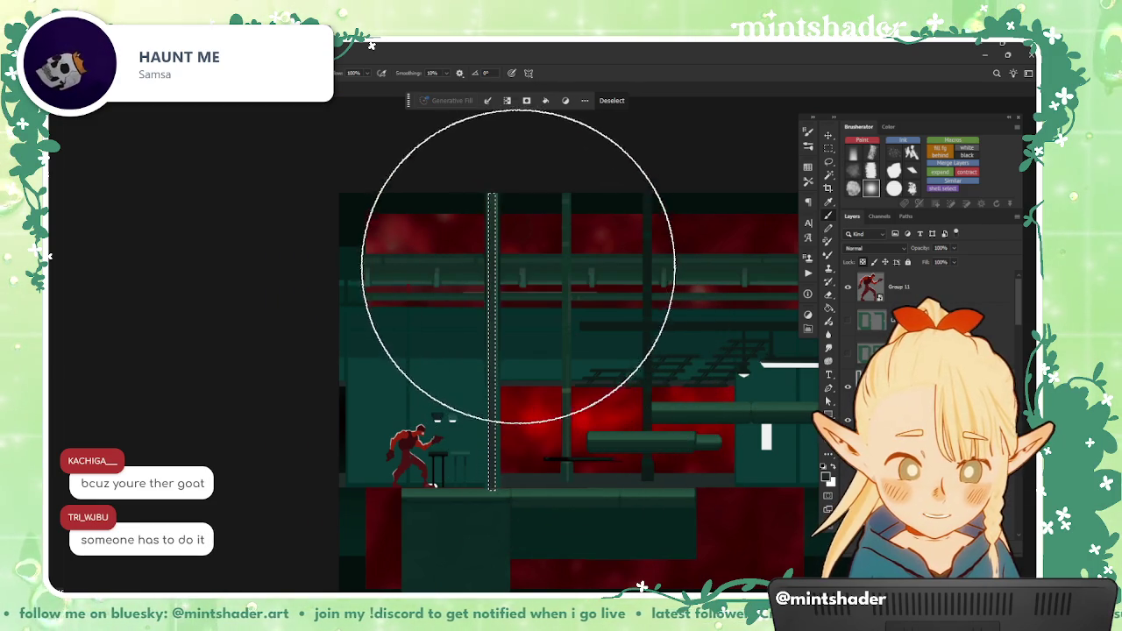
scroll(473, 438, up, 2)
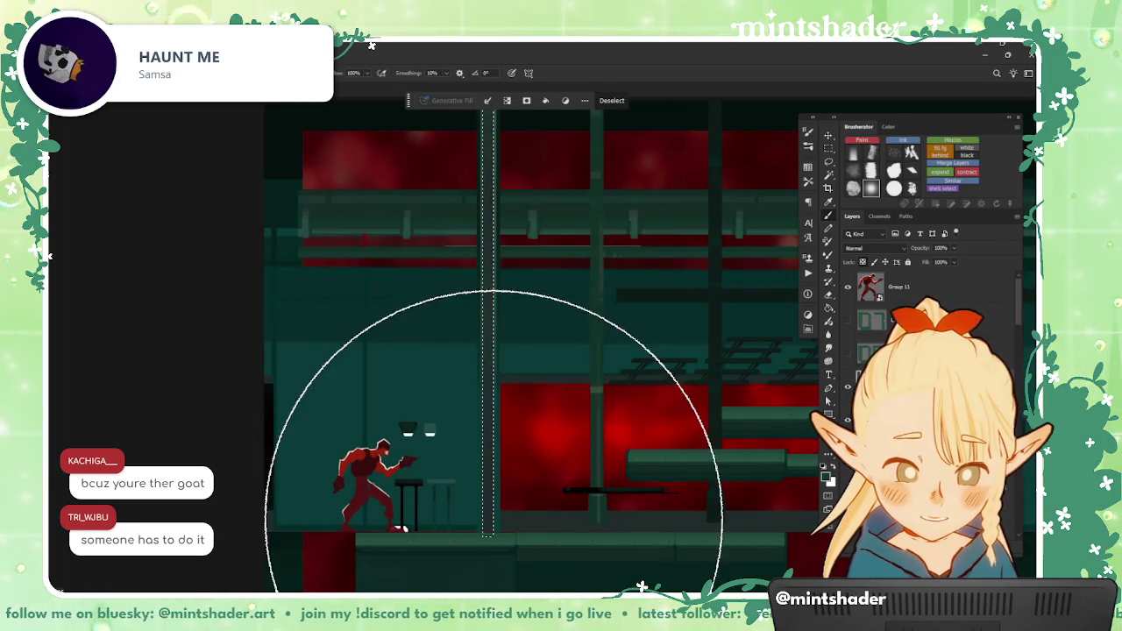
scroll(474, 470, down, 1)
scroll(500, 465, down, 1)
key(ctrl+d)
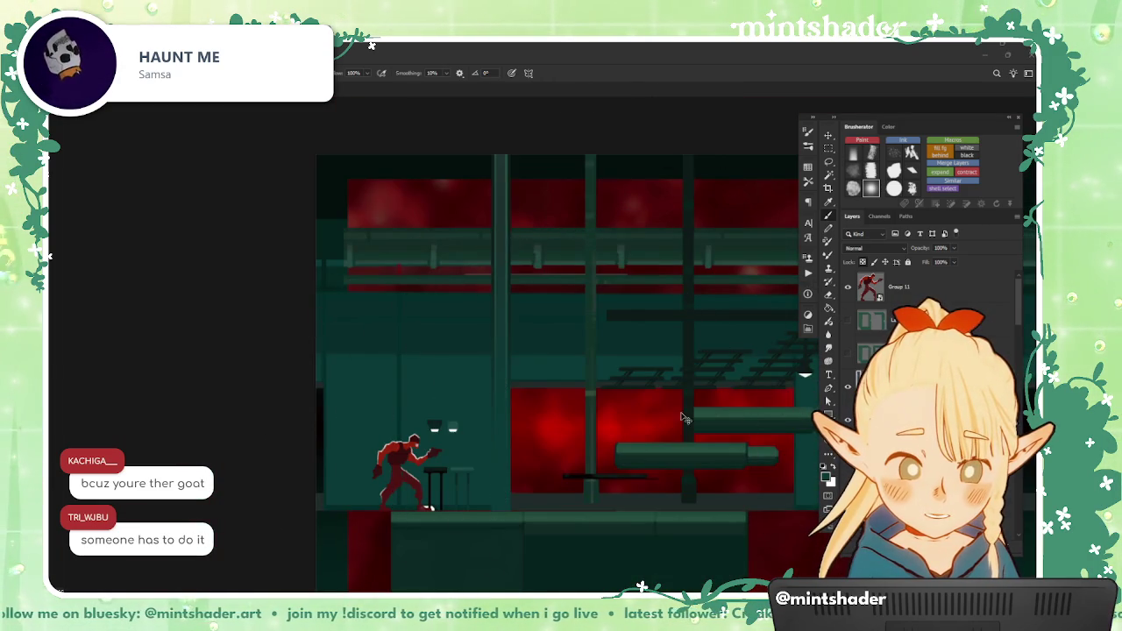
scroll(562, 263, up, 2)
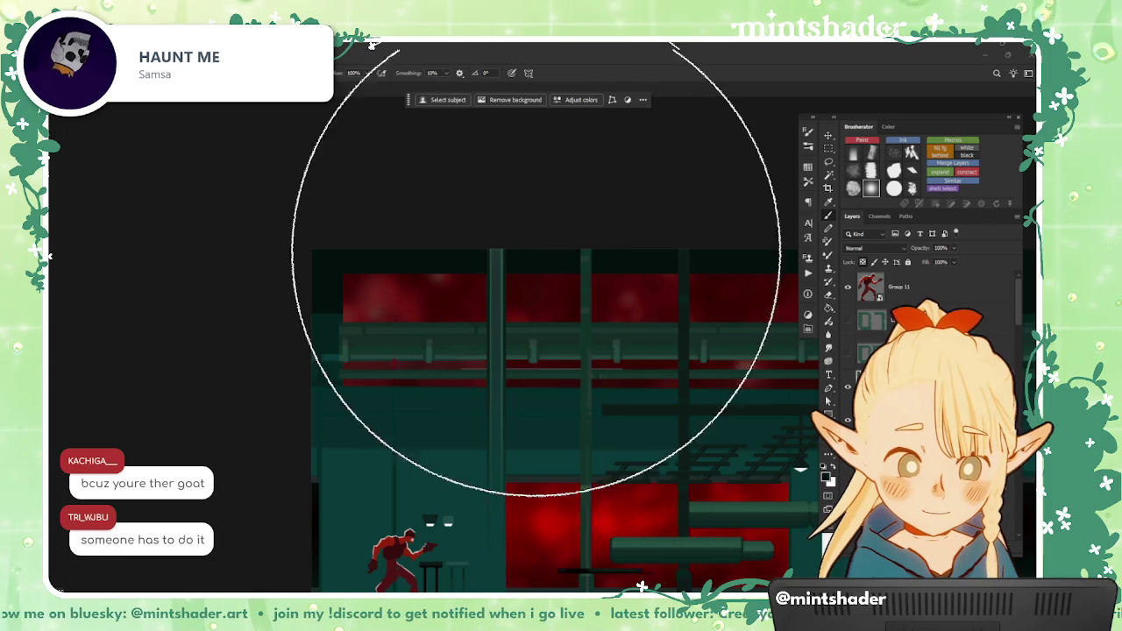
scroll(480, 279, up, 2)
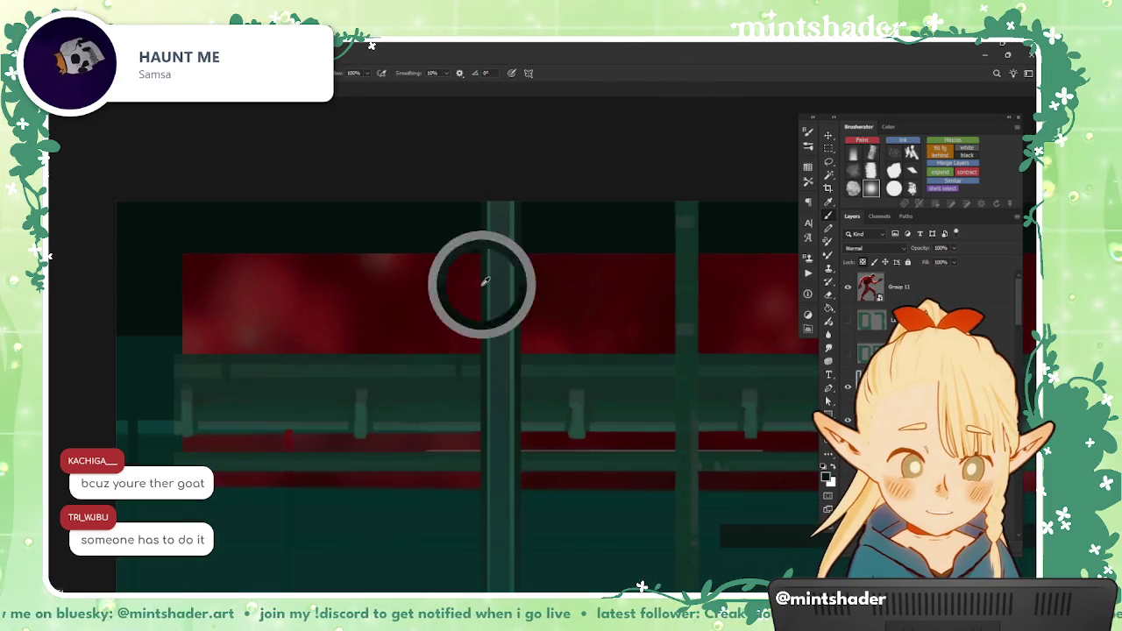
scroll(482, 279, down, 1)
scroll(487, 263, down, 1)
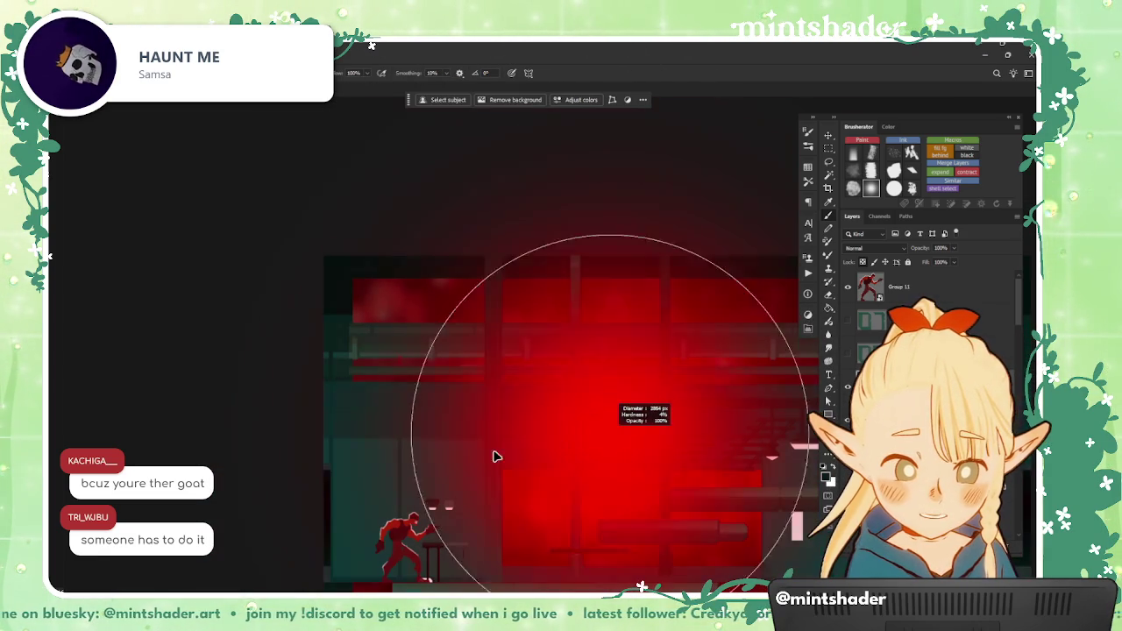
scroll(614, 429, up, 1)
scroll(544, 383, up, 1)
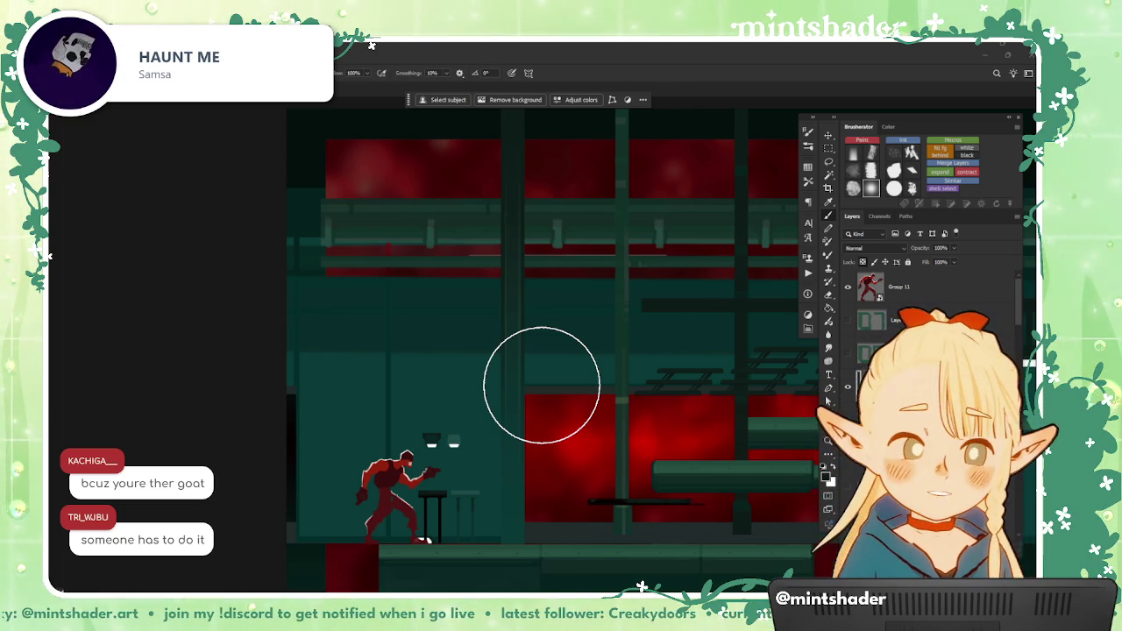
scroll(541, 386, up, 3)
scroll(501, 427, down, 3)
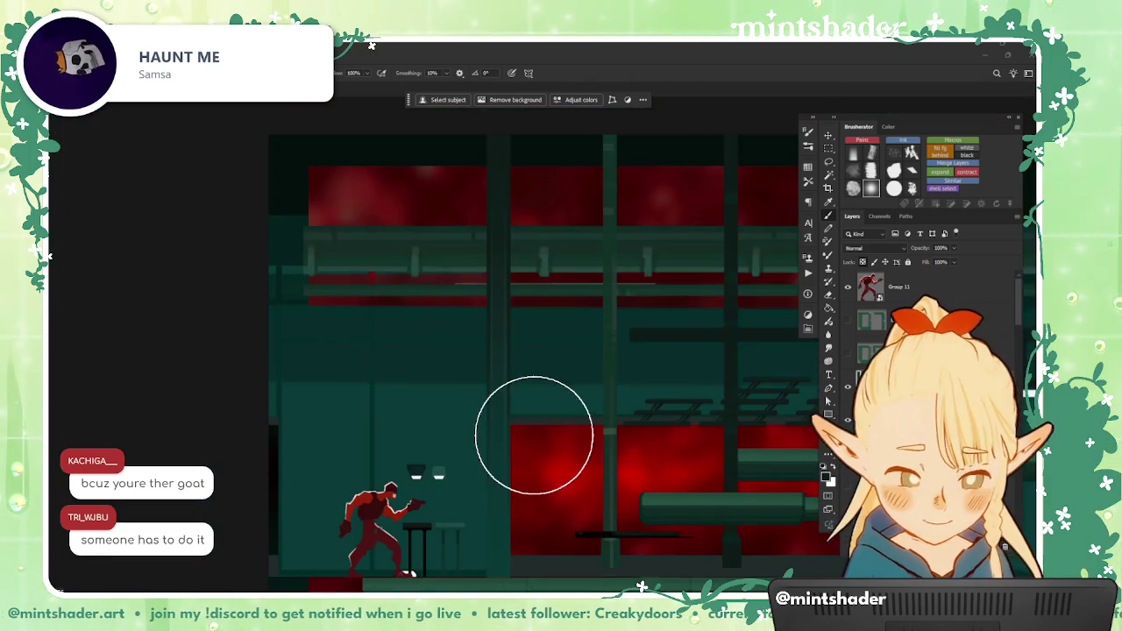
scroll(533, 431, up, 1)
key(m)
scroll(551, 398, up, 1)
scroll(551, 398, up, 1)
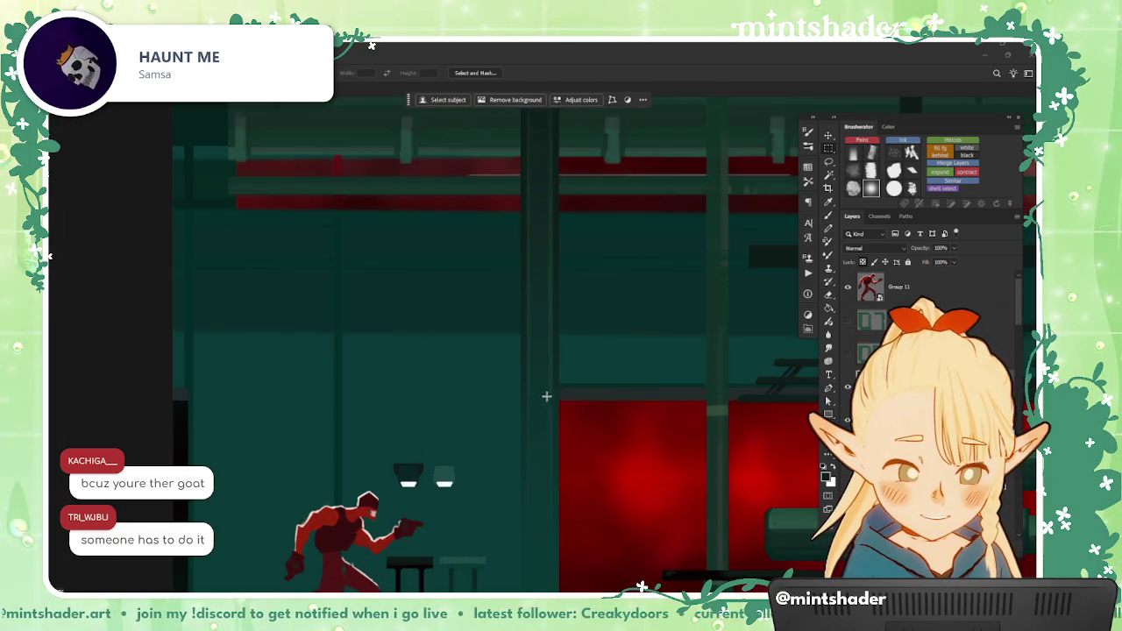
key(b)
scroll(551, 398, down, 1)
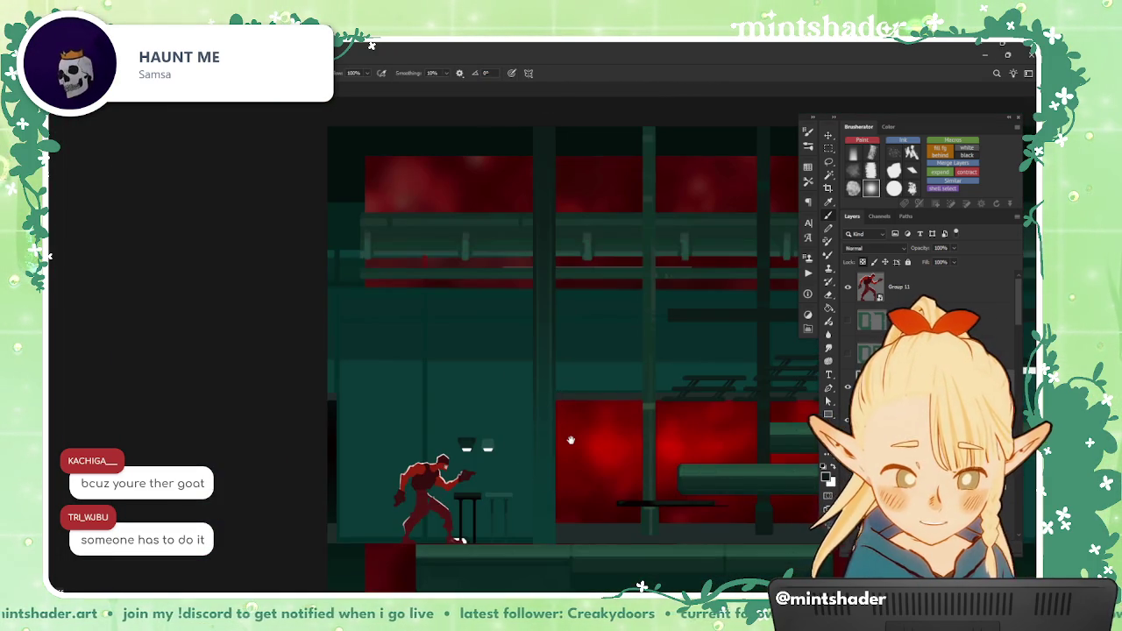
Step: Draw a first tall strip selection right of the stools, then clear it
key(m)
drag(542, 535, 465, 128)
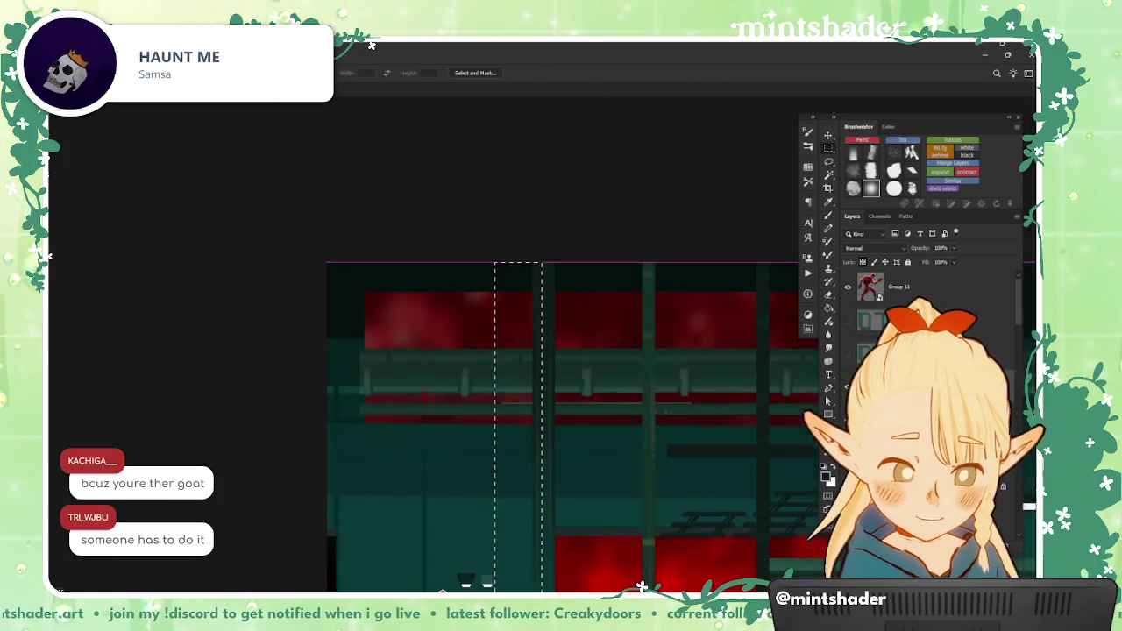
scroll(526, 299, down, 2)
click(526, 299)
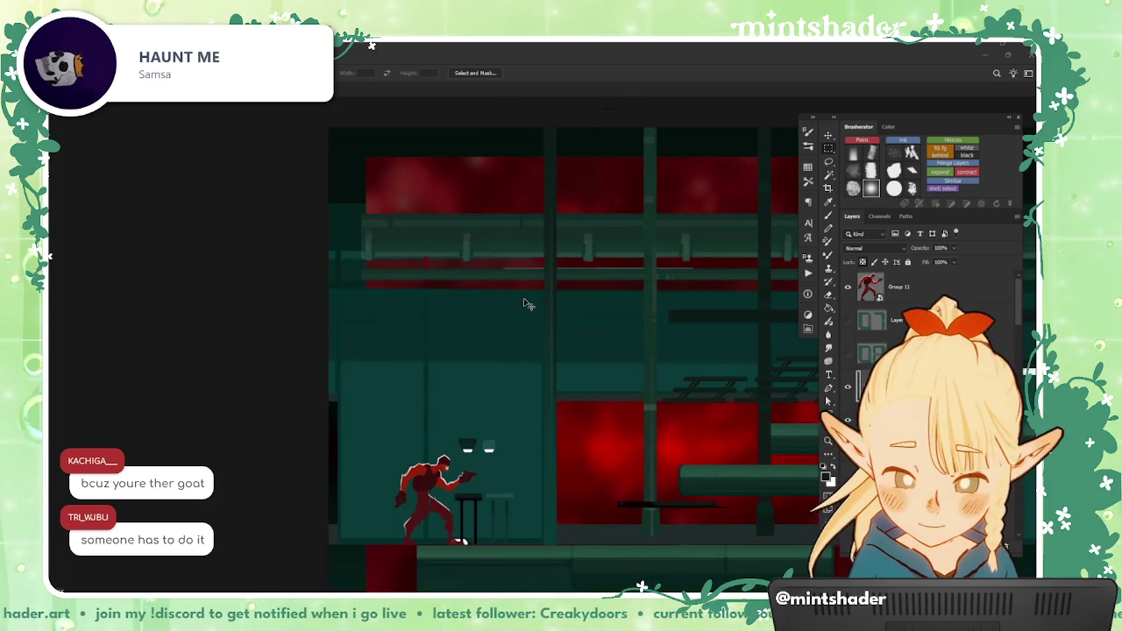
scroll(551, 363, up, 2)
scroll(518, 371, up, 2)
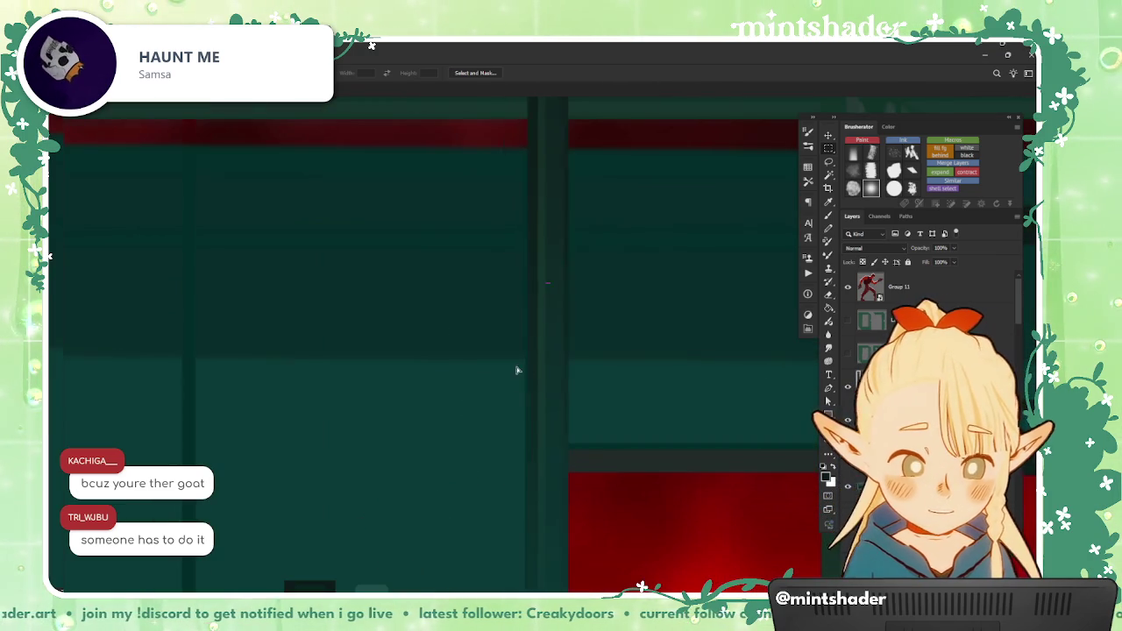
scroll(503, 375, up, 2)
scroll(517, 379, down, 5)
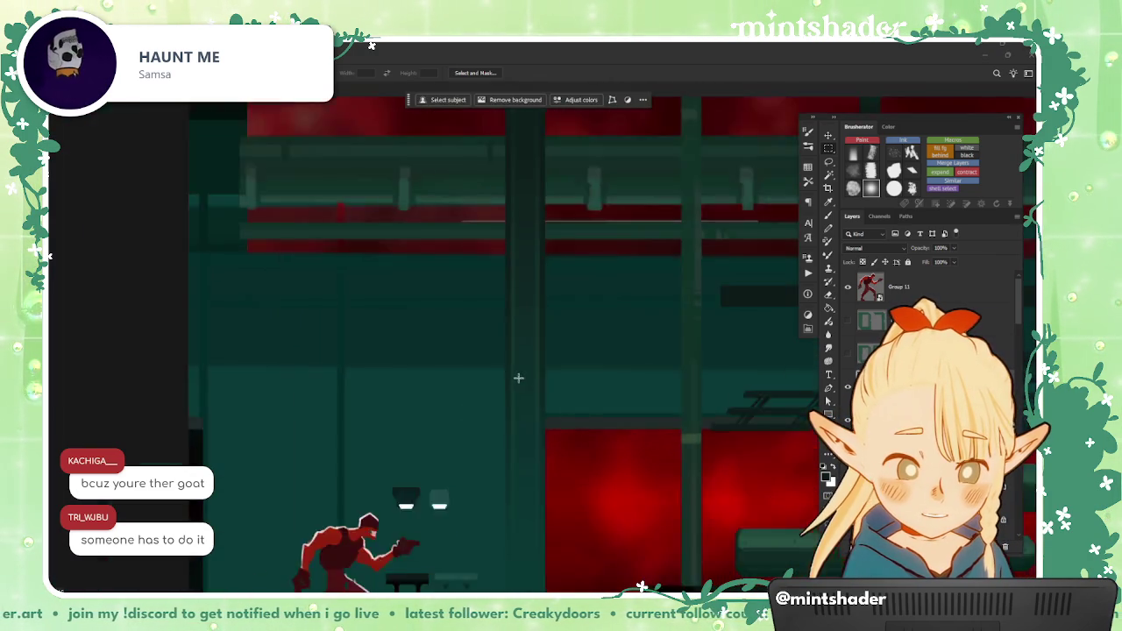
scroll(561, 412, down, 2)
scroll(575, 420, up, 1)
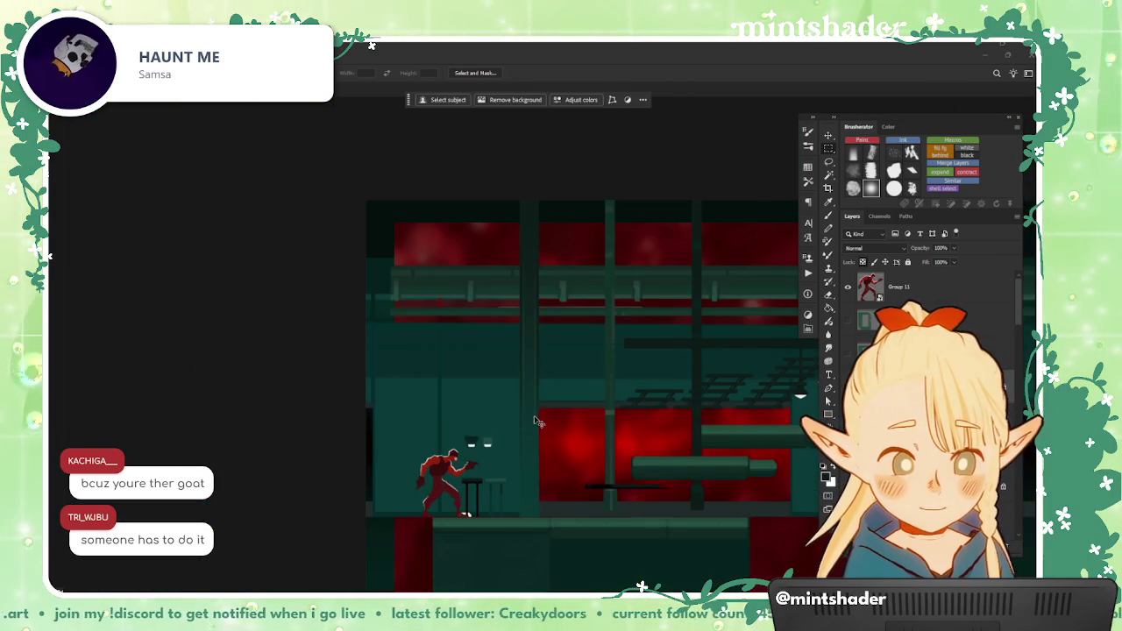
scroll(552, 452, up, 2)
scroll(556, 456, down, 1)
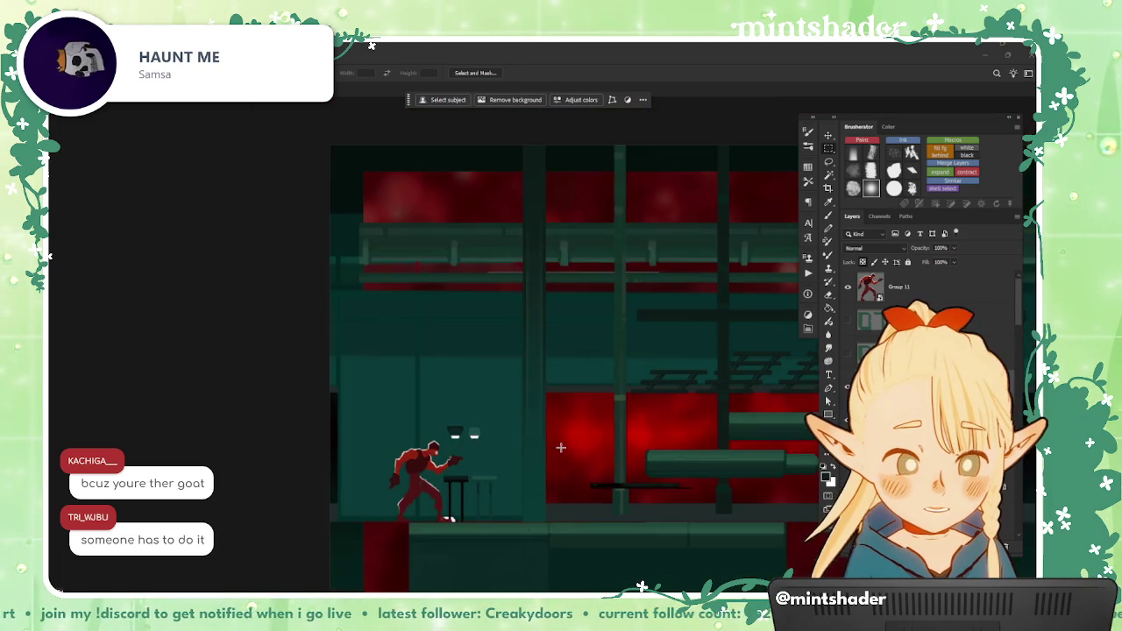
scroll(557, 451, up, 2)
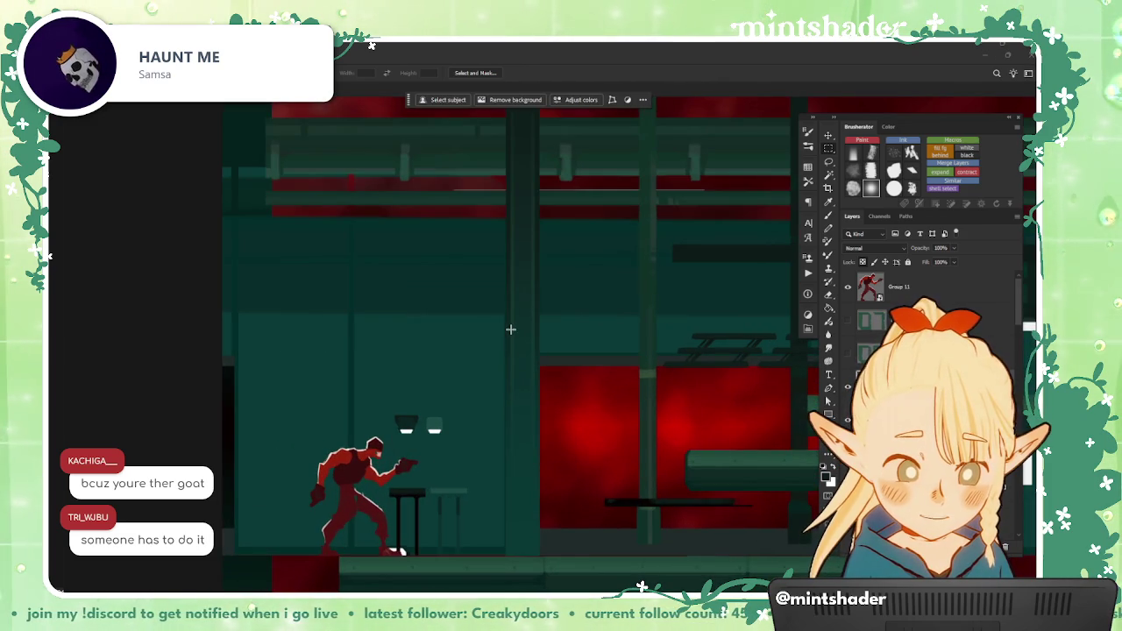
Step: Paint a tall narrow strip beside the central pillar and deselect
drag(512, 329, 533, 576)
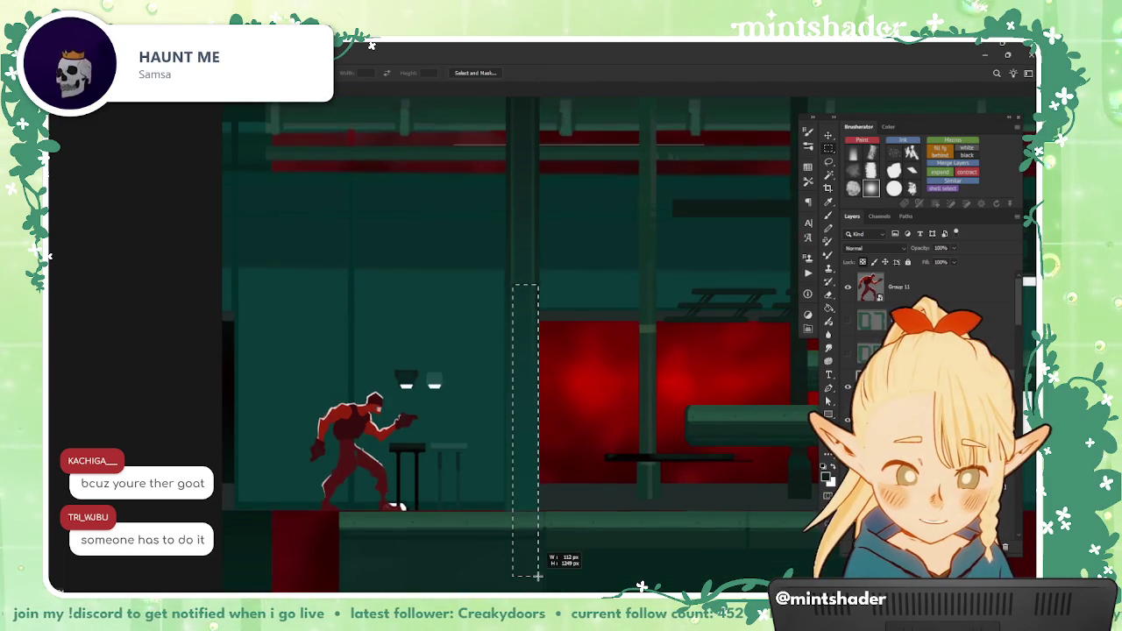
key(b)
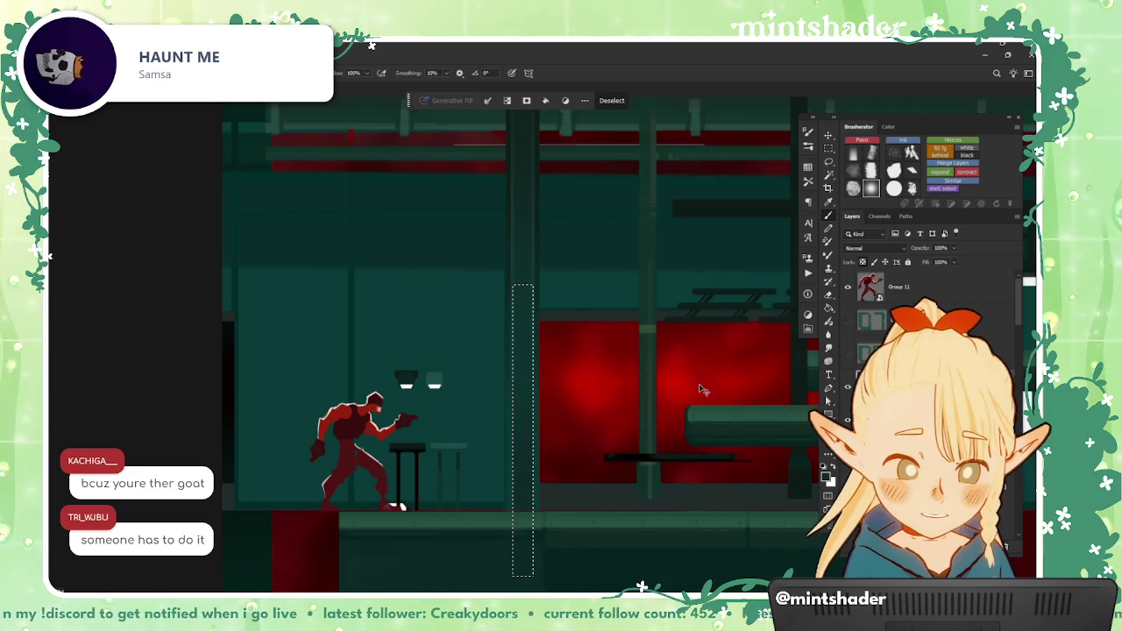
key(ctrl+d)
scroll(585, 444, down, 2)
scroll(585, 445, down, 1)
Step: Paint a narrow strip down the pillar with a much larger brush, restoring the selection afterward
key(m)
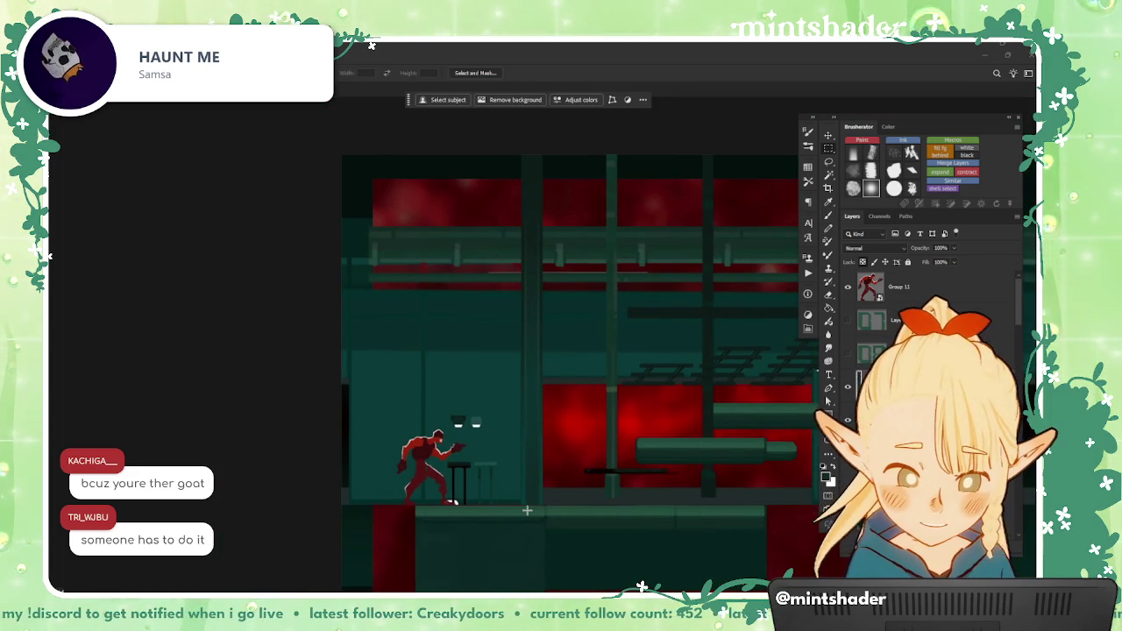
scroll(526, 508, down, 1)
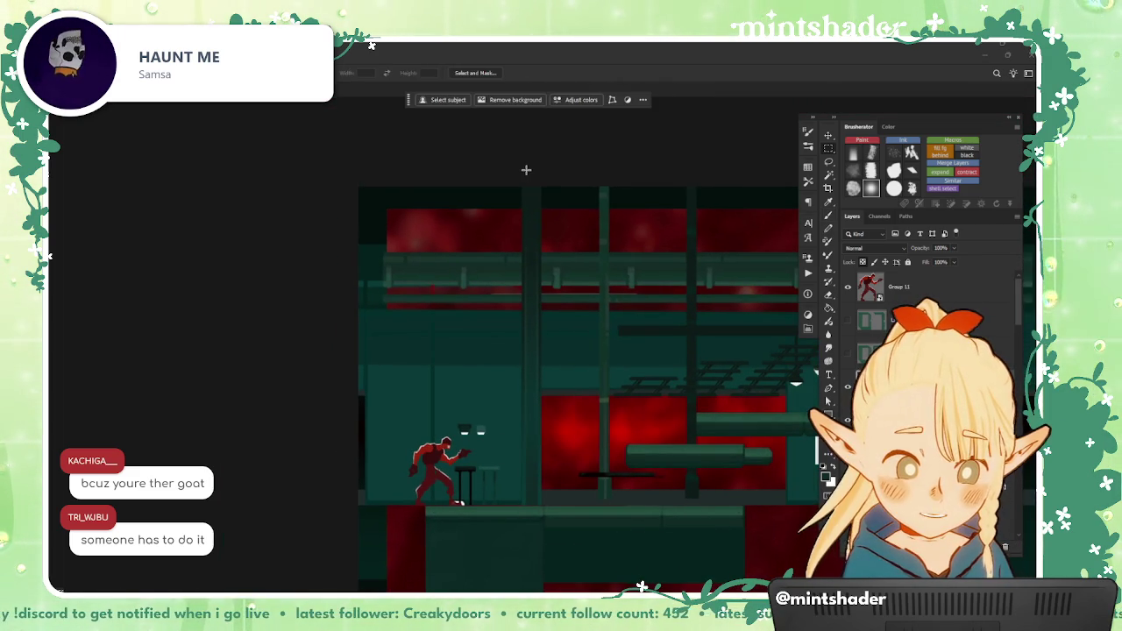
drag(526, 186, 536, 568)
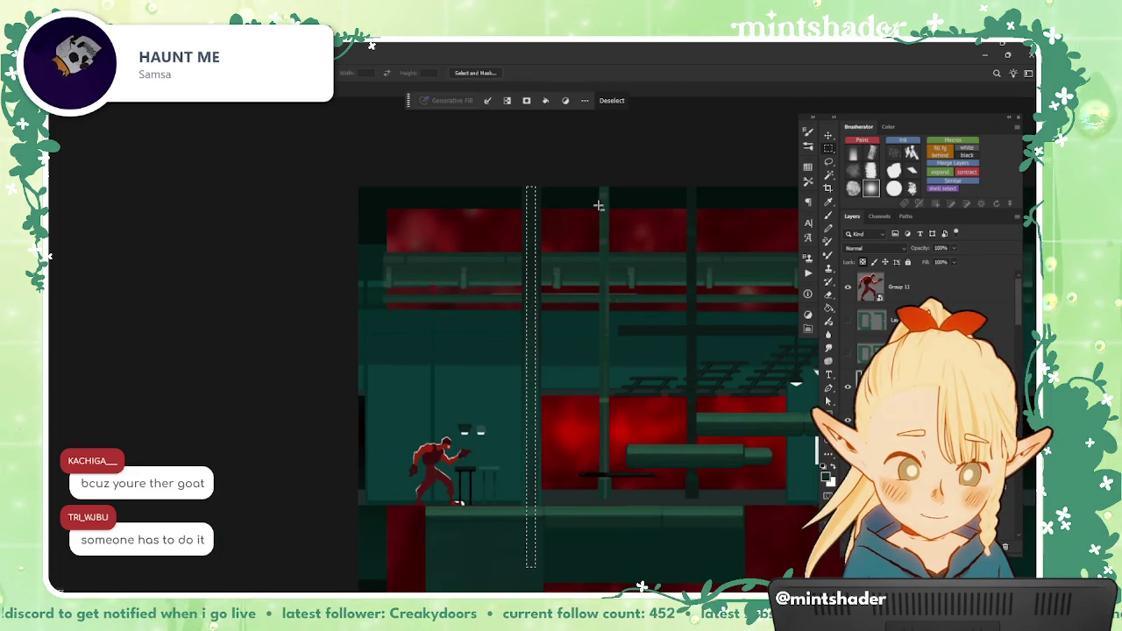
key(b)
scroll(526, 232, up, 1)
scroll(524, 265, down, 1)
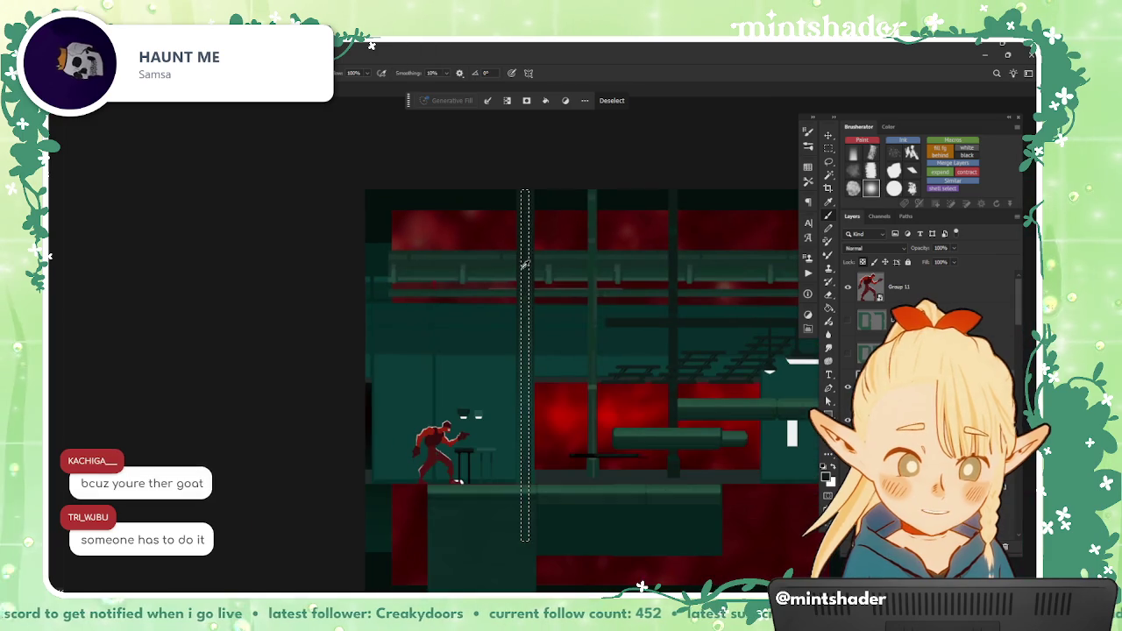
key(bracketright)
key(bracketright)
key(bracketright)
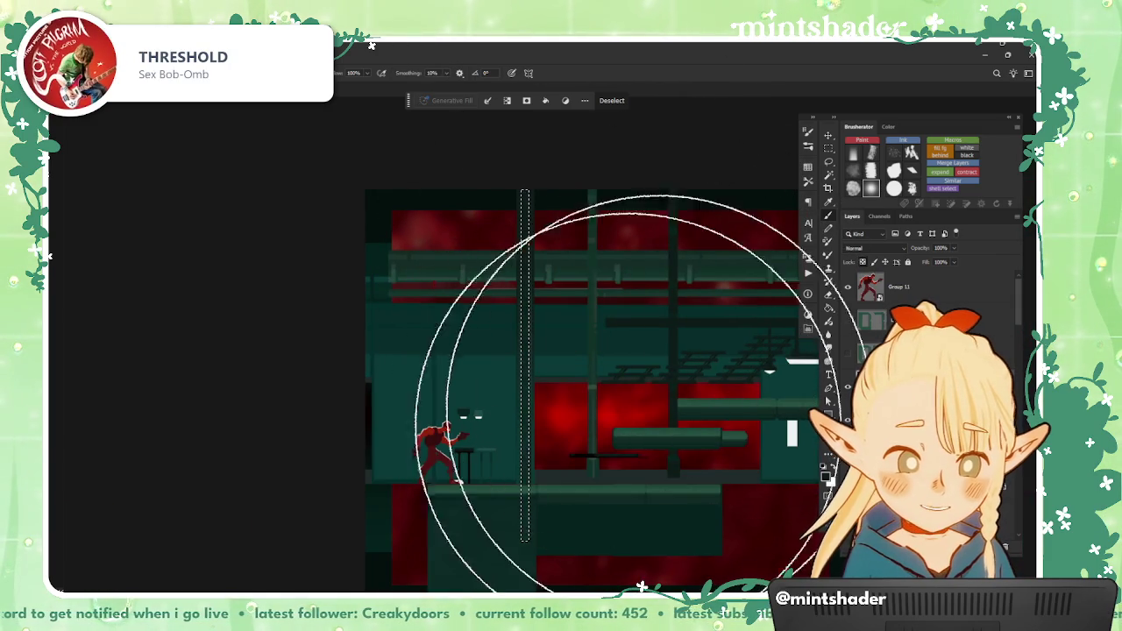
key(ctrl+d)
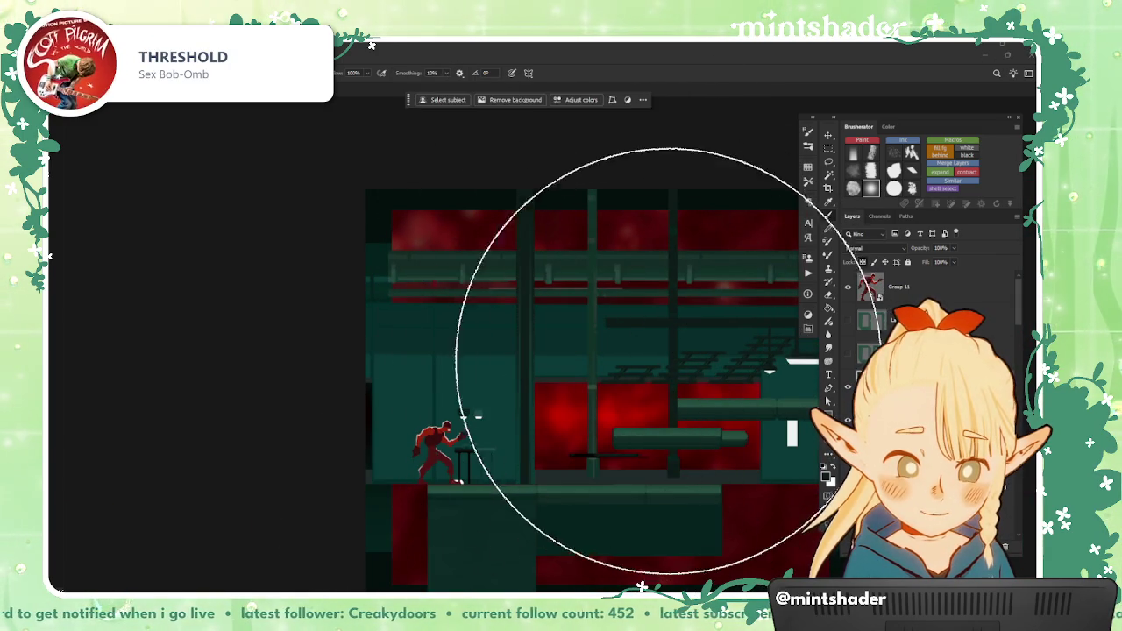
scroll(518, 390, up, 2)
scroll(519, 386, up, 2)
key(ctrl+z)
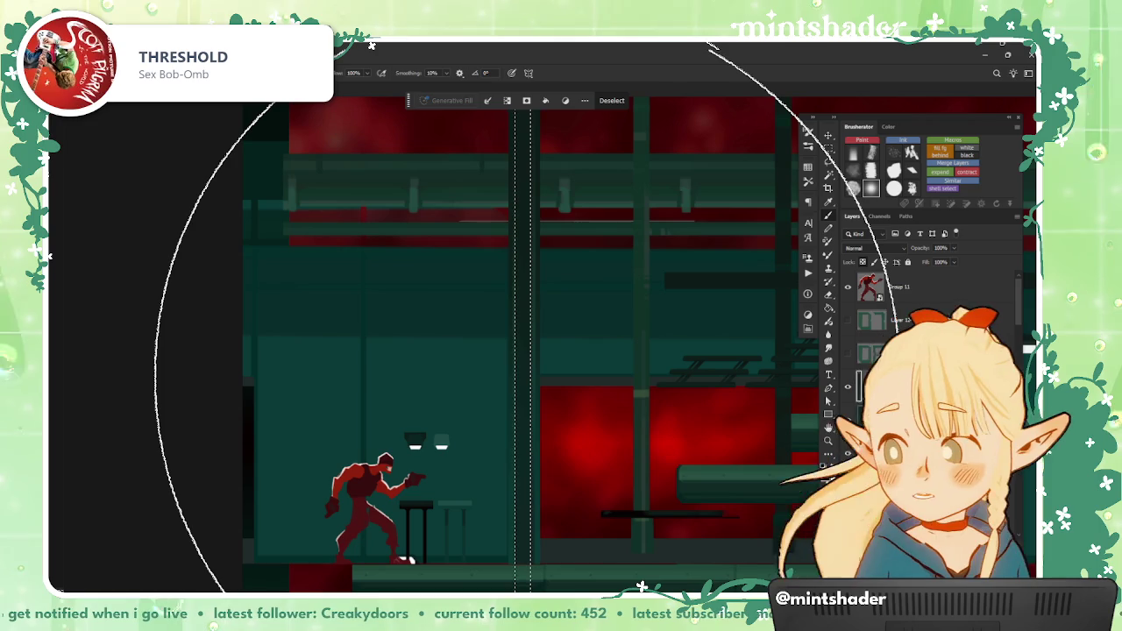
Step: Fine-tune brush size and preset, finish painting the column, and deselect
scroll(605, 355, down, 1)
key(bracketleft)
key(bracketleft)
key(bracketleft)
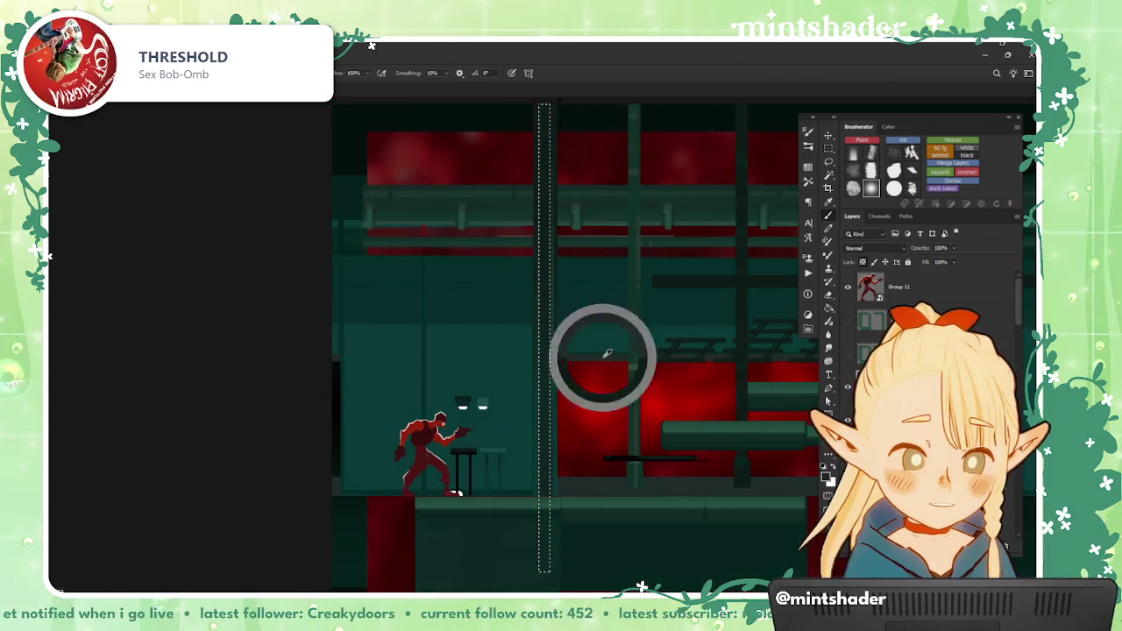
key(bracketright)
key(bracketright)
key(bracketright)
key(bracketleft)
click(853, 171)
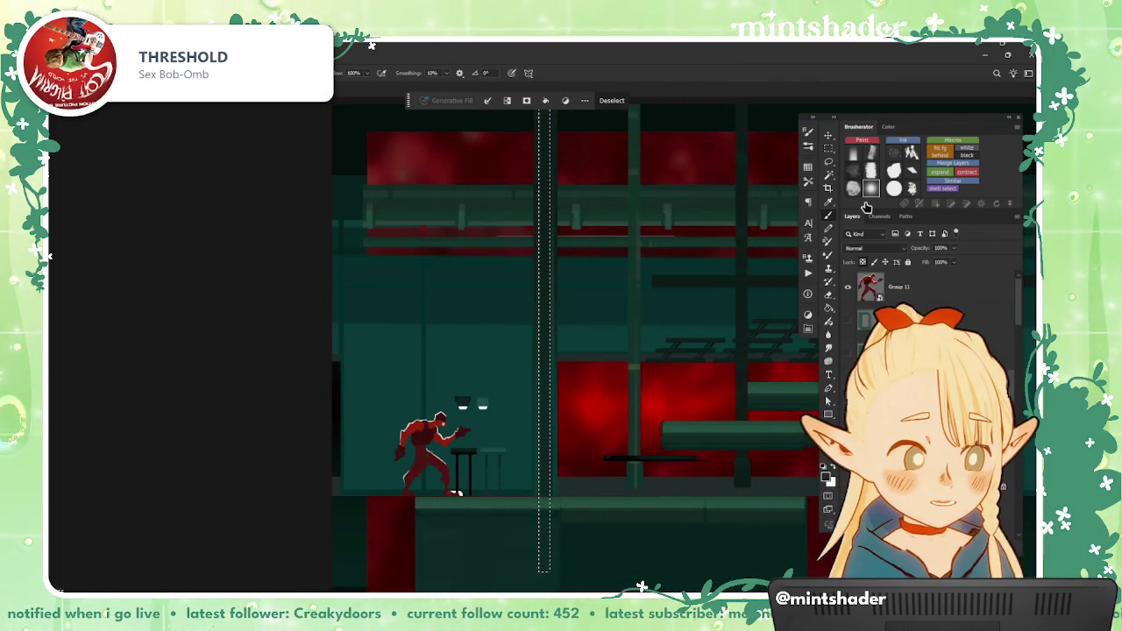
scroll(626, 254, down, 2)
scroll(604, 215, up, 2)
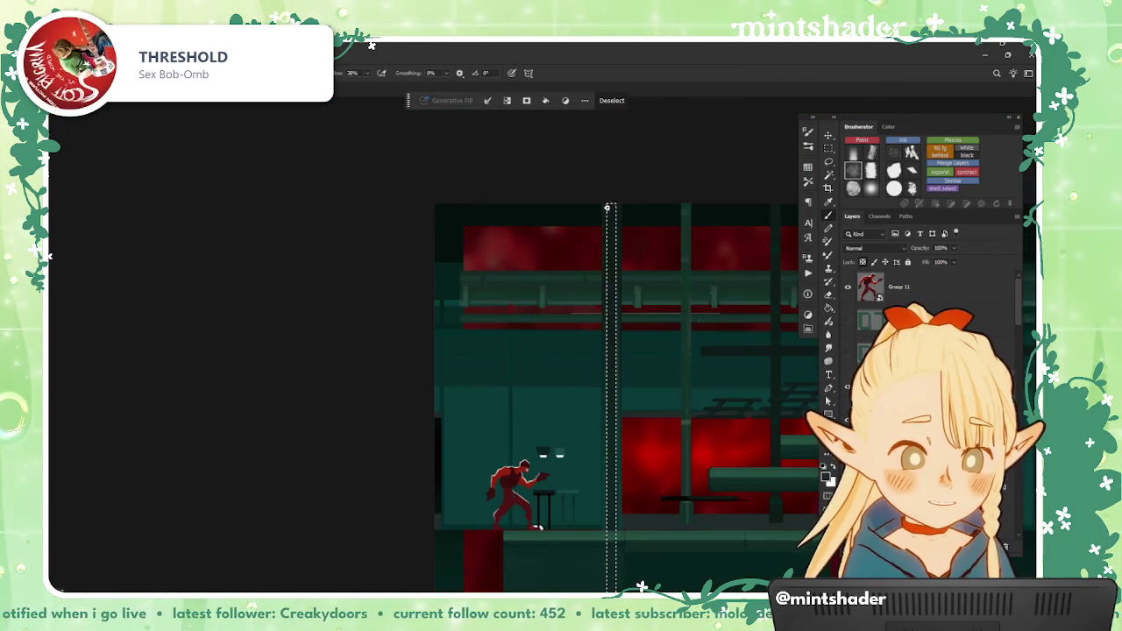
scroll(619, 270, down, 2)
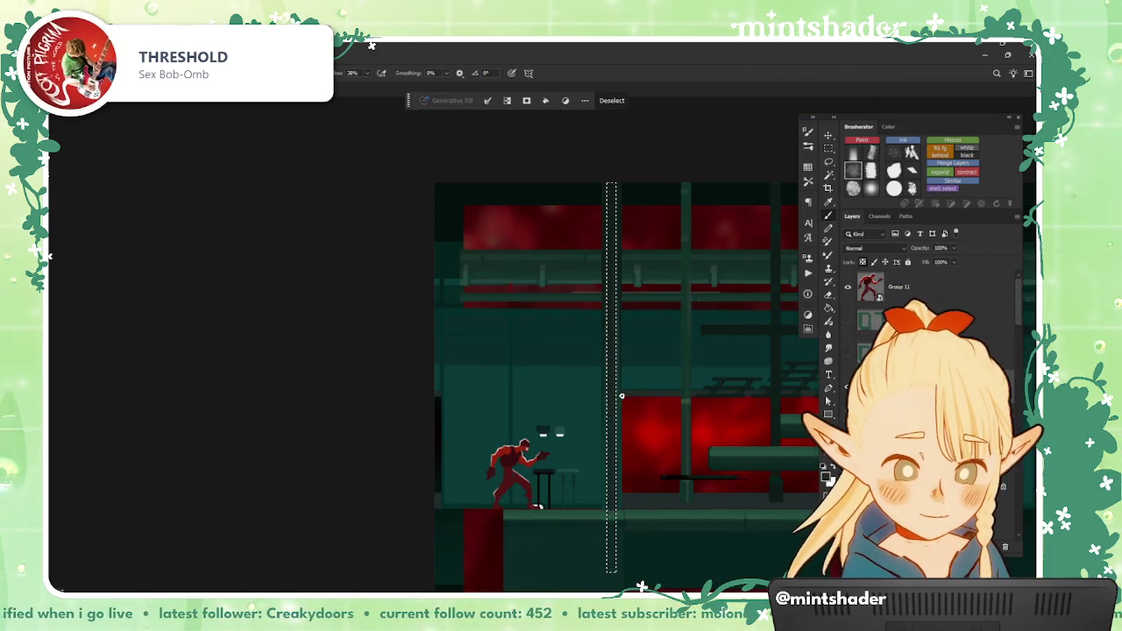
scroll(618, 369, up, 2)
key(ctrl+d)
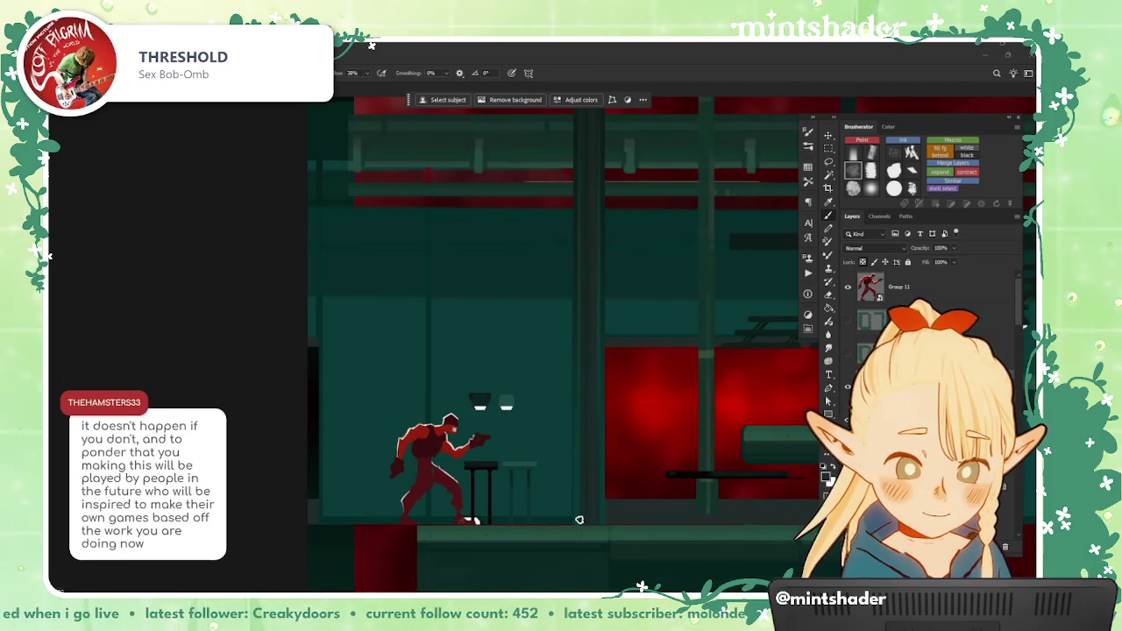
Step: Try a narrow upright strip selection right of the stools, then clear it
key(b)
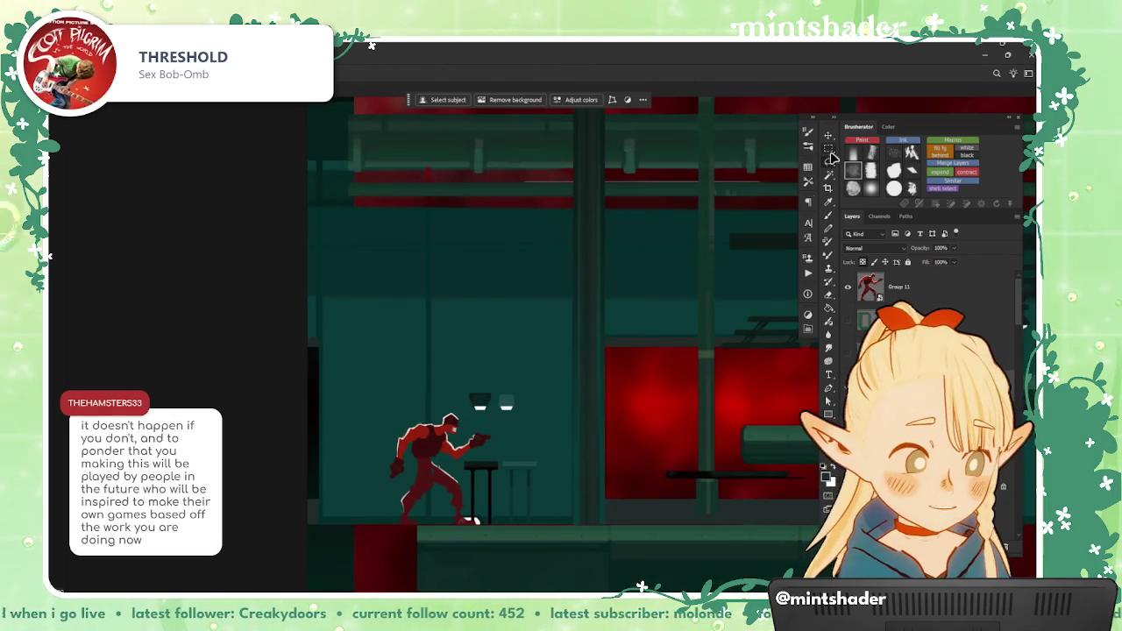
click(828, 149)
drag(587, 267, 589, 496)
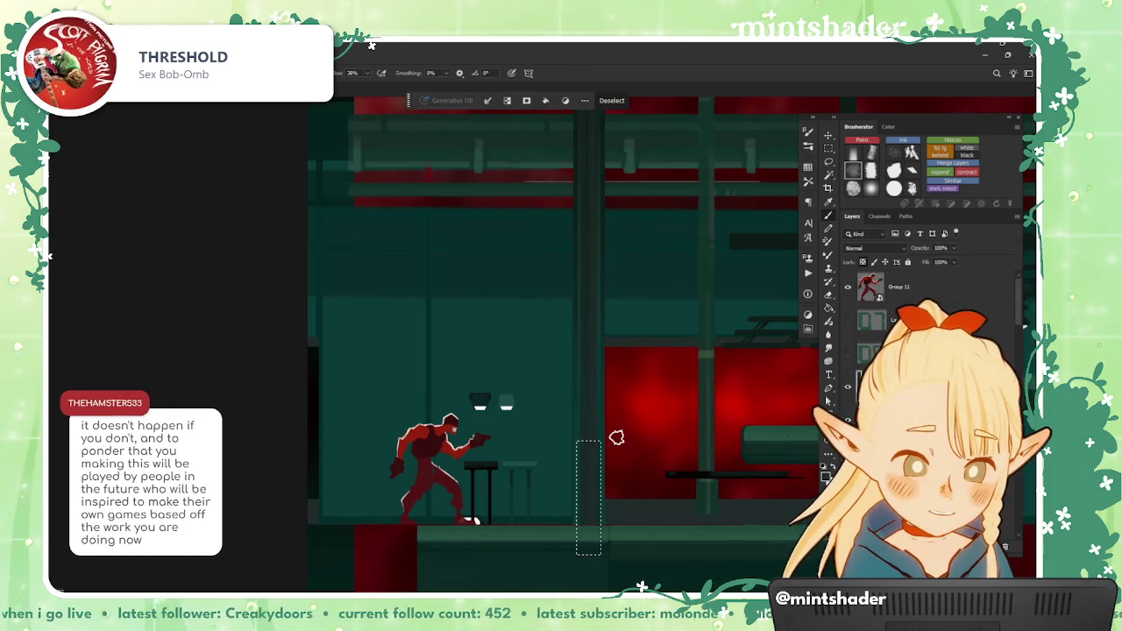
drag(664, 531, 611, 514)
key(ctrl+d)
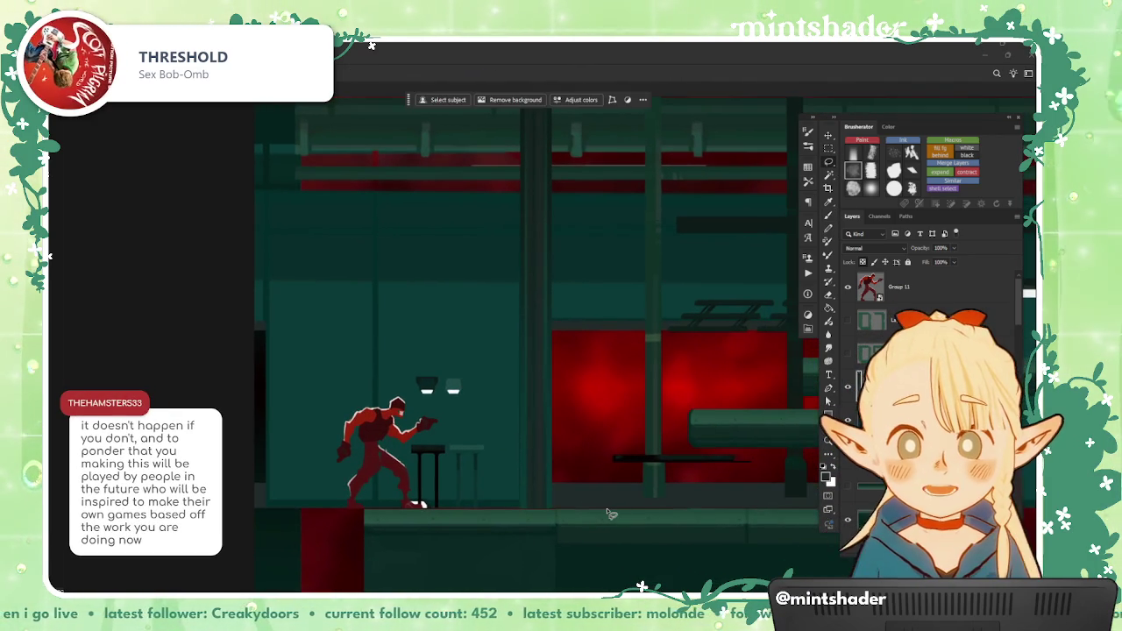
scroll(611, 514, up, 3)
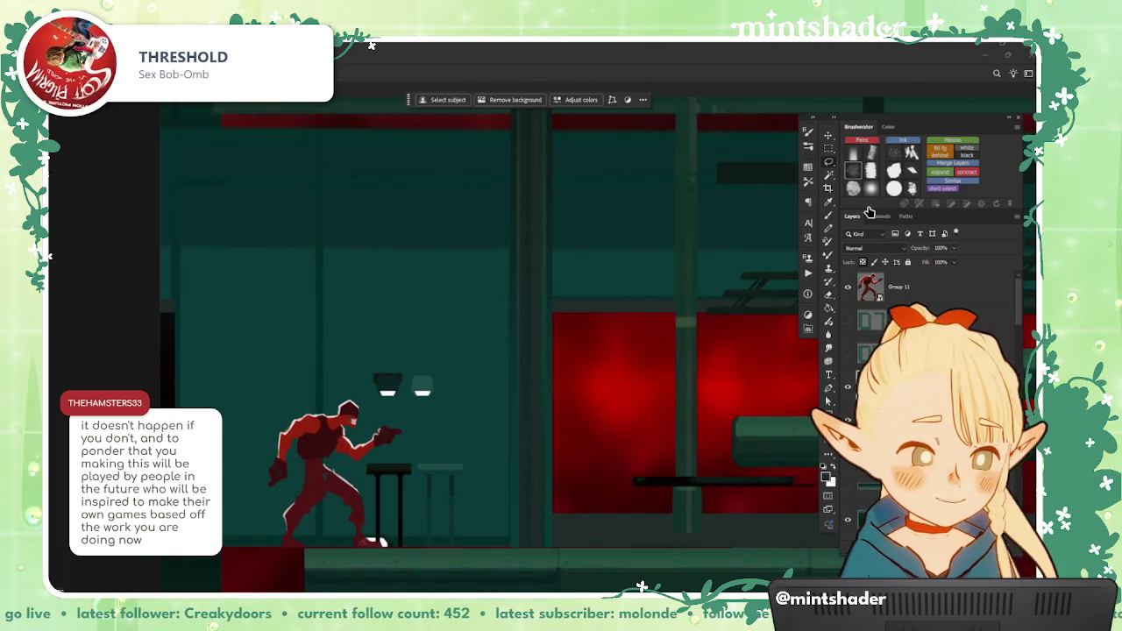
Step: Paint a tall narrow floor strip beside the stools a lighter teal
key(b)
drag(555, 441, 625, 428)
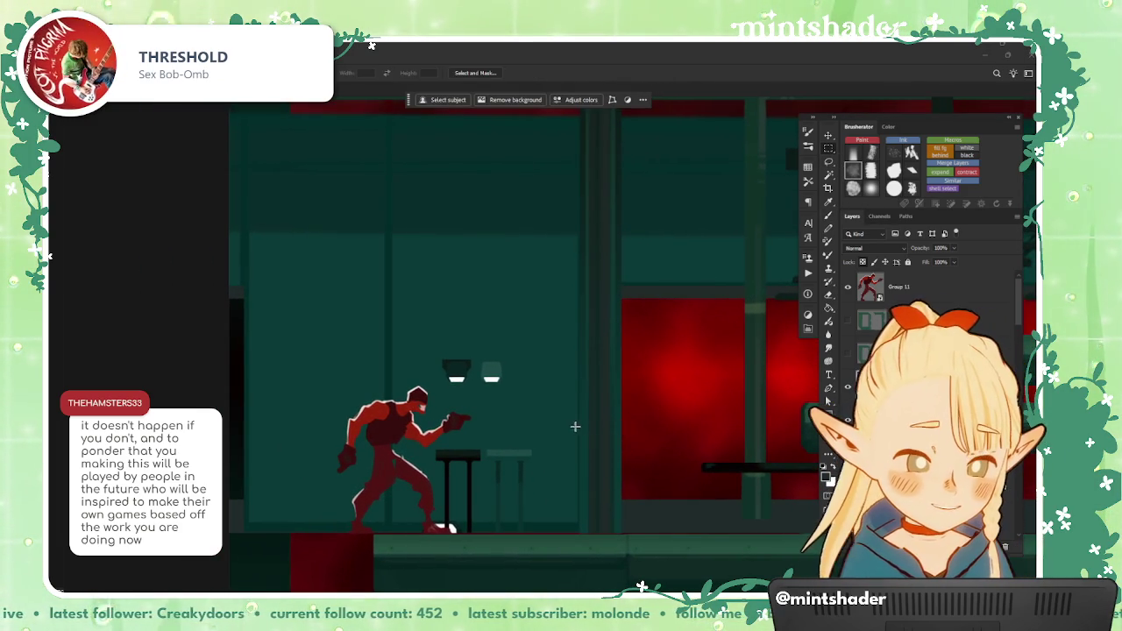
drag(582, 425, 592, 496)
drag(604, 570, 604, 570)
key(b)
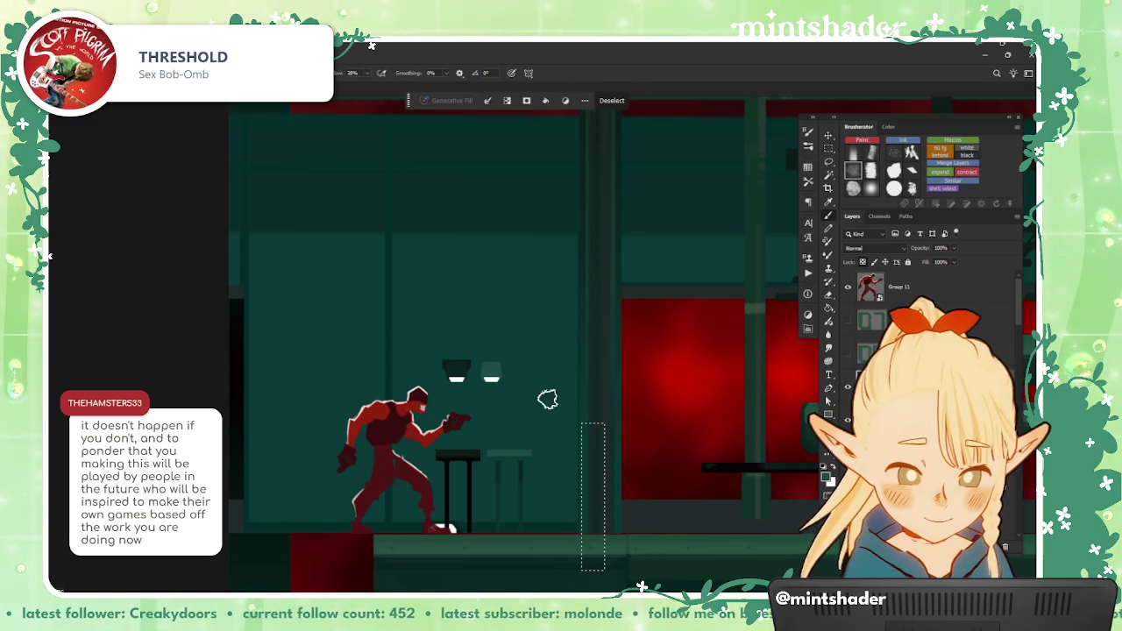
drag(593, 442, 594, 556)
key(ctrl+d)
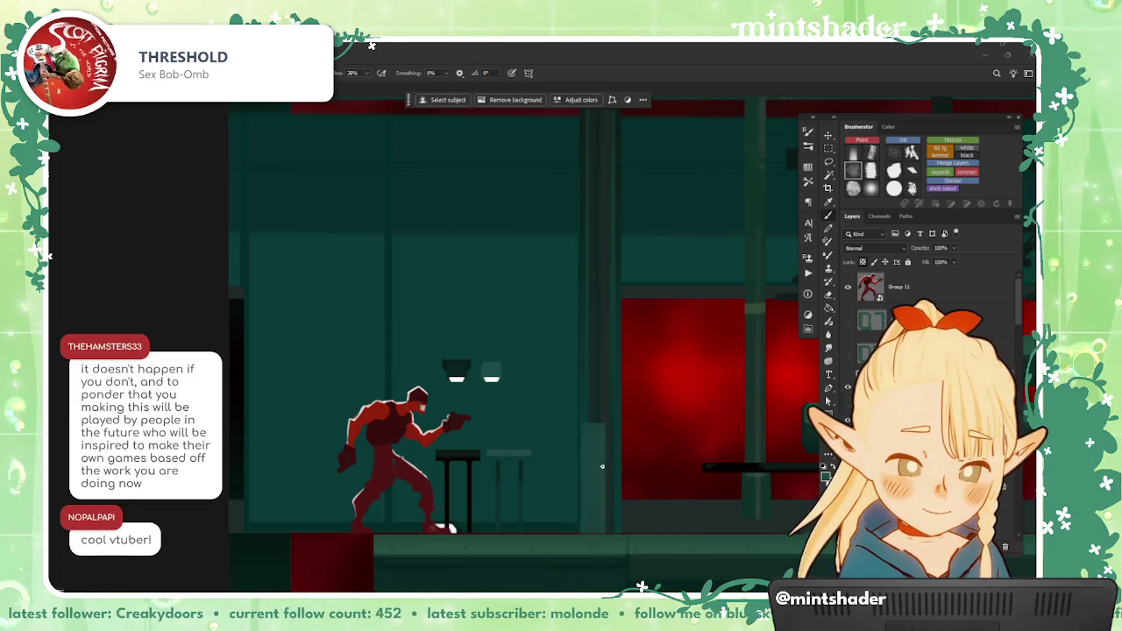
Step: Reselect the previous strip, paint over it again, and deselect
scroll(627, 478, down, 3)
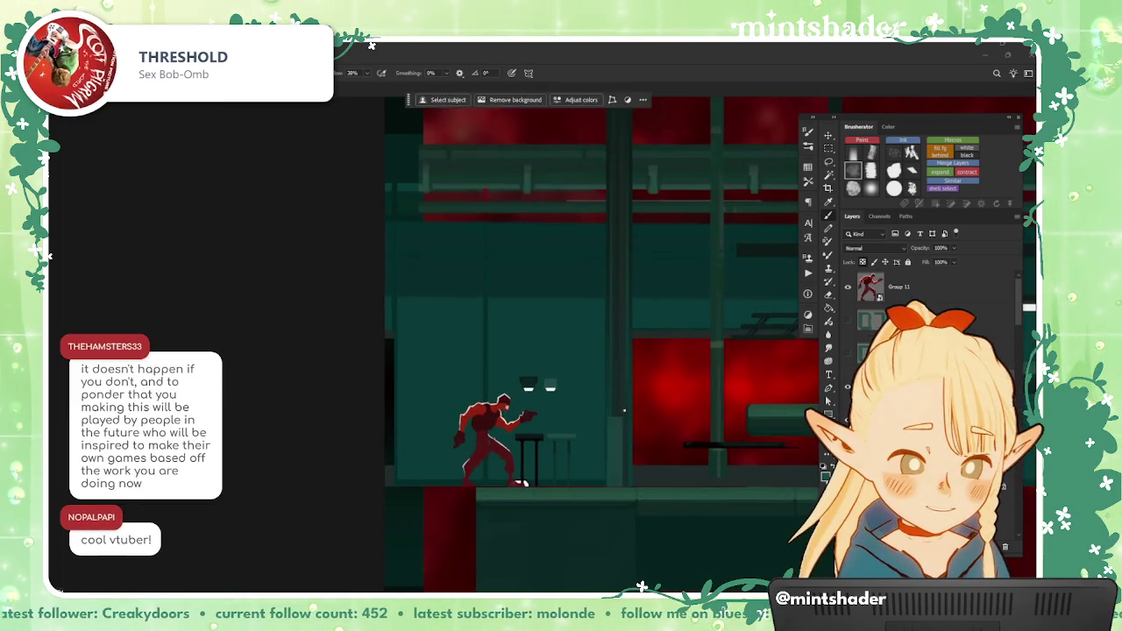
scroll(627, 478, up, 5)
key(ctrl+shift+d)
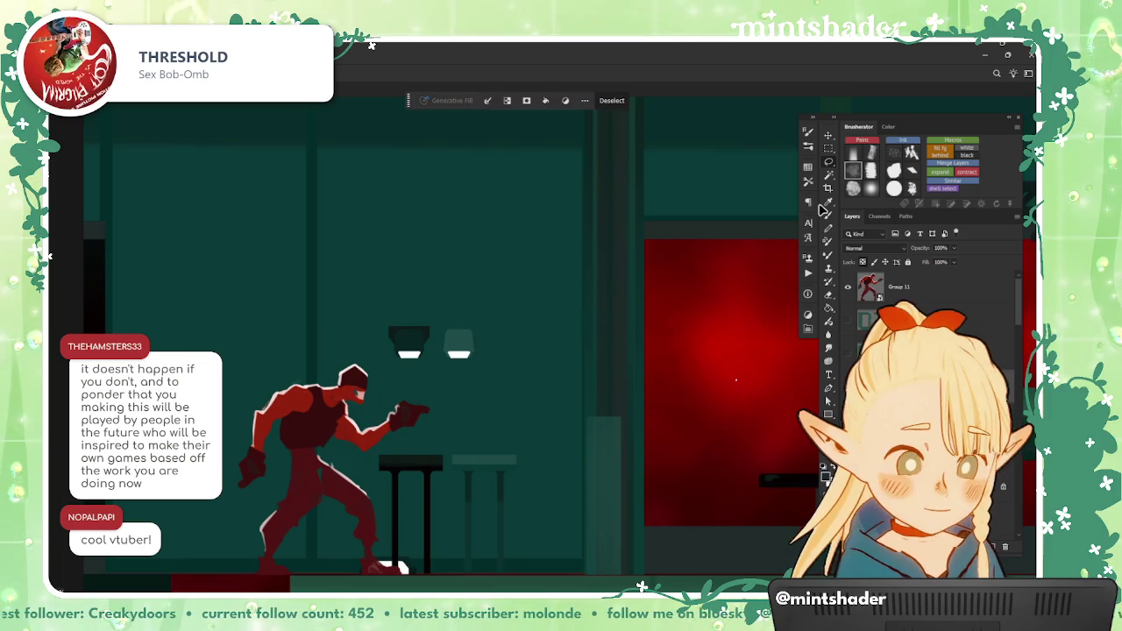
key(b)
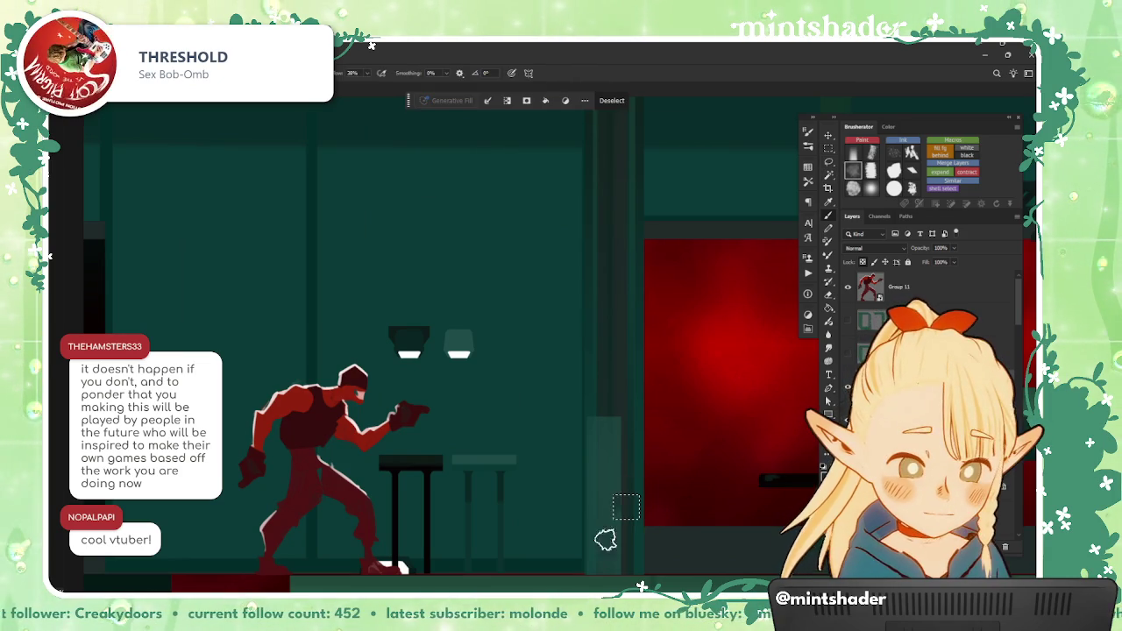
scroll(688, 497, down, 3)
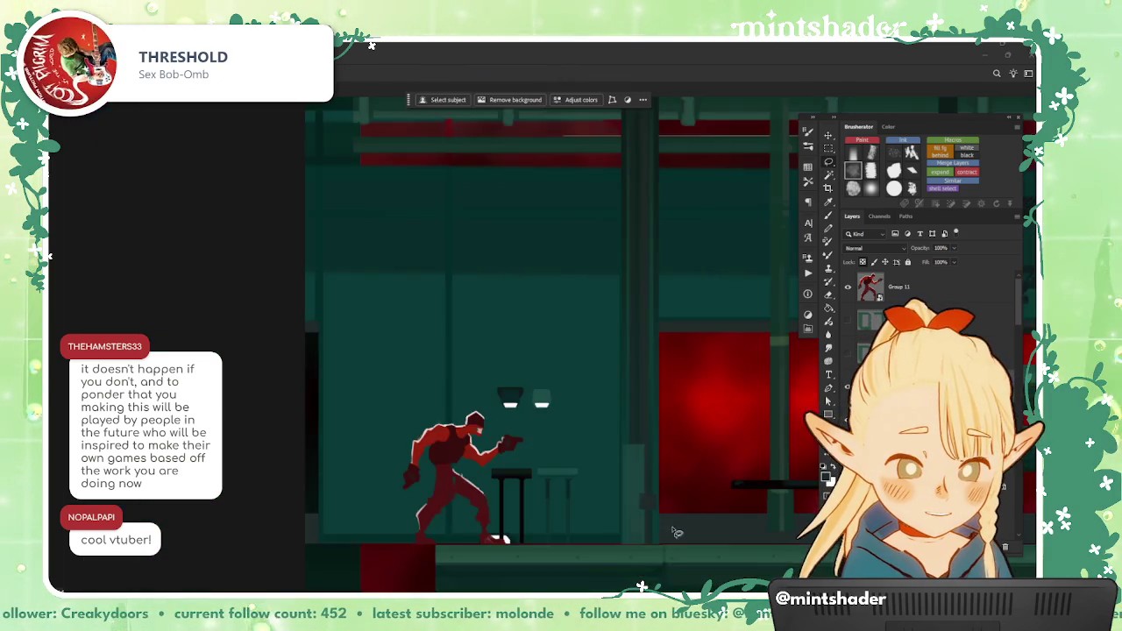
scroll(676, 526, up, 4)
key(ctrl+d)
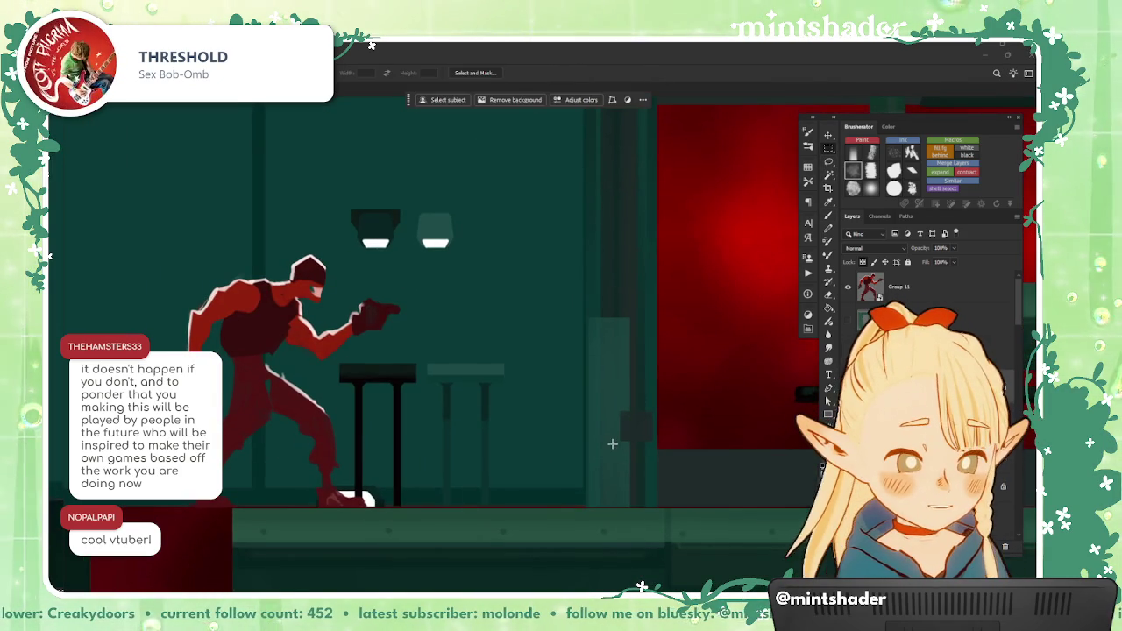
Step: Paint a small upright block at the foot of the broad pillar as its base
drag(612, 444, 653, 564)
scroll(663, 338, down, 2)
key(b)
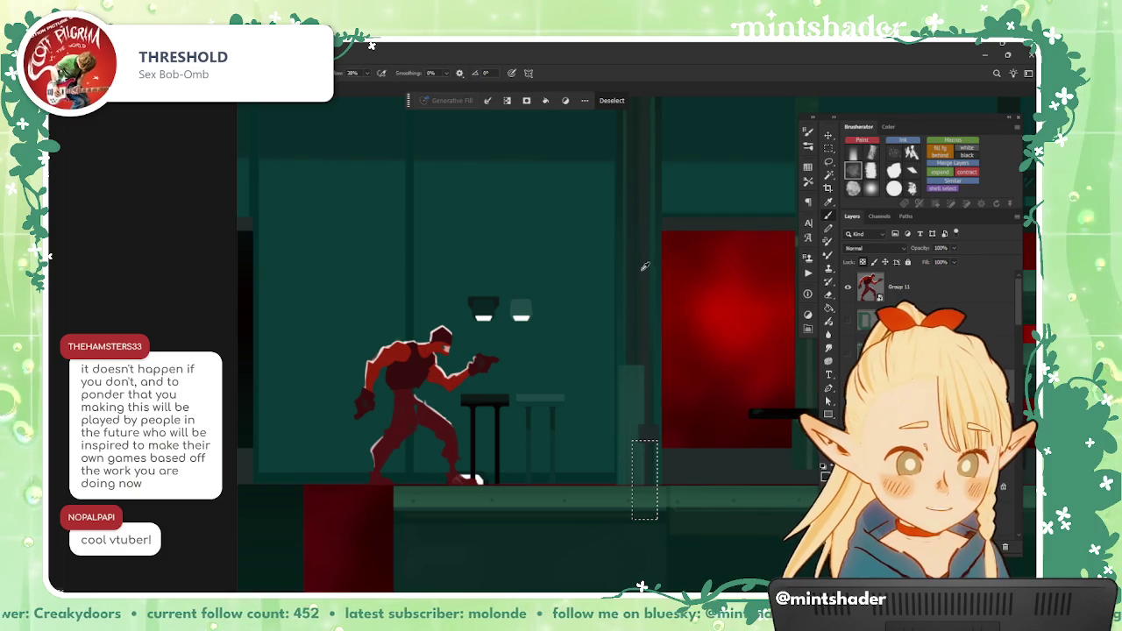
key(ctrl+d)
scroll(714, 506, up, 2)
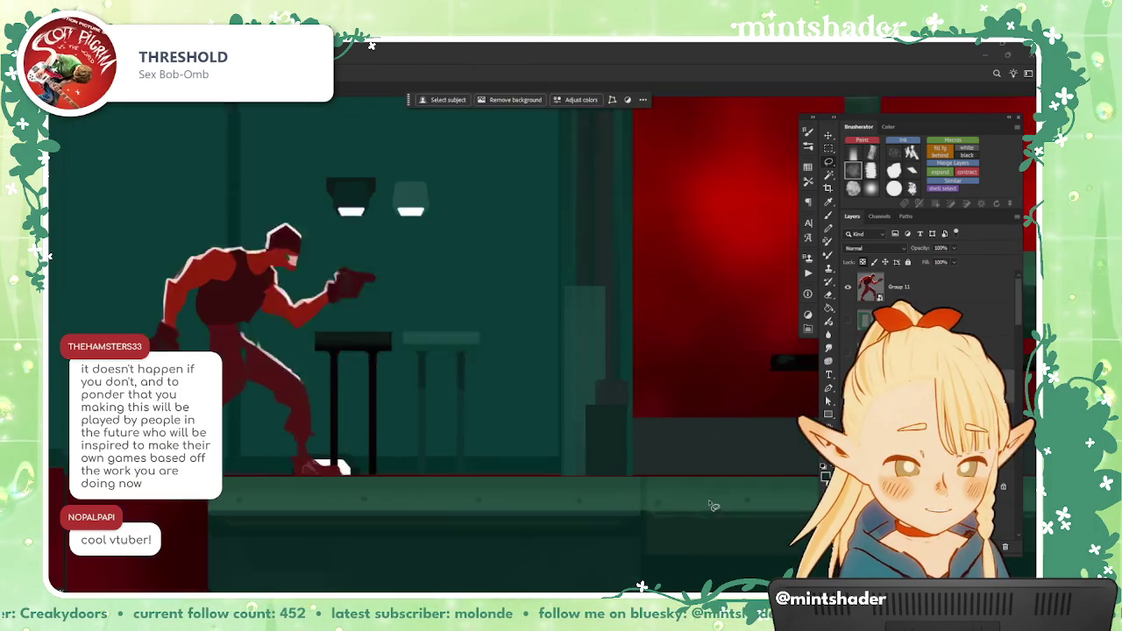
scroll(714, 506, up, 1)
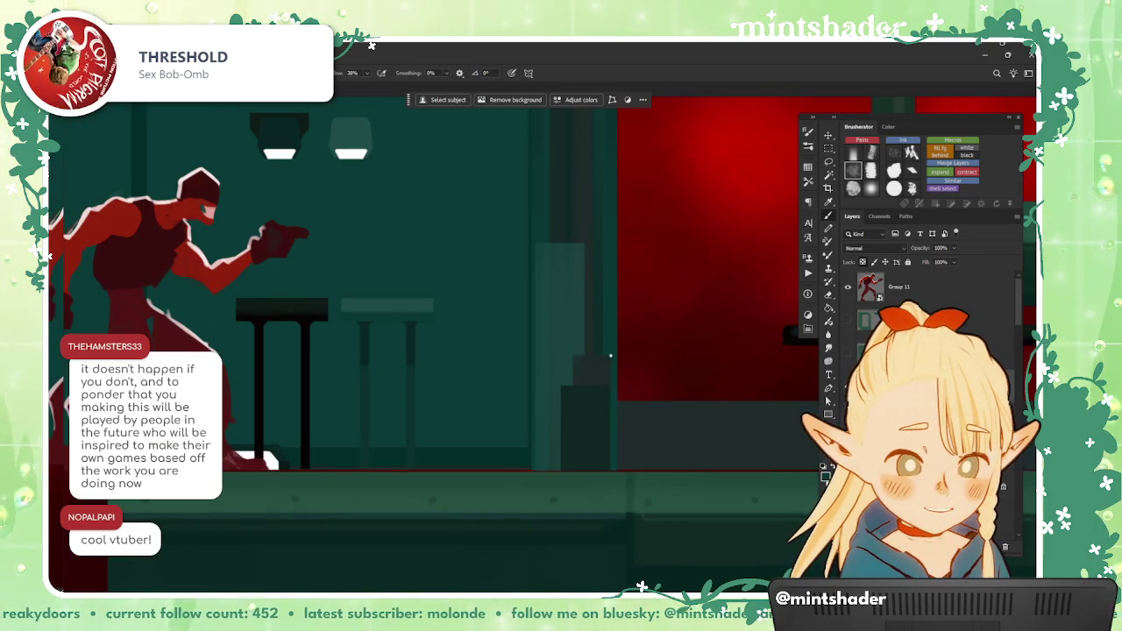
scroll(592, 340, up, 2)
key(l)
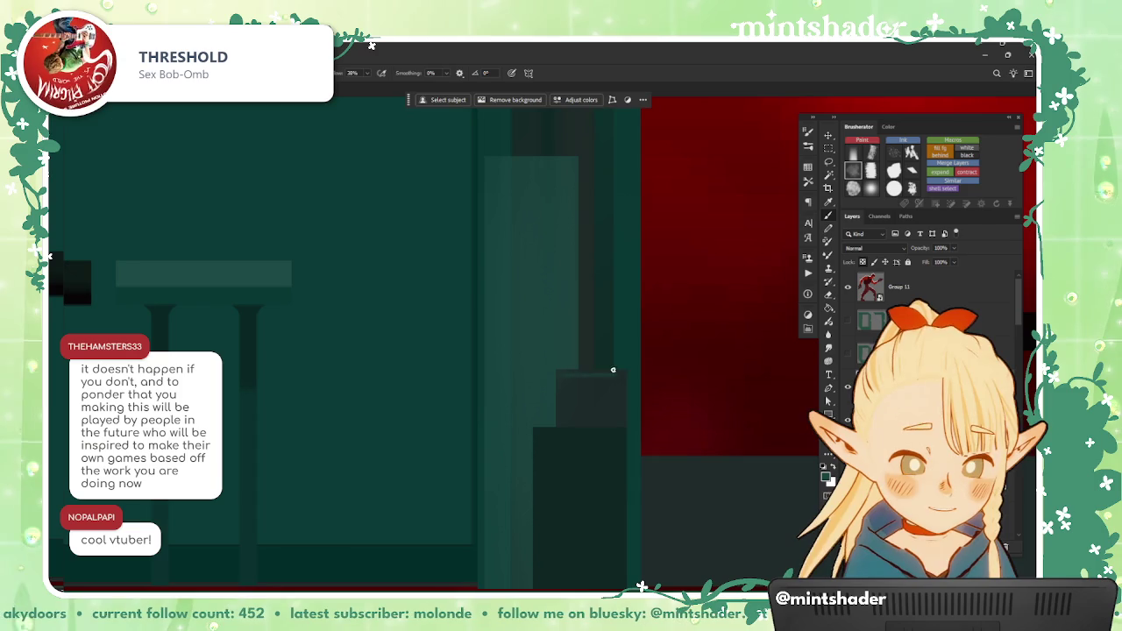
key(b)
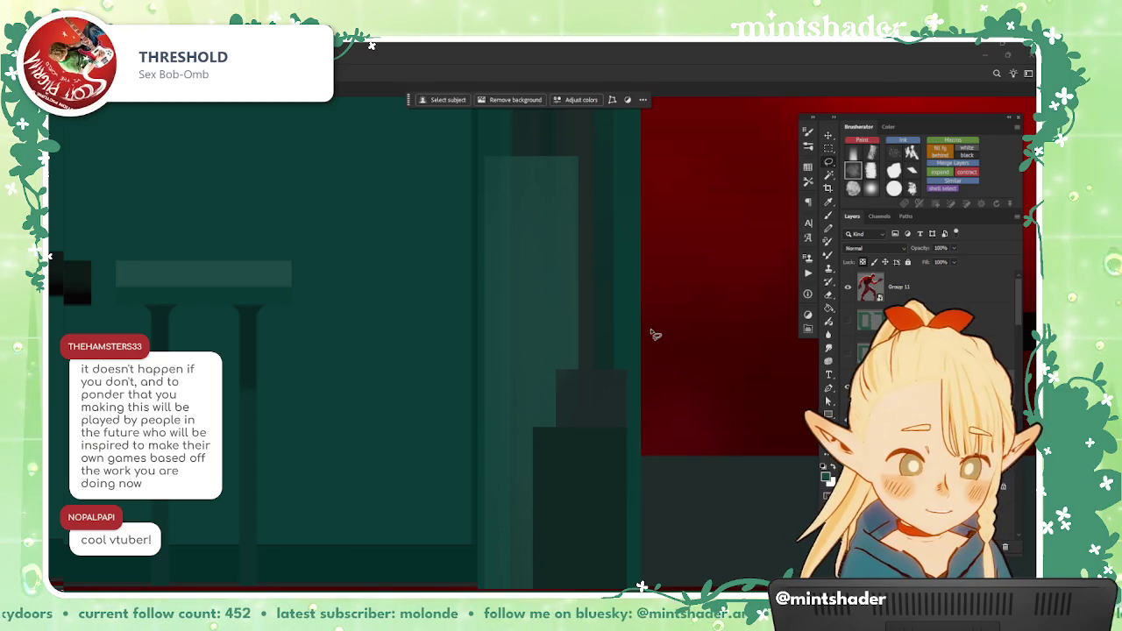
scroll(649, 337, up, 1)
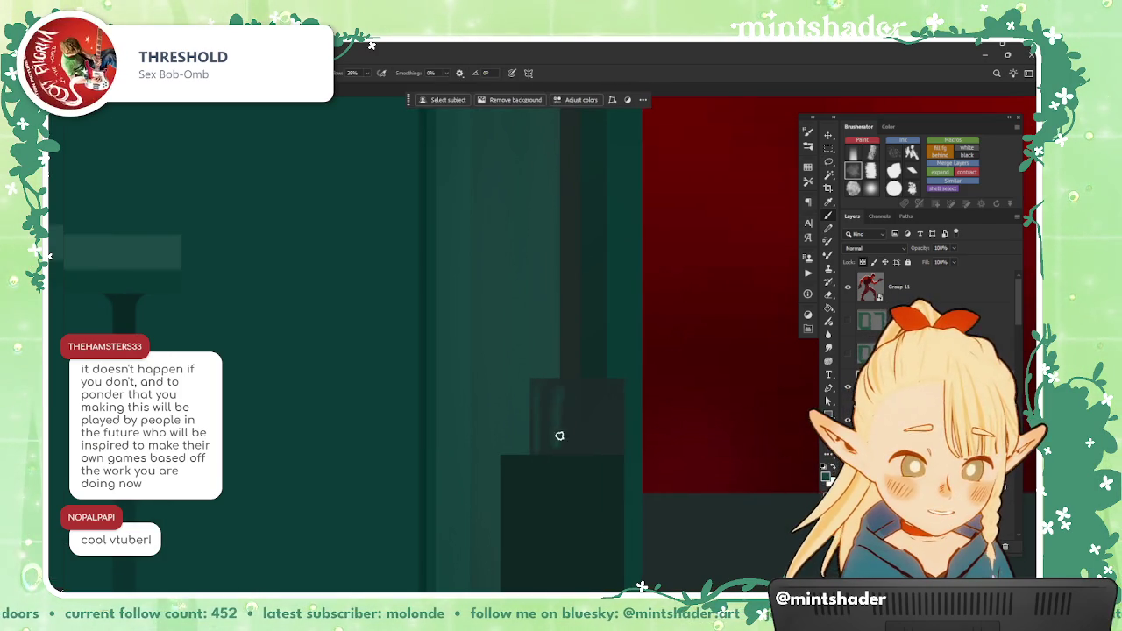
scroll(559, 436, down, 2)
scroll(557, 403, down, 1)
scroll(553, 366, up, 2)
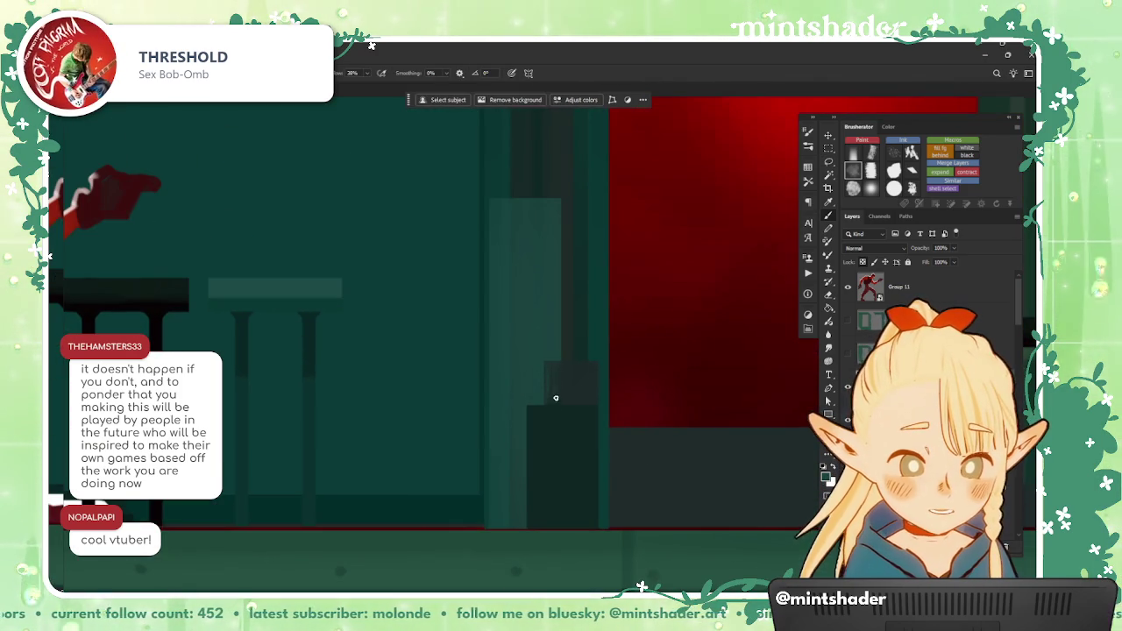
scroll(556, 398, down, 1)
scroll(581, 366, down, 1)
scroll(631, 456, down, 1)
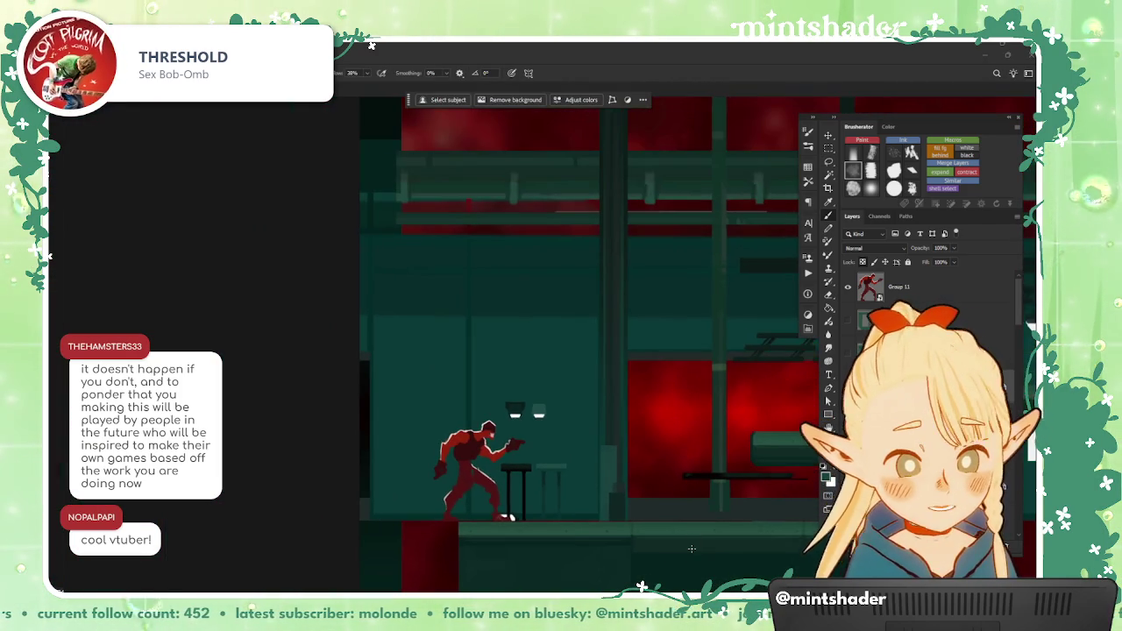
scroll(649, 491, up, 2)
scroll(632, 408, up, 2)
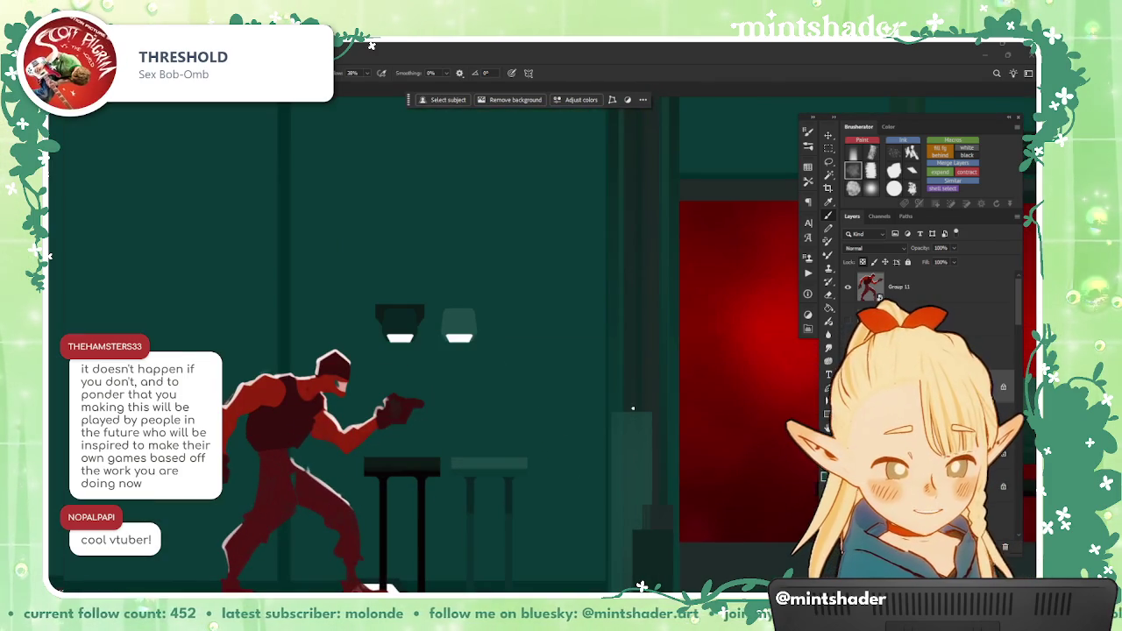
mouse_move(623, 394)
mouse_down()
mouse_move(648, 506)
mouse_move(660, 498)
mouse_up()
drag(656, 379, 656, 379)
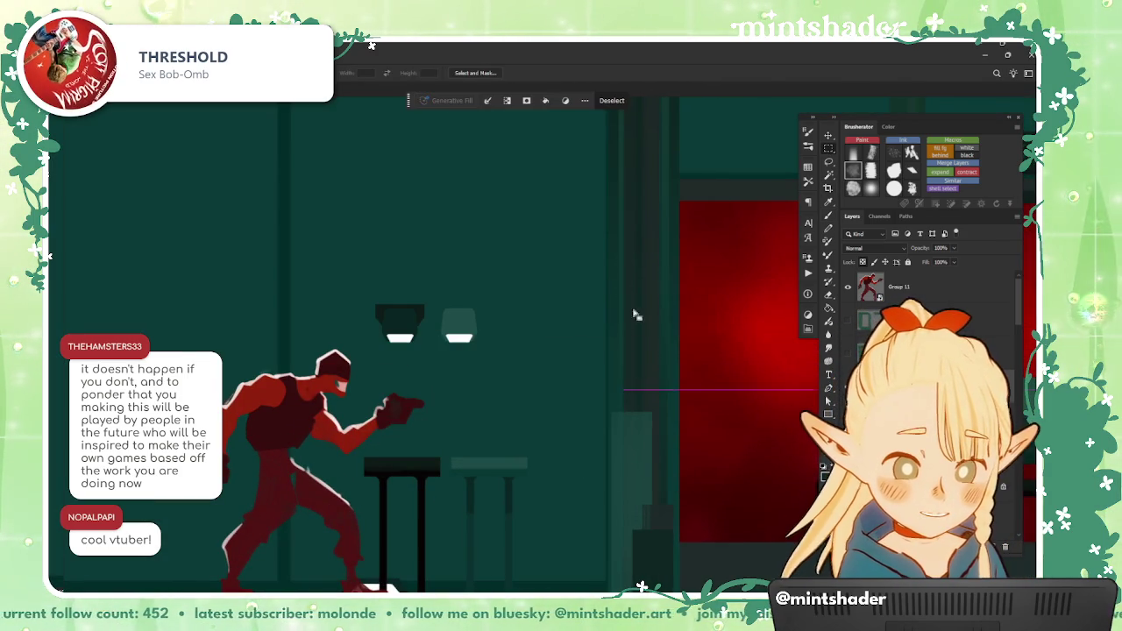
key(ctrl+d)
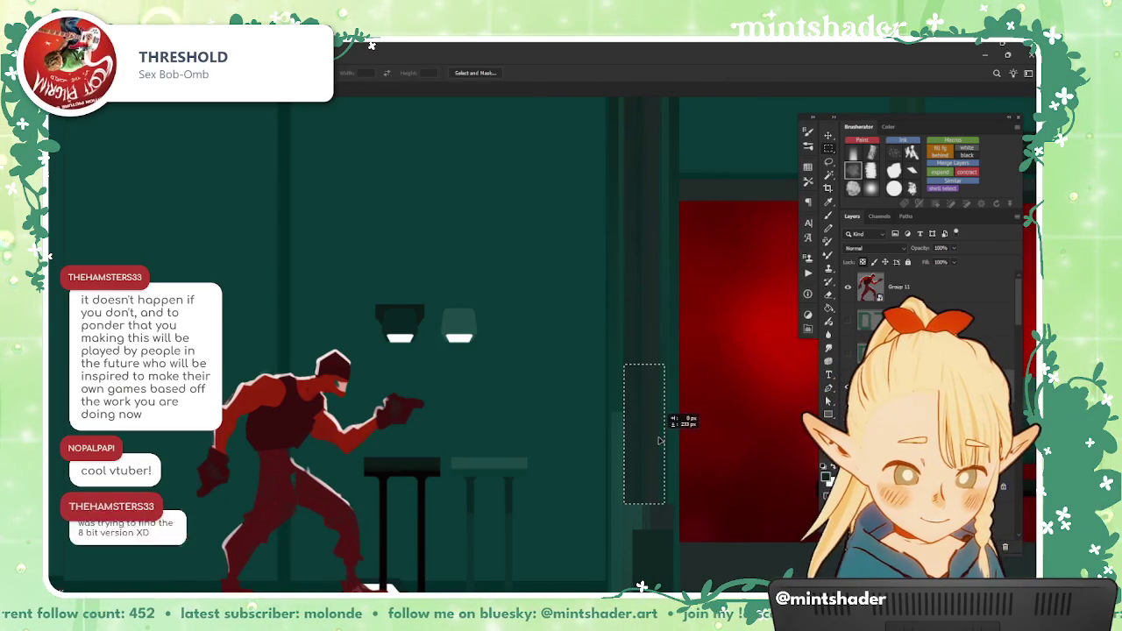
scroll(657, 456, down, 3)
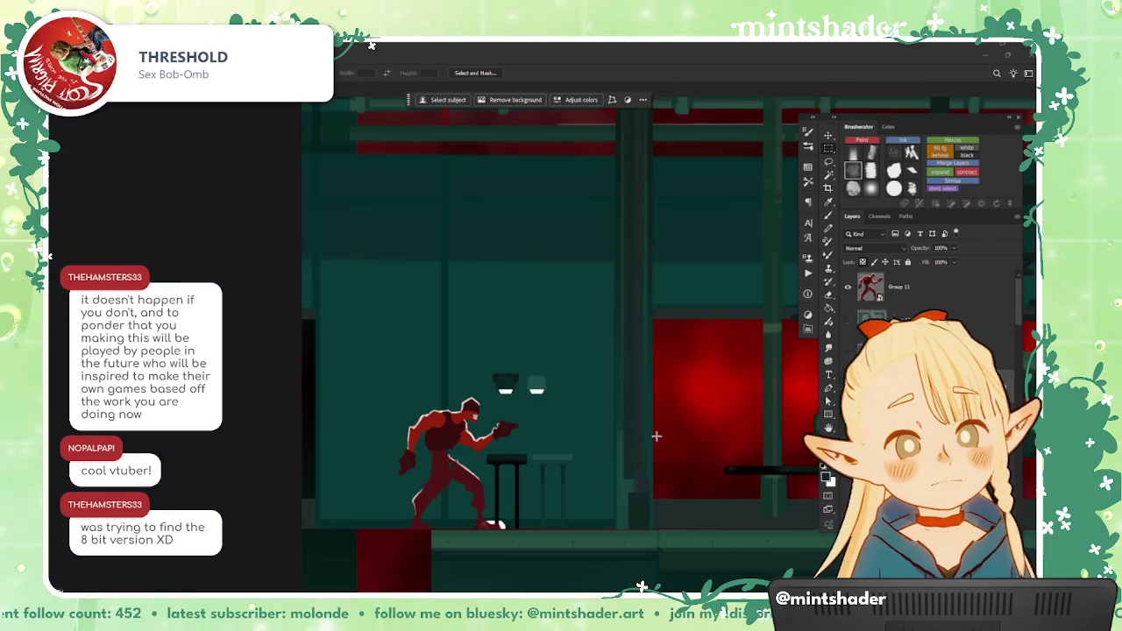
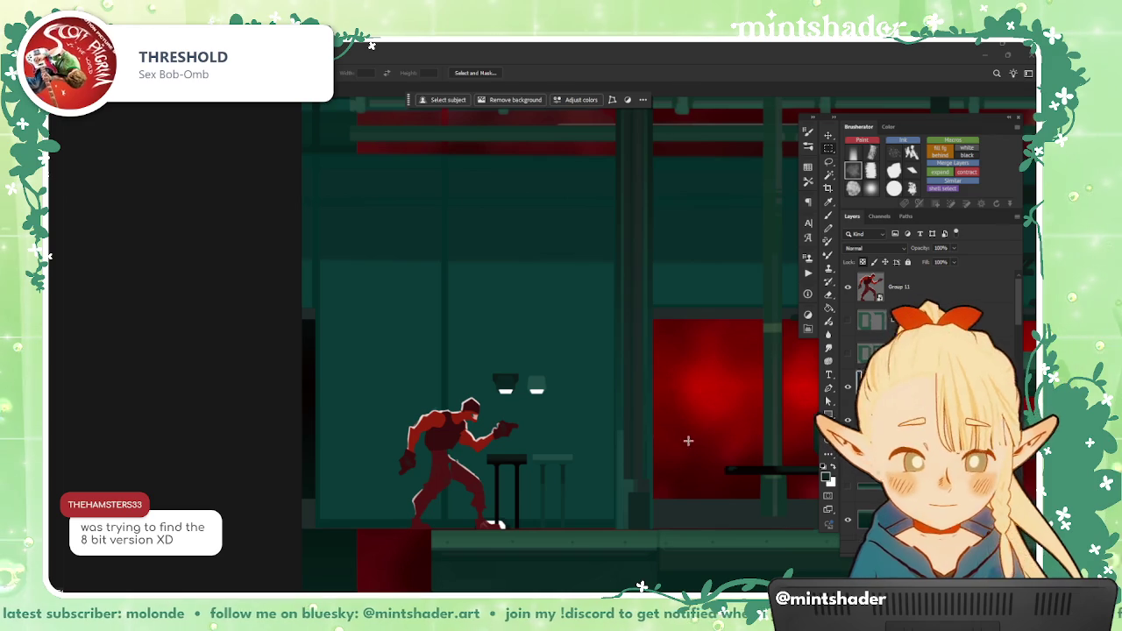
Step: Try a narrow rectangular selection beside the central pillar's base, then drop it
scroll(698, 407, down, 2)
scroll(666, 474, up, 2)
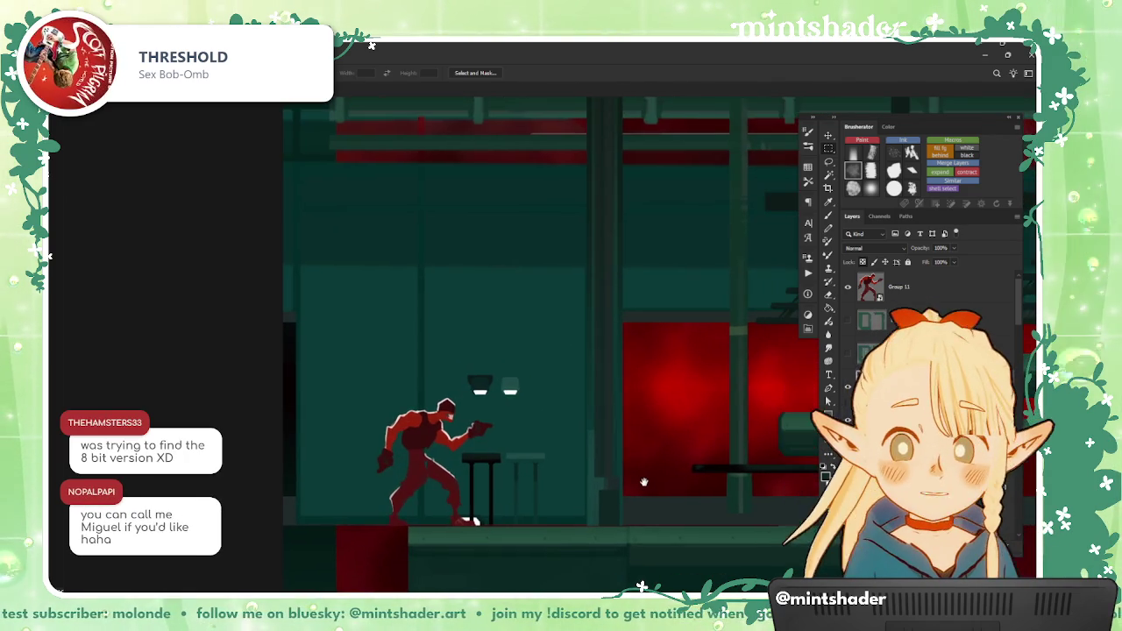
scroll(643, 481, up, 2)
scroll(644, 482, up, 2)
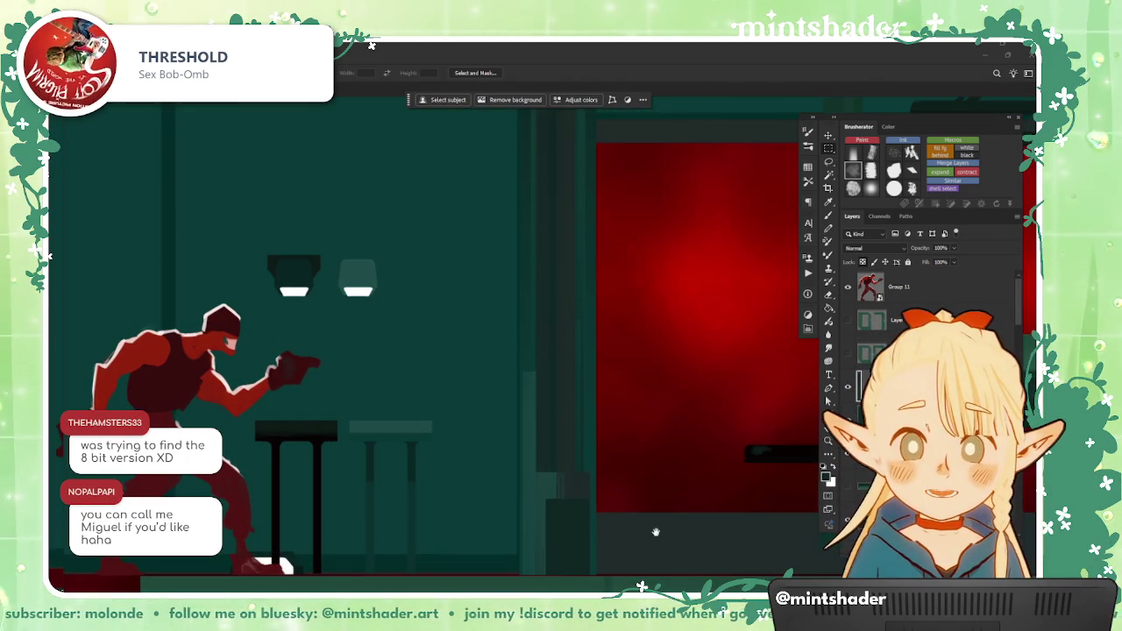
scroll(607, 465, up, 2)
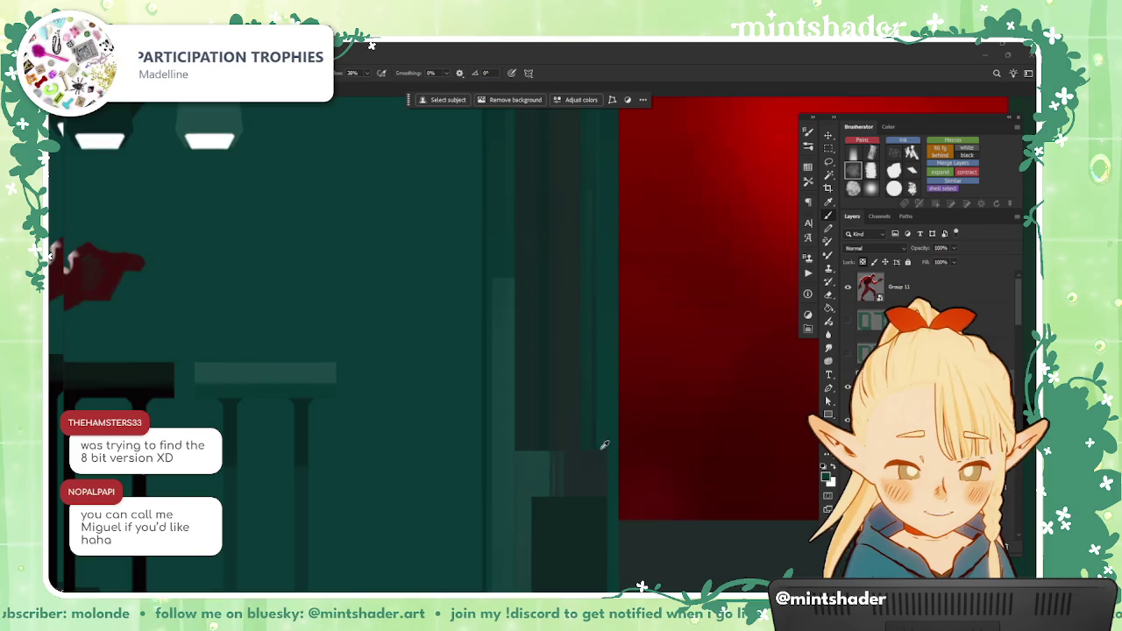
scroll(604, 445, down, 2)
key(m)
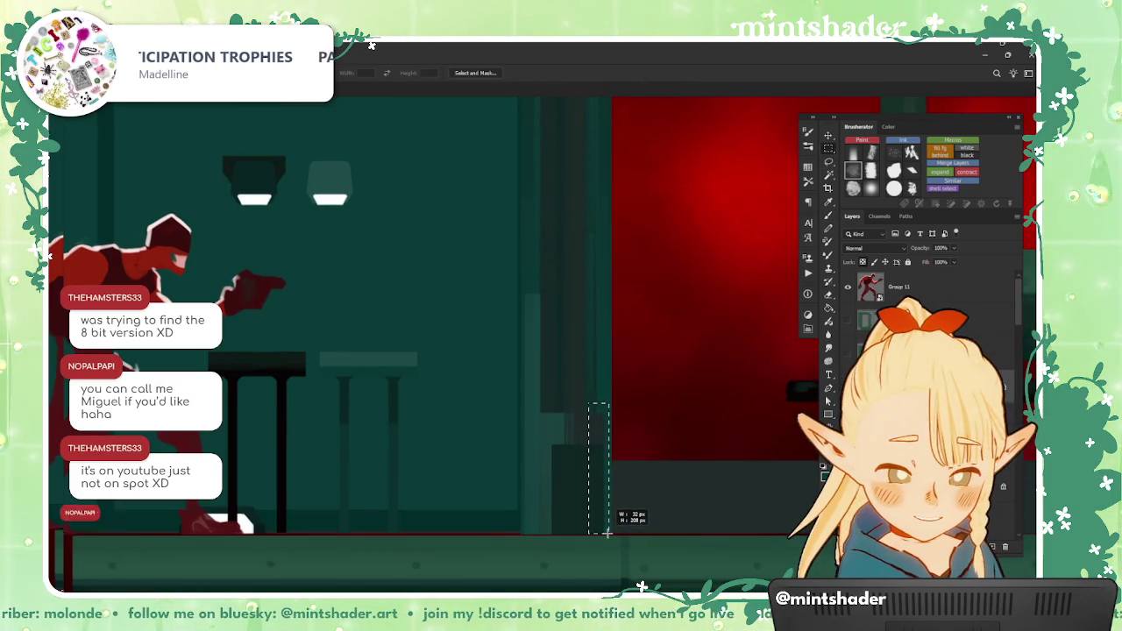
drag(606, 532, 607, 533)
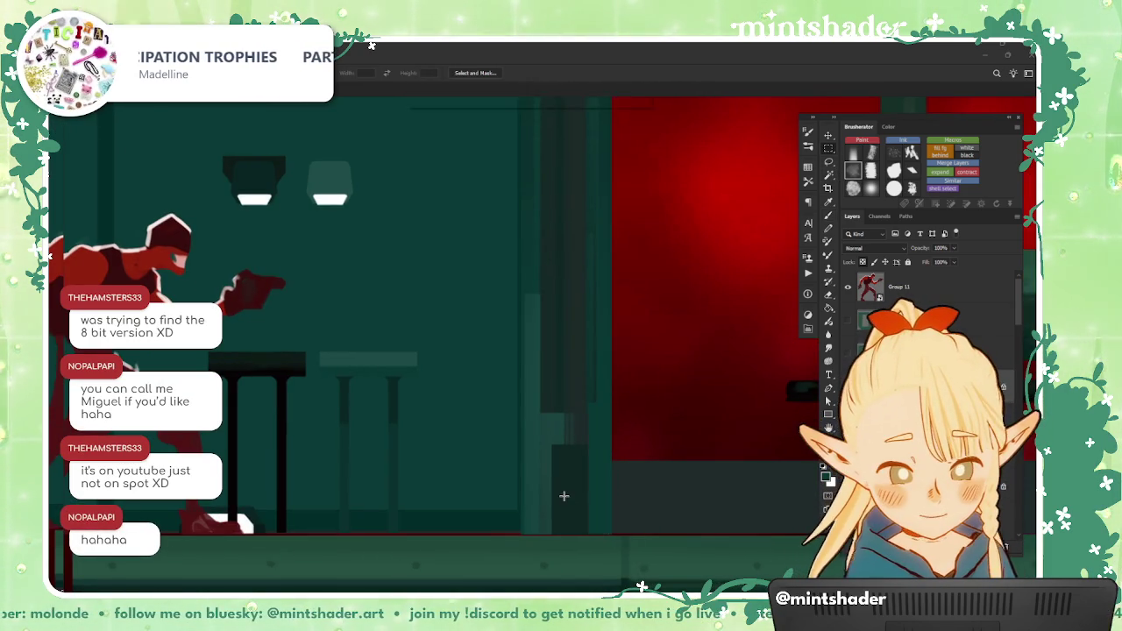
scroll(588, 443, down, 2)
scroll(587, 443, down, 2)
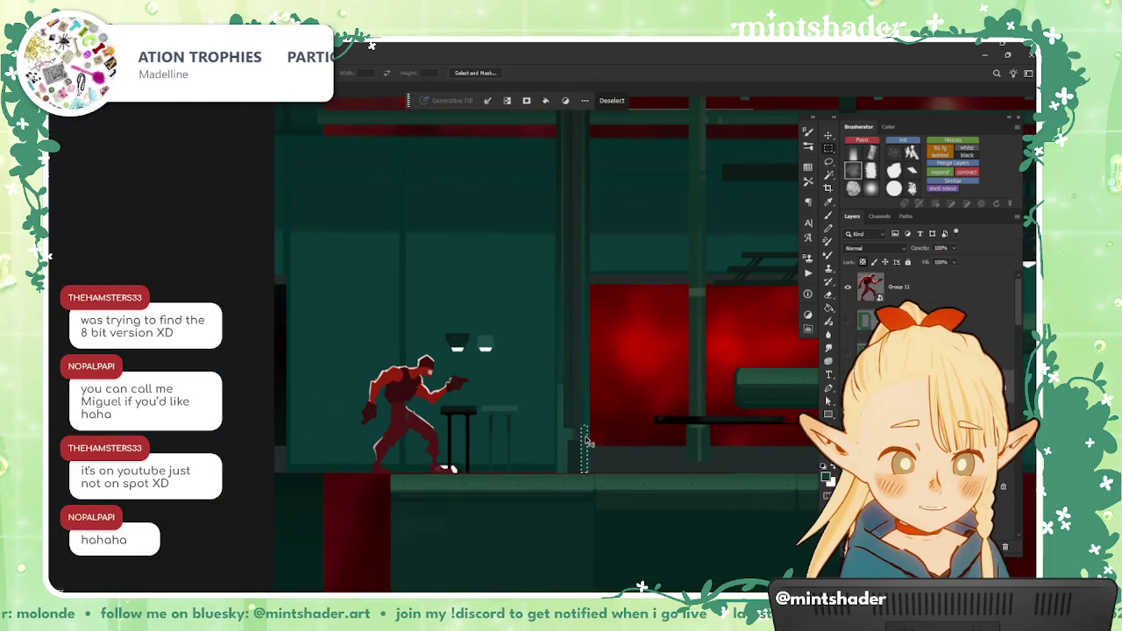
scroll(586, 443, down, 2)
click(585, 471)
scroll(527, 456, down, 2)
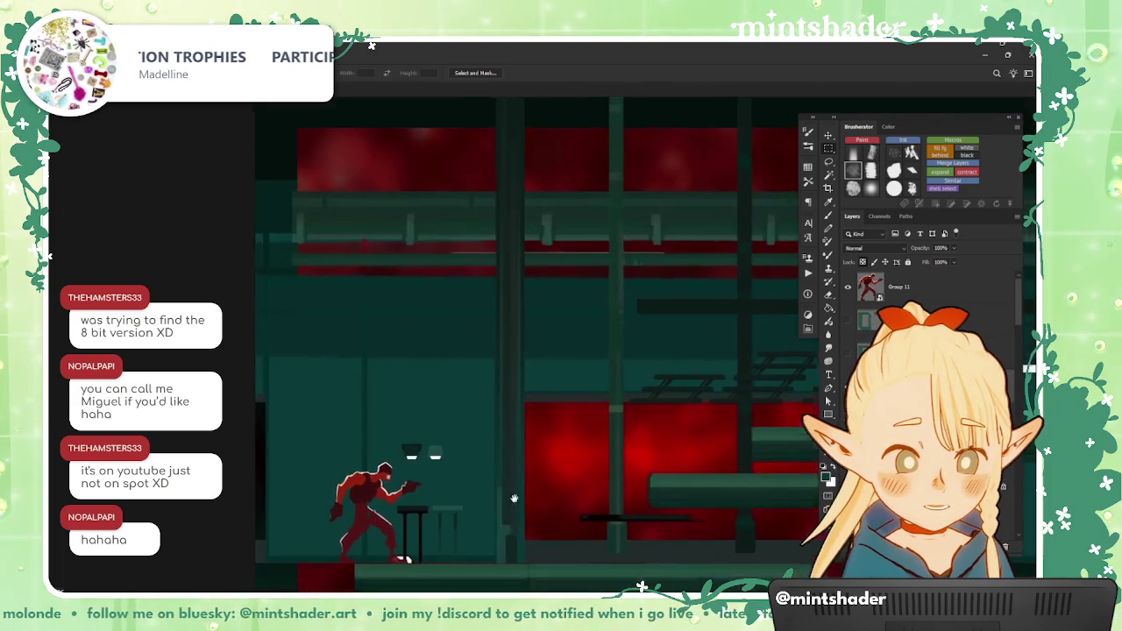
scroll(452, 433, up, 2)
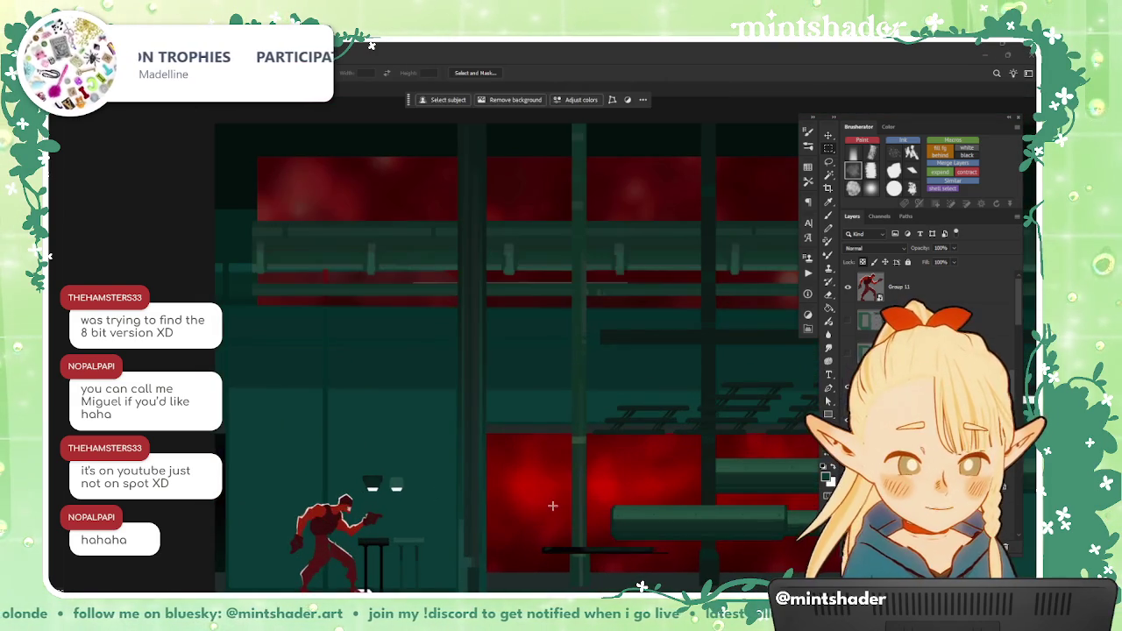
scroll(552, 506, down, 3)
scroll(498, 419, up, 1)
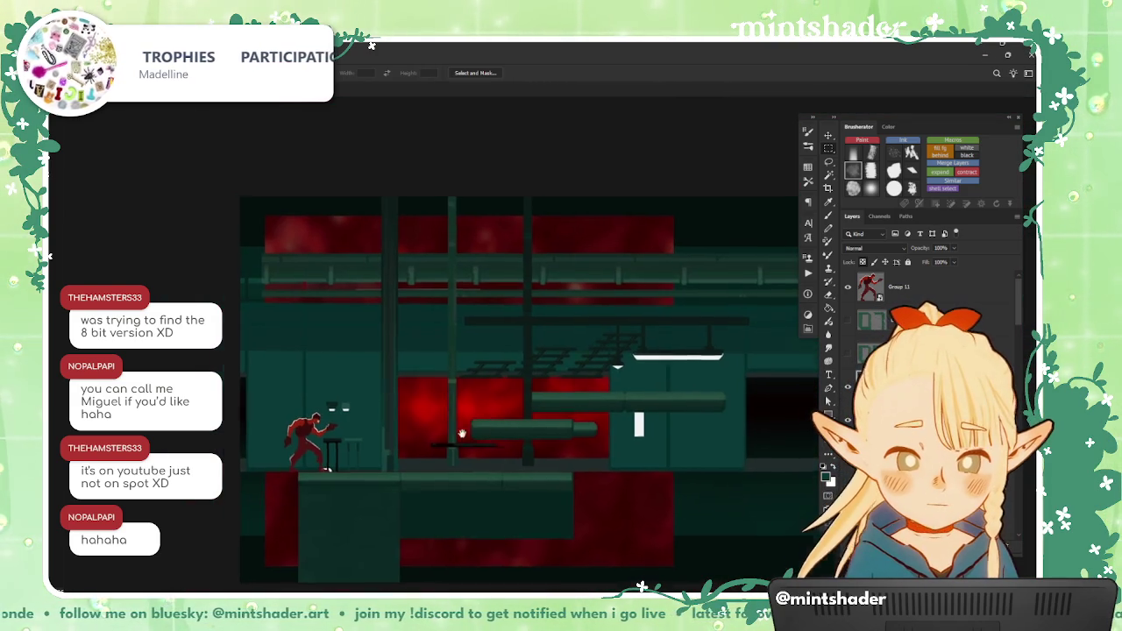
drag(497, 420, 371, 451)
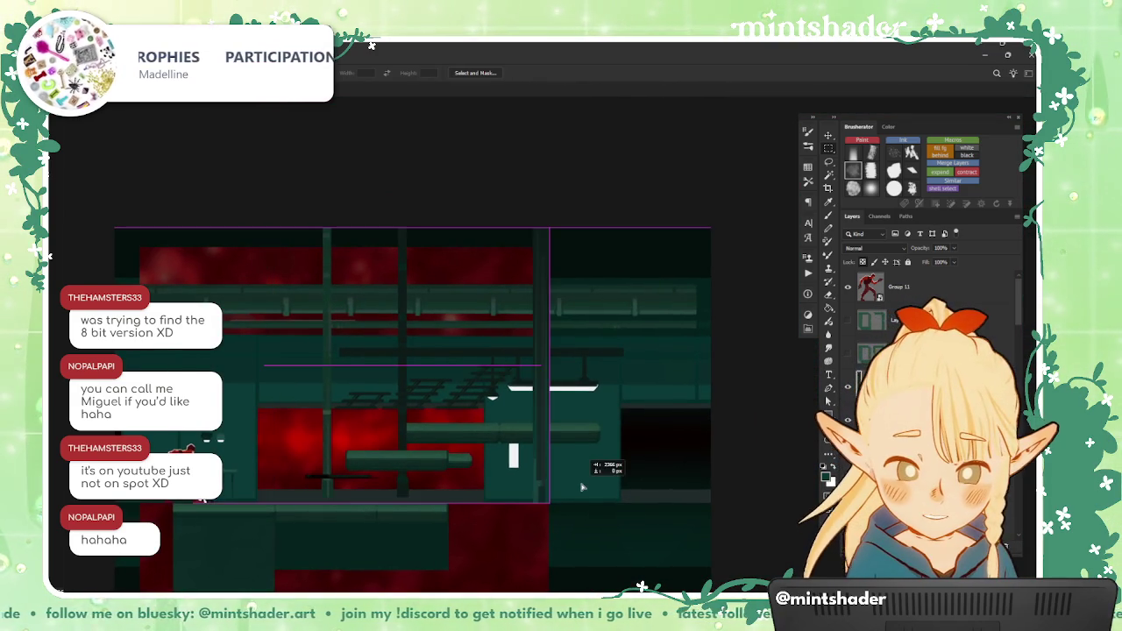
scroll(298, 462, up, 2)
Step: Paint a horizontal brush stroke across the room near the pillar
key(b)
drag(298, 462, 592, 474)
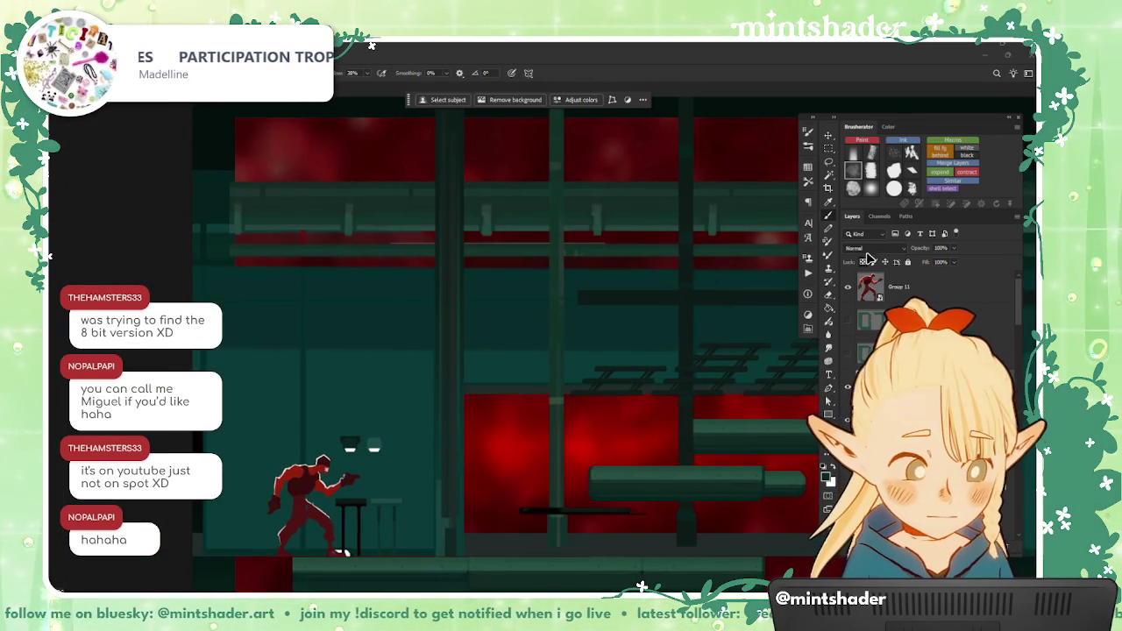
scroll(609, 491, down, 2)
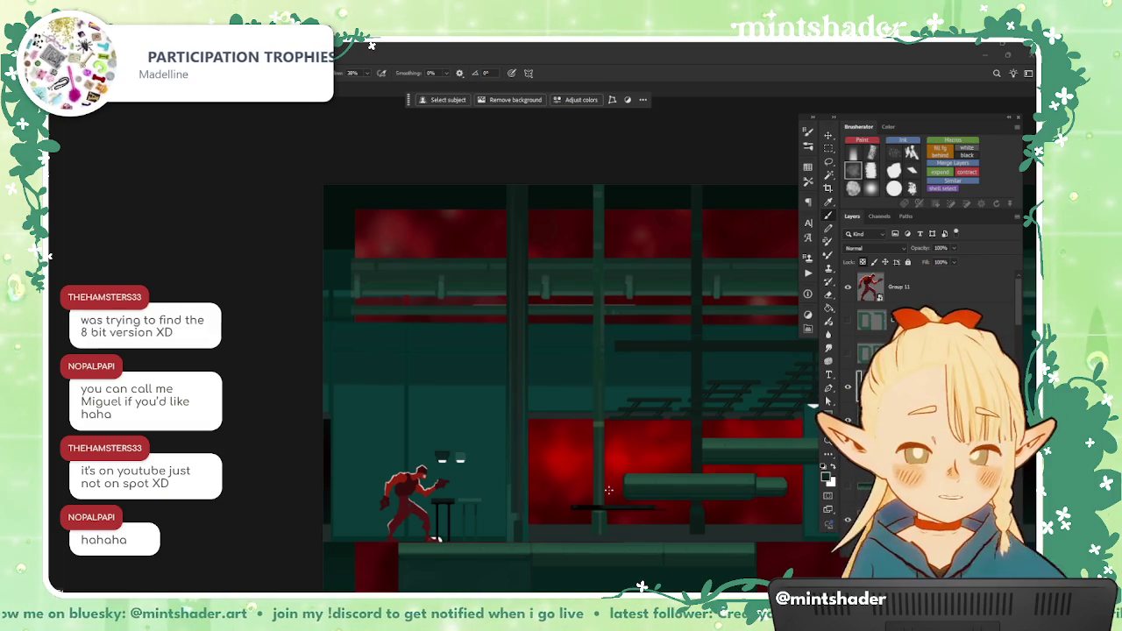
scroll(527, 185, up, 1)
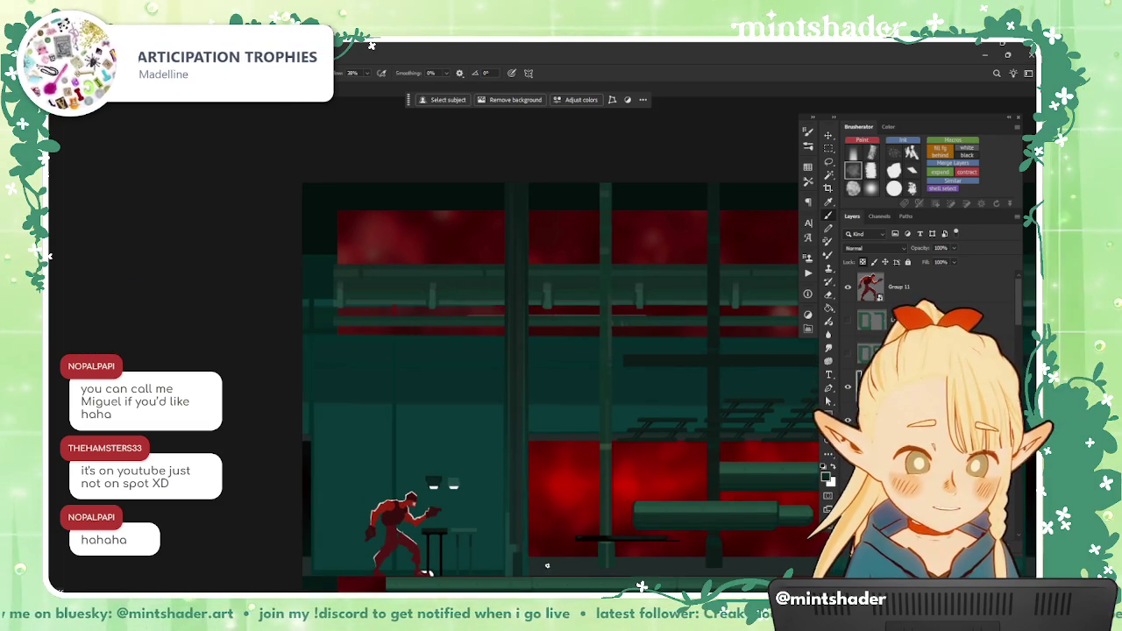
scroll(602, 511, down, 1)
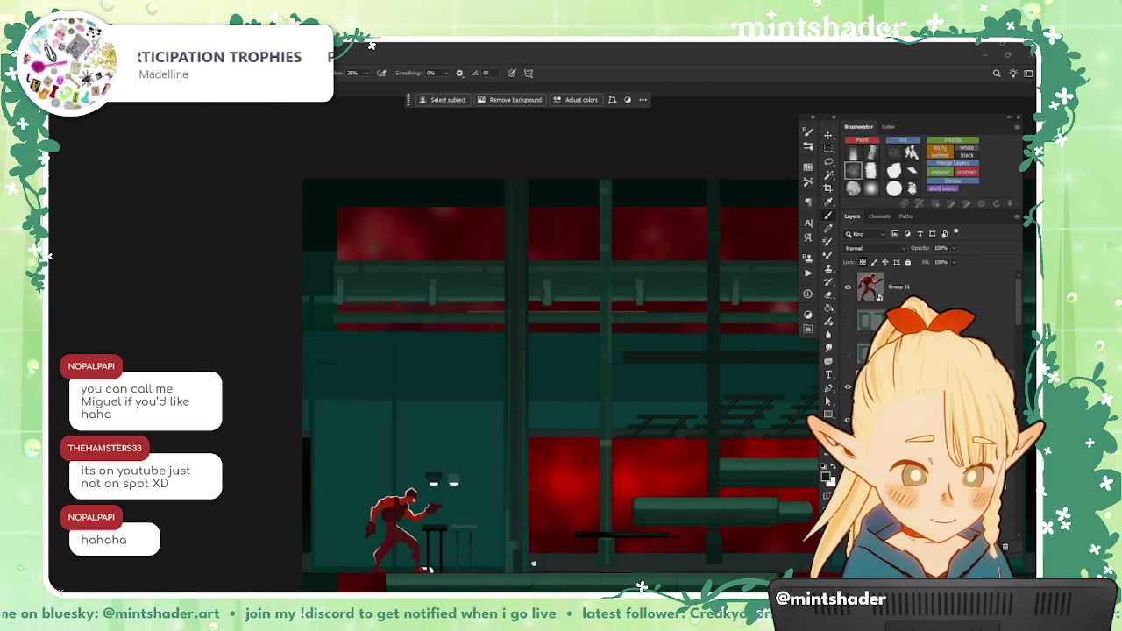
scroll(535, 407, down, 2)
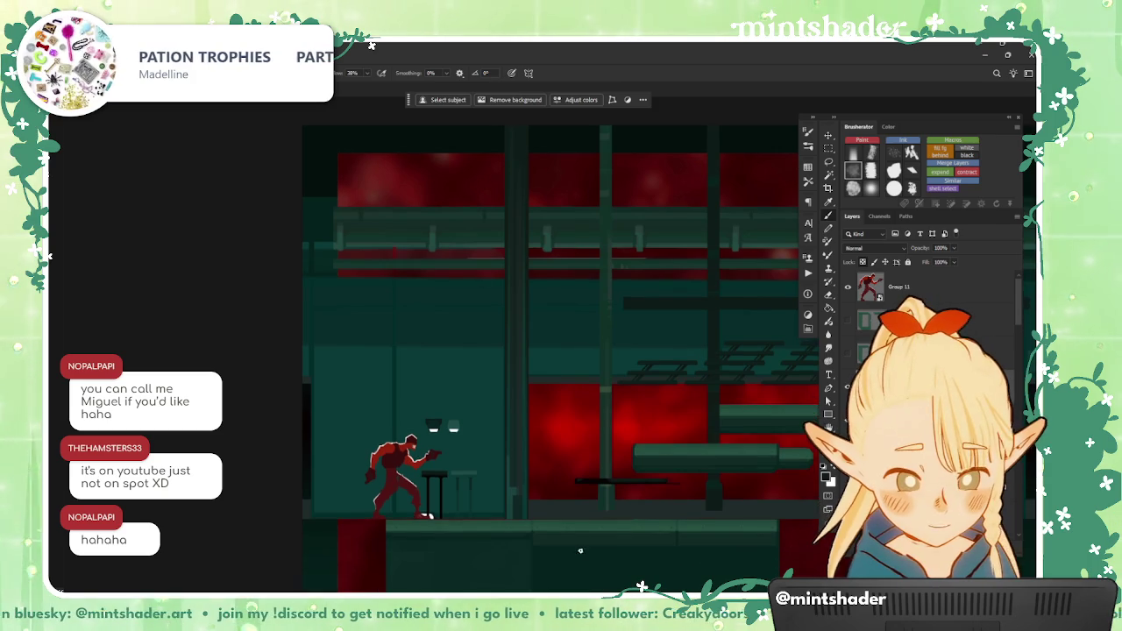
scroll(523, 518, up, 2)
scroll(507, 527, up, 1)
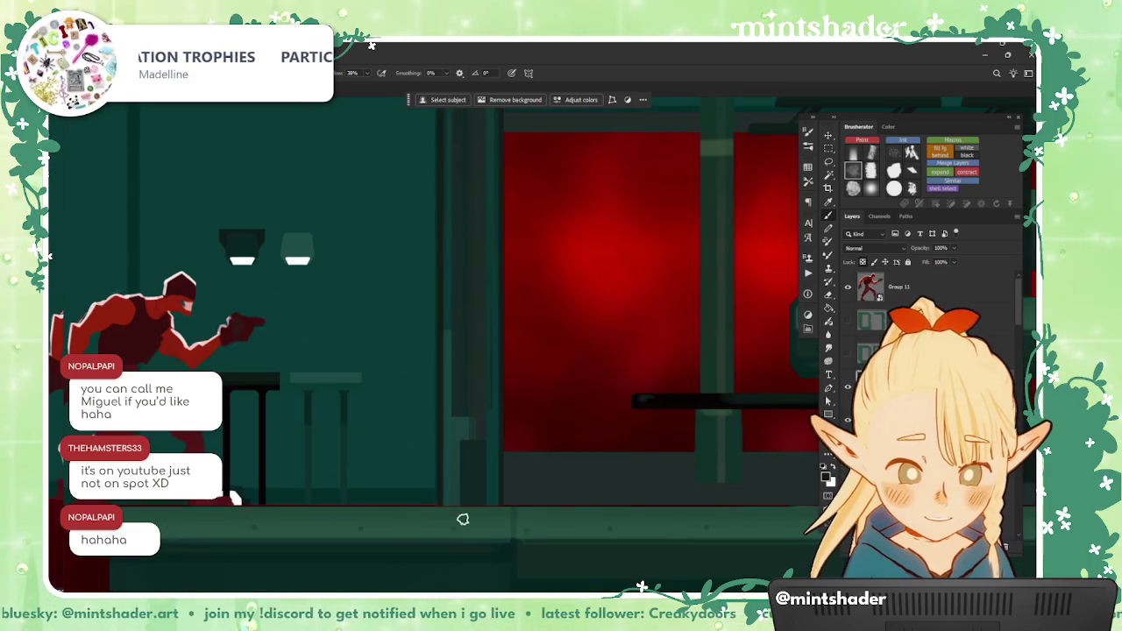
scroll(415, 523, down, 1)
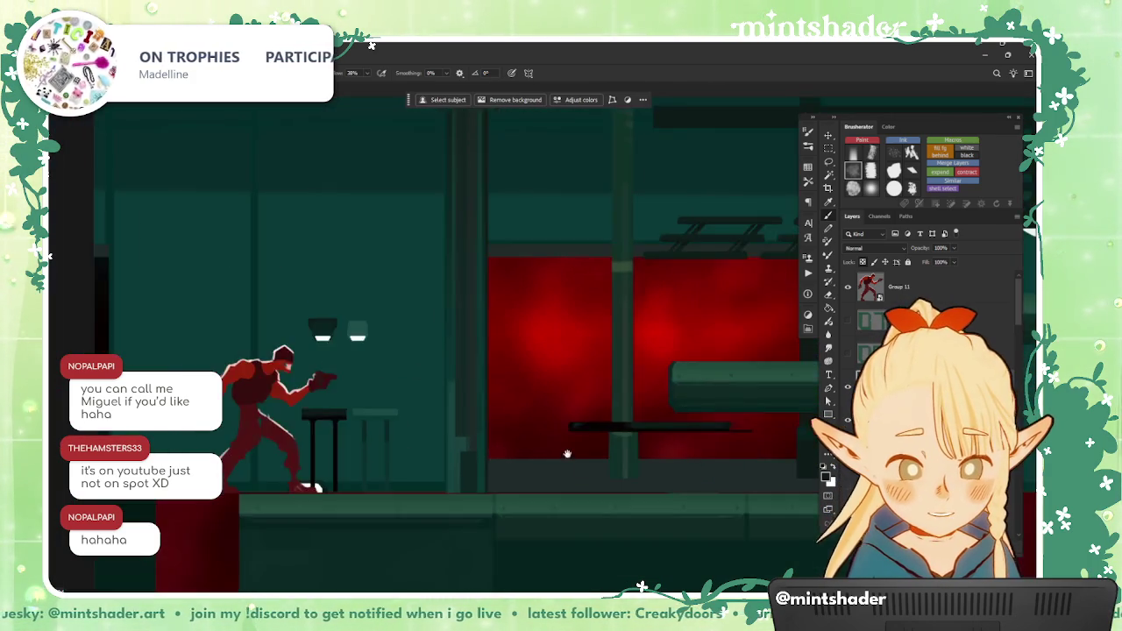
scroll(474, 526, down, 1)
scroll(536, 532, down, 1)
scroll(530, 484, up, 3)
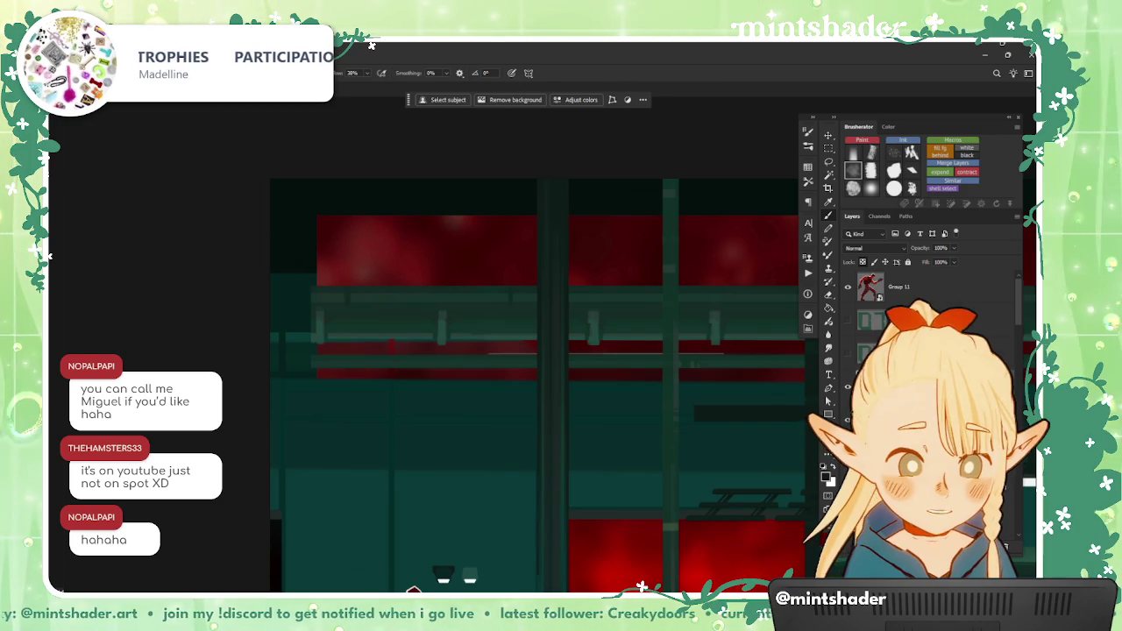
scroll(544, 350, down, 1)
scroll(535, 307, down, 2)
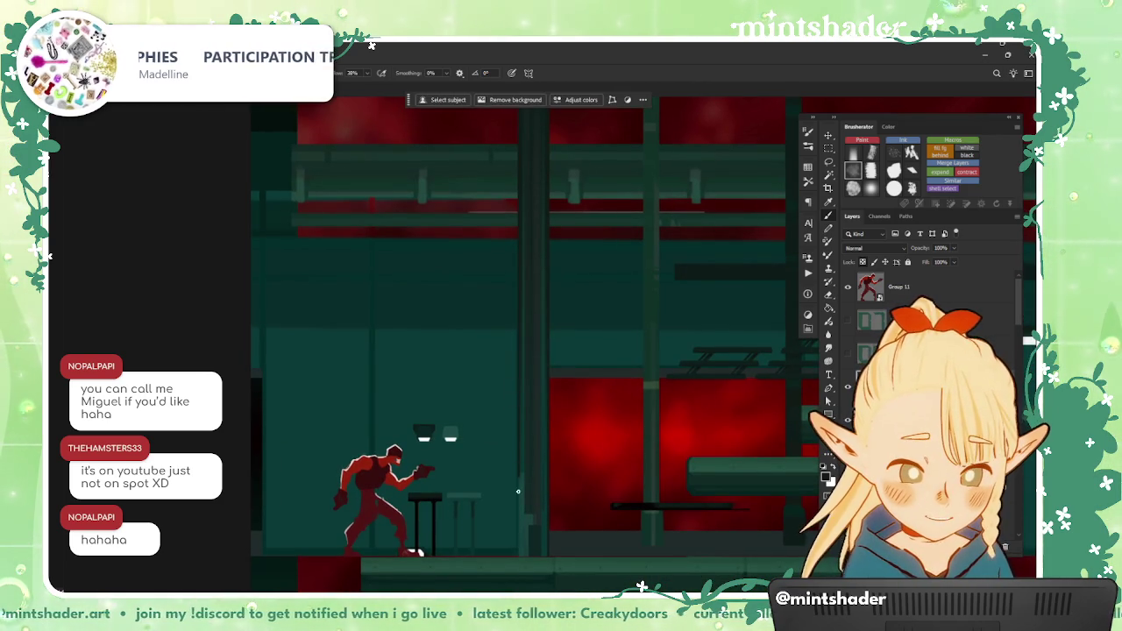
scroll(531, 226, down, 1)
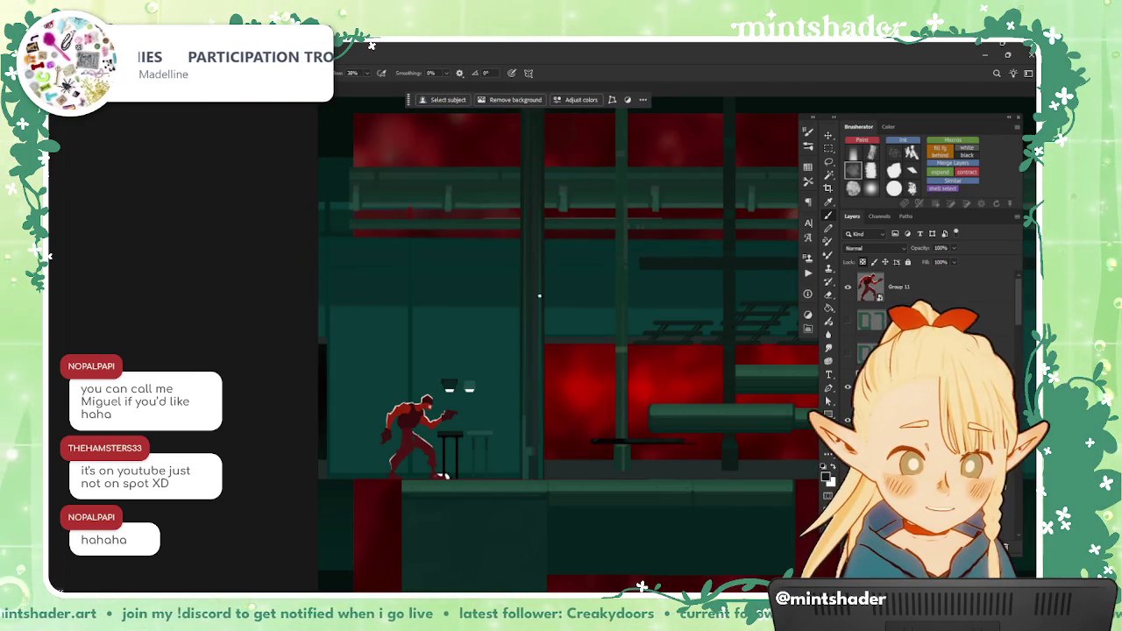
scroll(540, 296, up, 1)
scroll(549, 359, up, 1)
scroll(559, 427, up, 1)
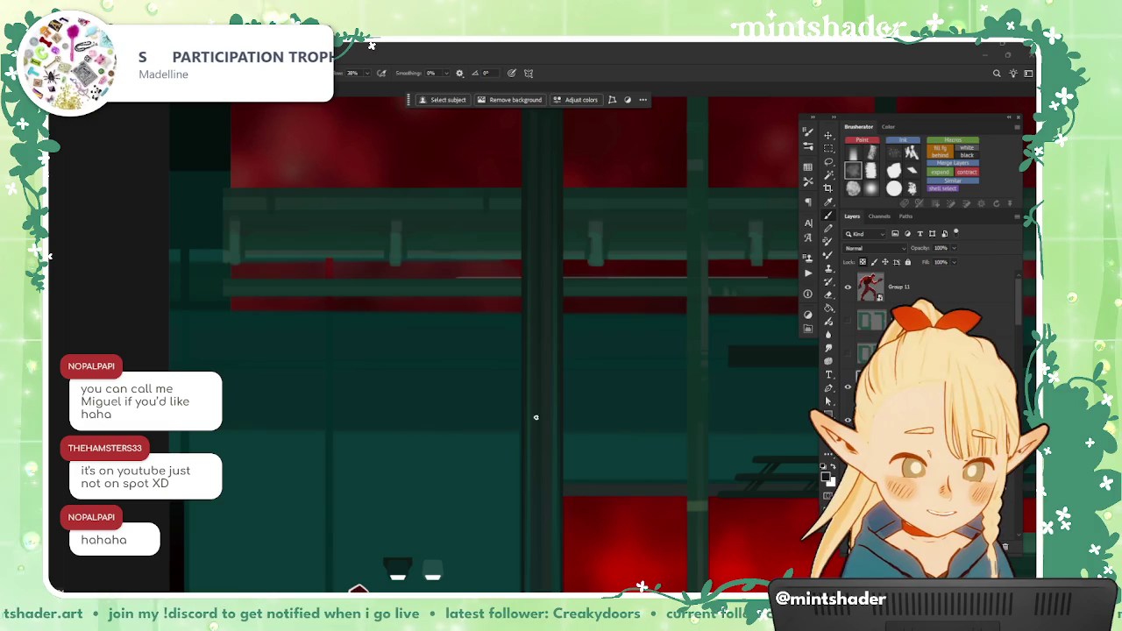
scroll(715, 447, down, 1)
scroll(764, 523, down, 1)
scroll(763, 523, down, 1)
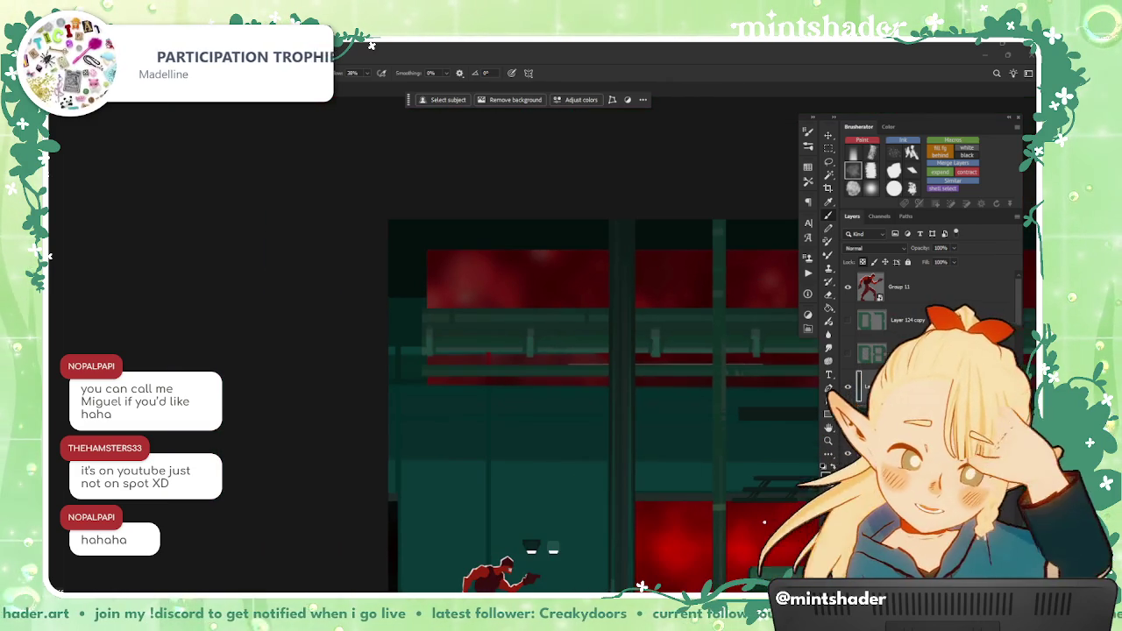
Step: Stretch the central pillar's right edge wider with Free Transform
key(ctrl+t)
drag(636, 436, 656, 544)
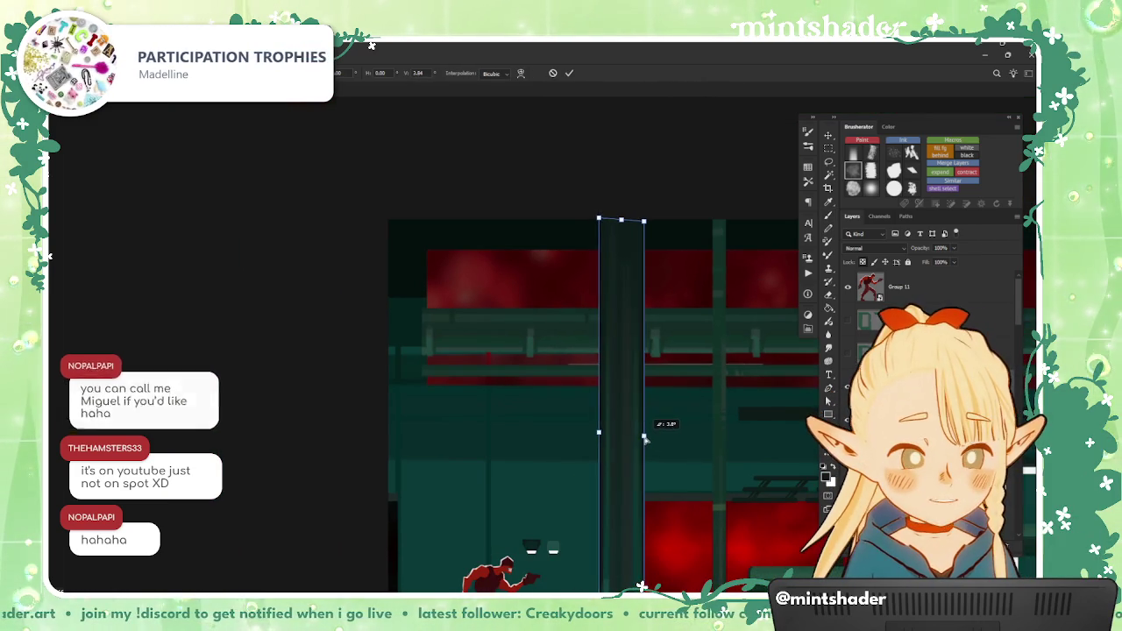
key(ctrl+z)
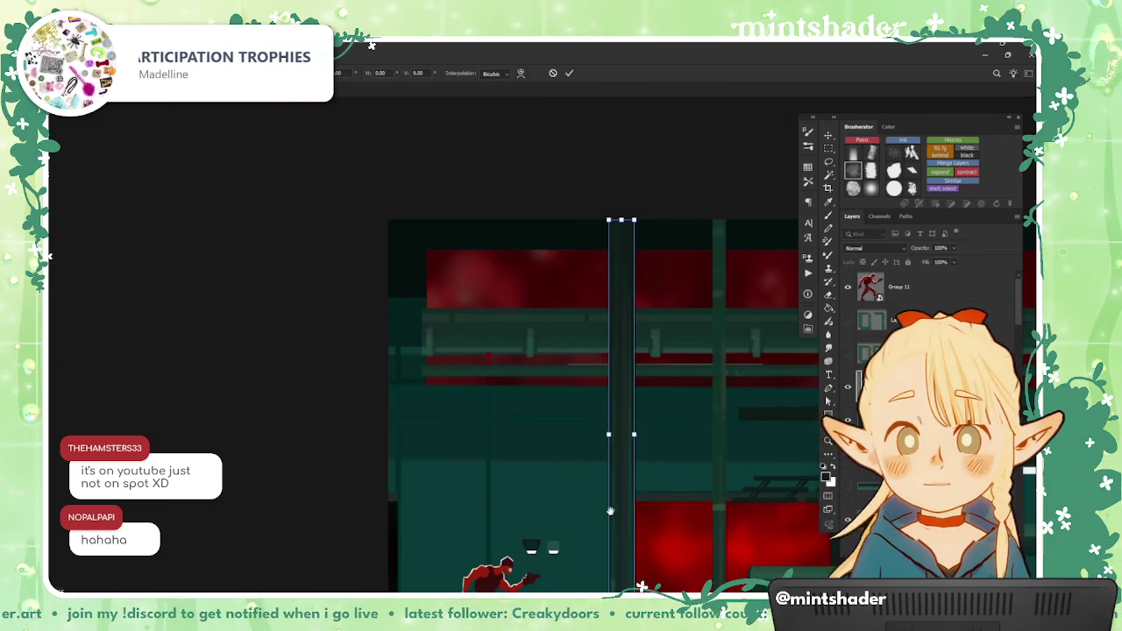
scroll(551, 368, up, 1)
scroll(550, 368, up, 1)
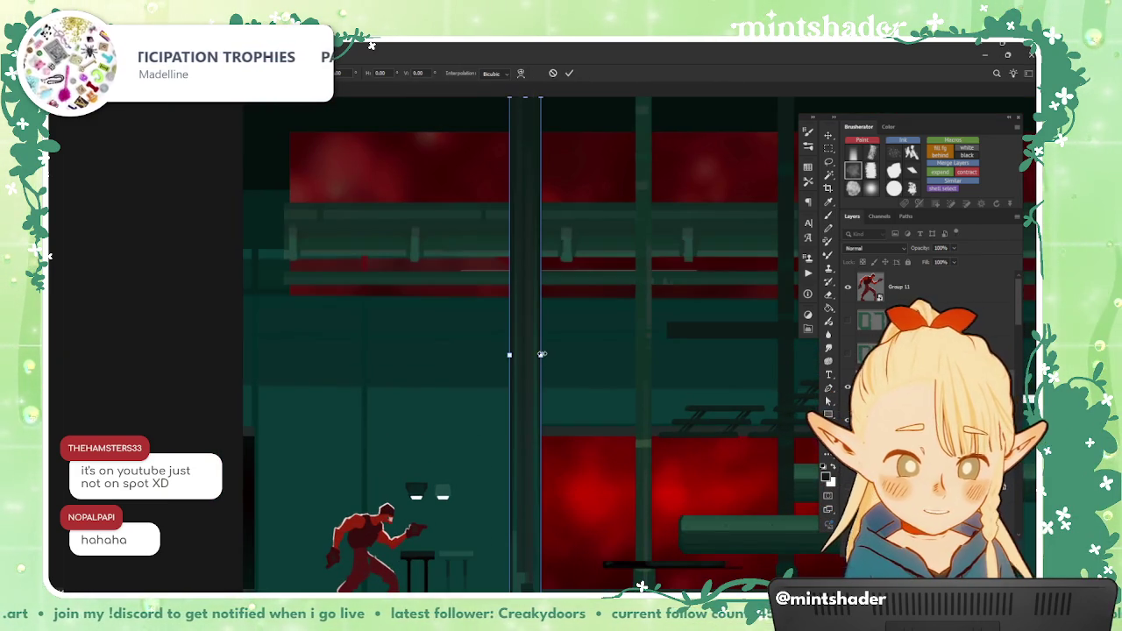
mouse_move(551, 368)
mouse_down()
mouse_move(562, 350)
mouse_move(556, 362)
mouse_up()
scroll(551, 386, down, 1)
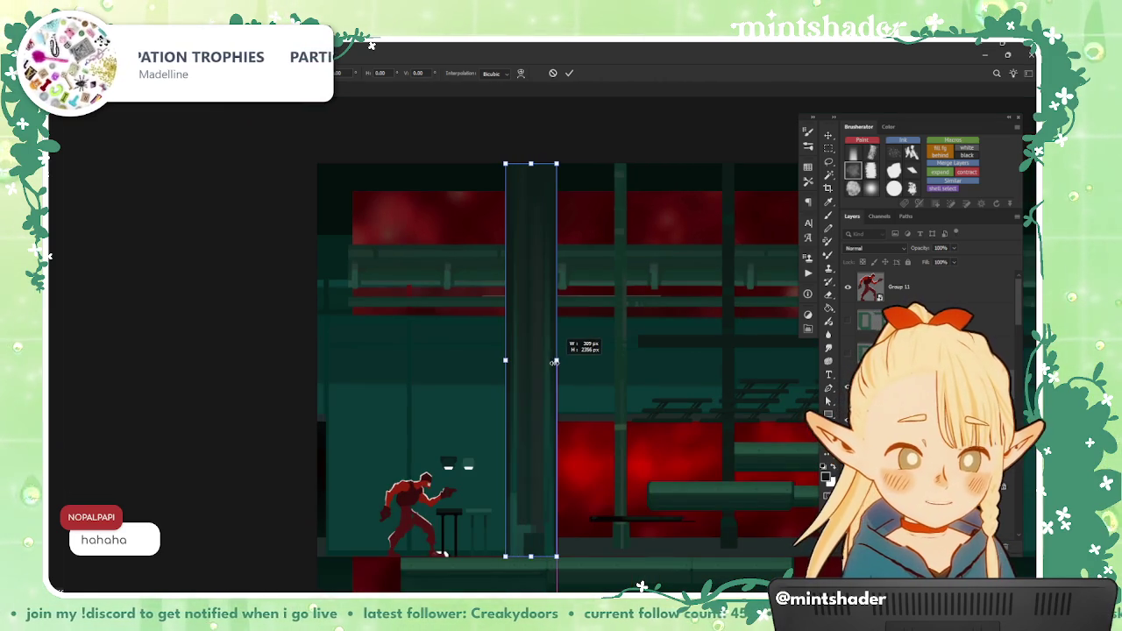
key(Return)
scroll(554, 361, up, 1)
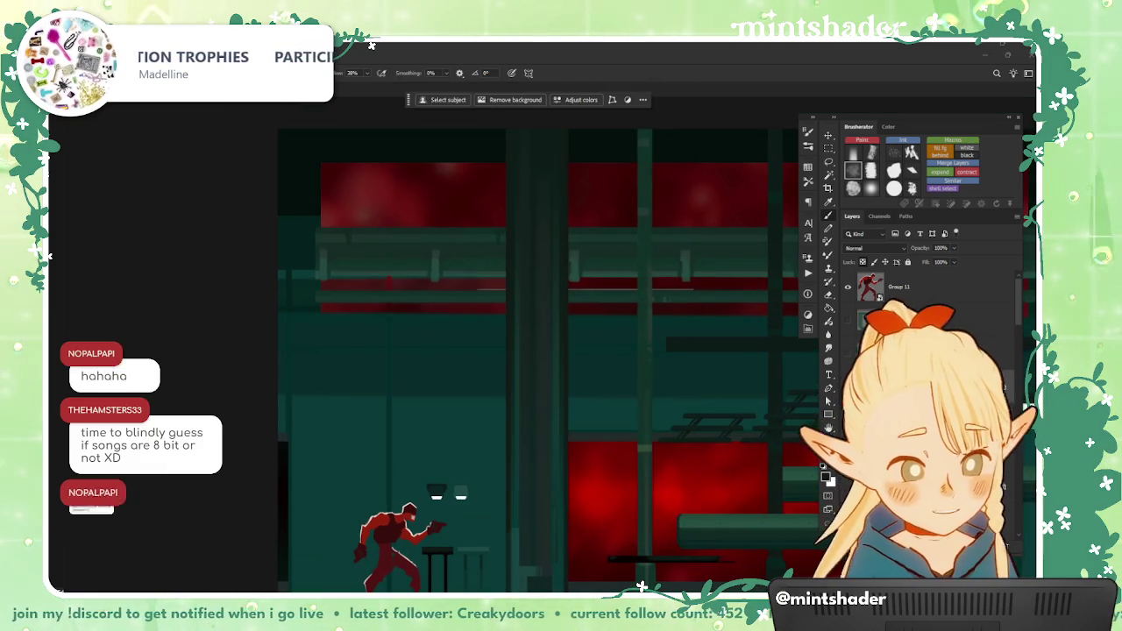
Step: Select another layer group and scale the pillar up around its centre
click(956, 377)
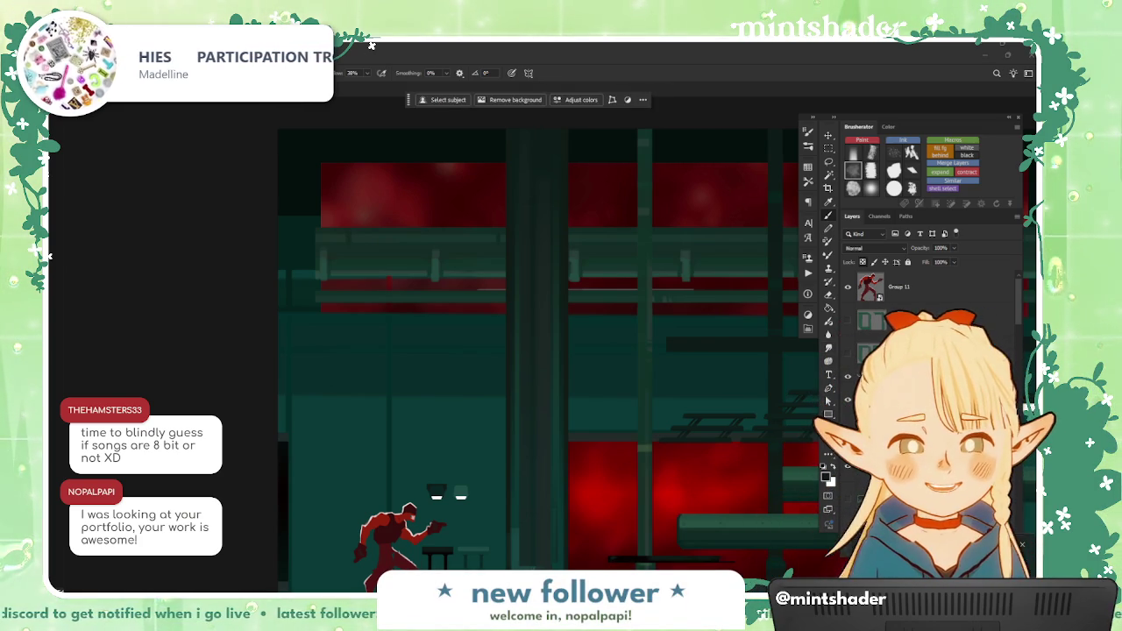
right_click(434, 357)
key(Escape)
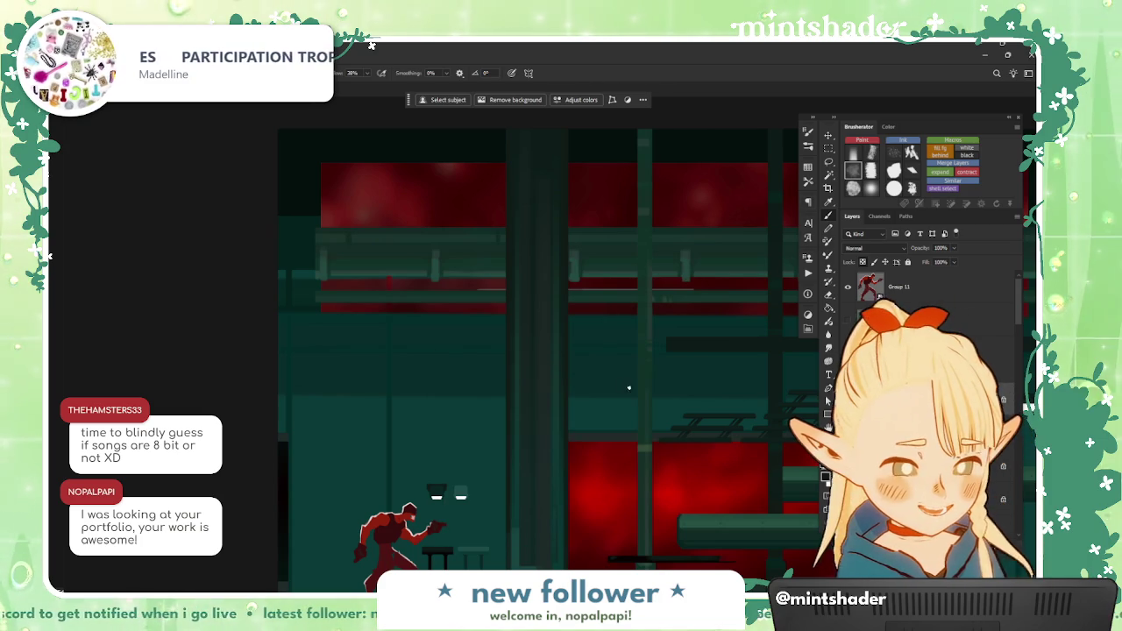
key(ctrl+t)
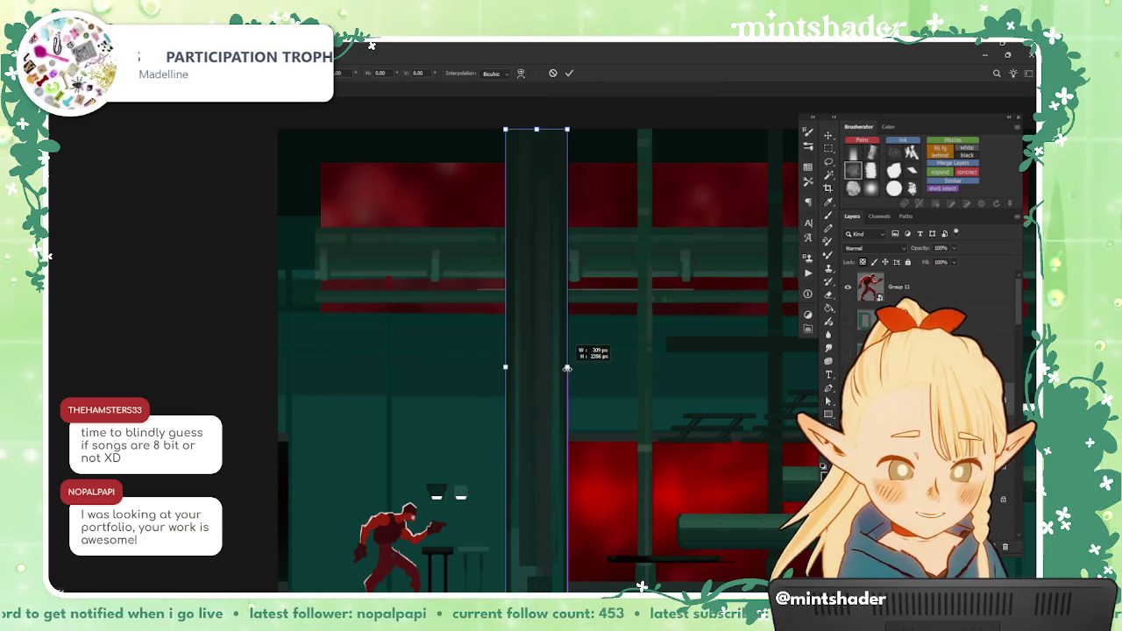
drag(563, 368, 563, 367)
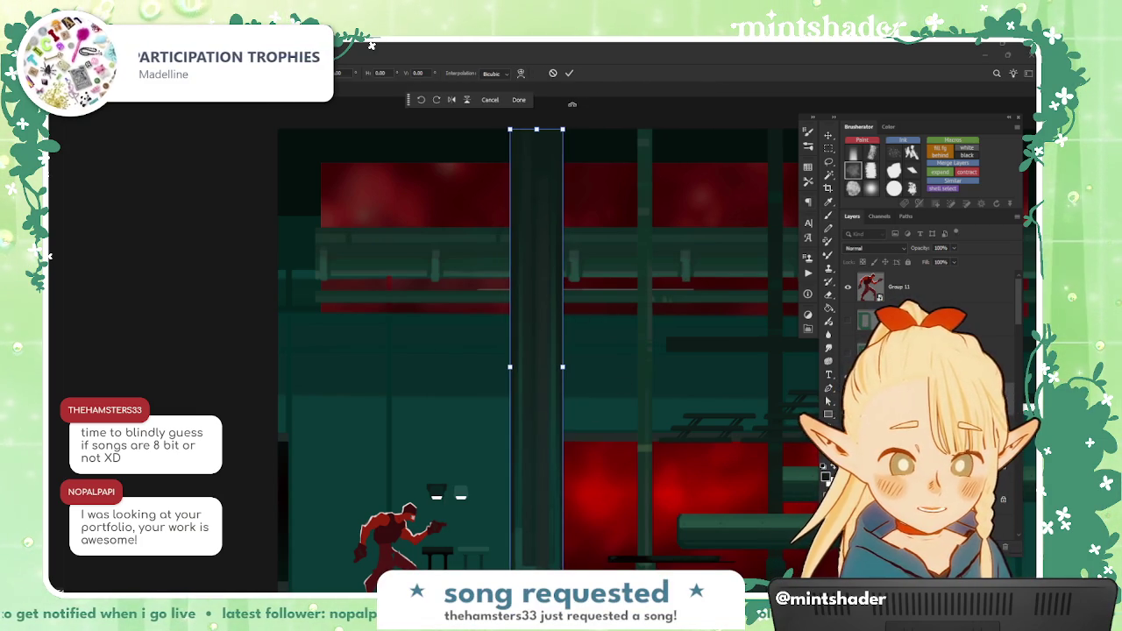
click(569, 73)
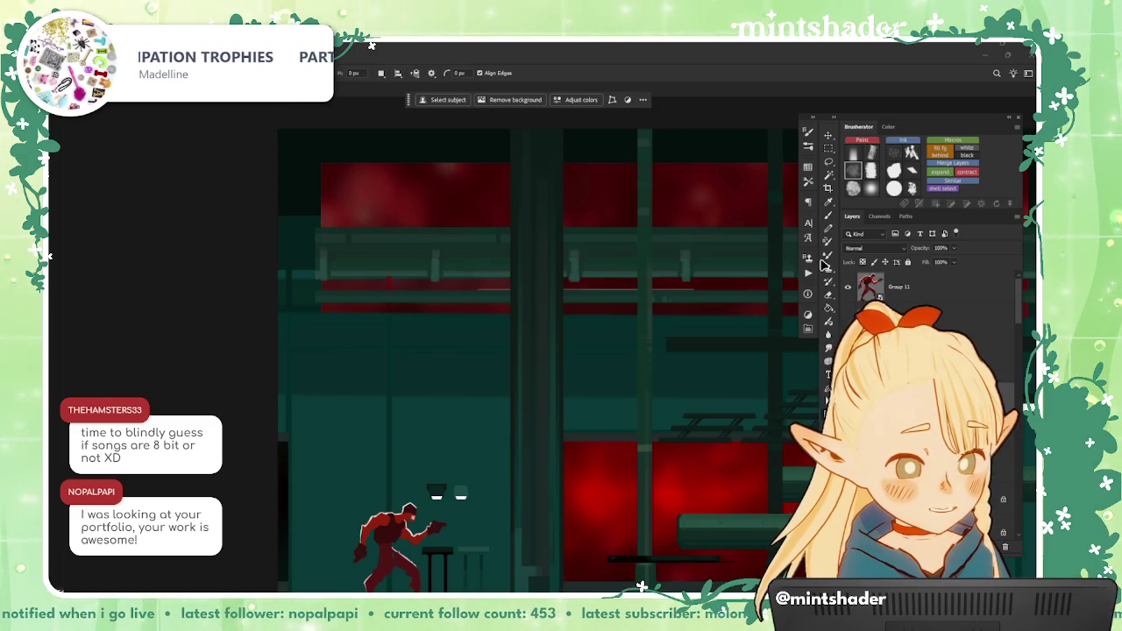
Step: Draw circular selections on the pillar and paint a dark round dab
click(829, 149)
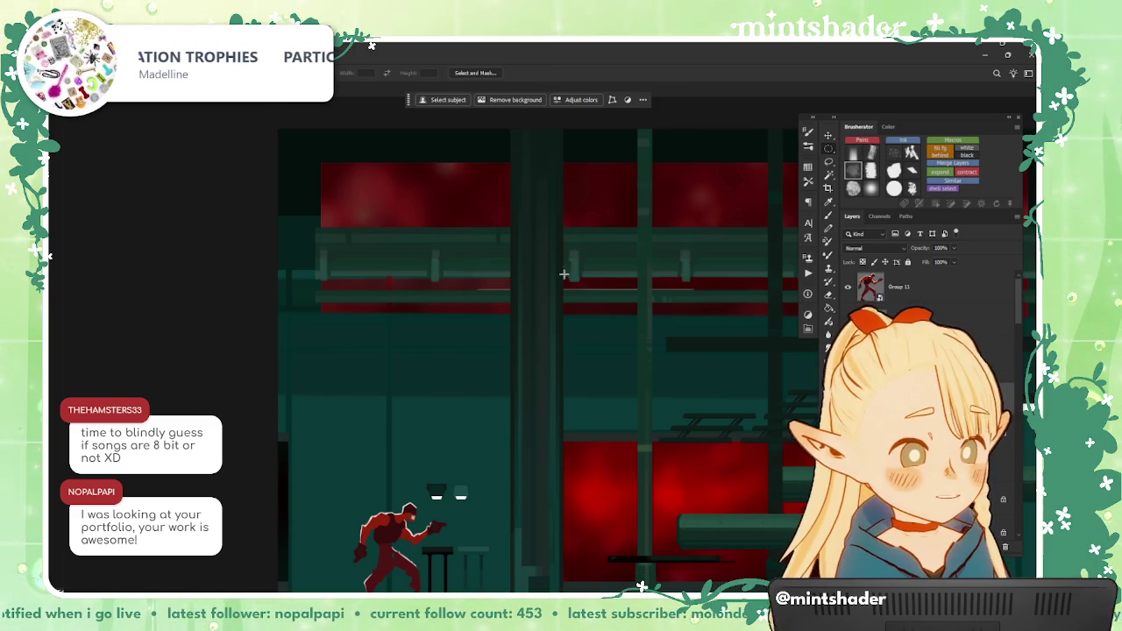
drag(569, 260, 562, 258)
drag(533, 351, 547, 366)
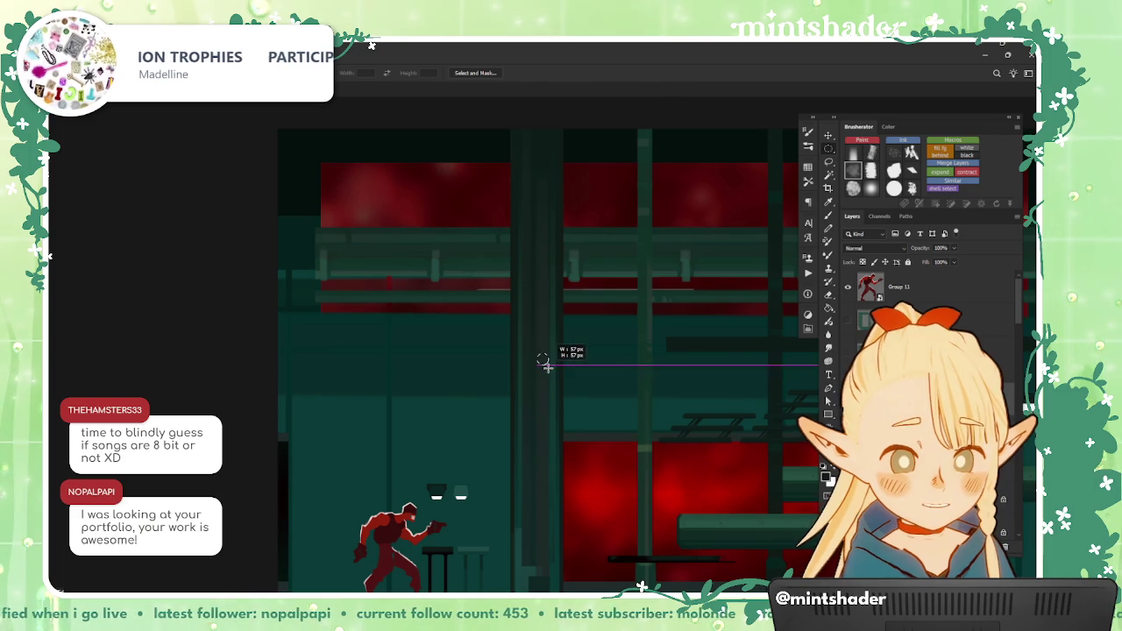
scroll(544, 361, up, 2)
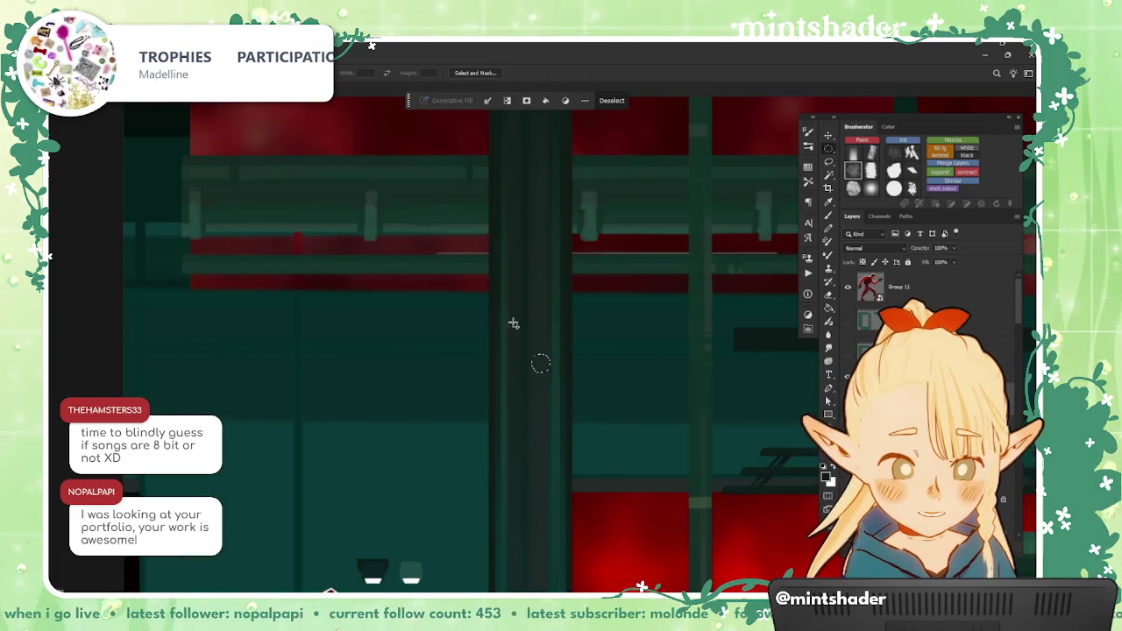
drag(516, 294, 553, 341)
scroll(532, 313, up, 2)
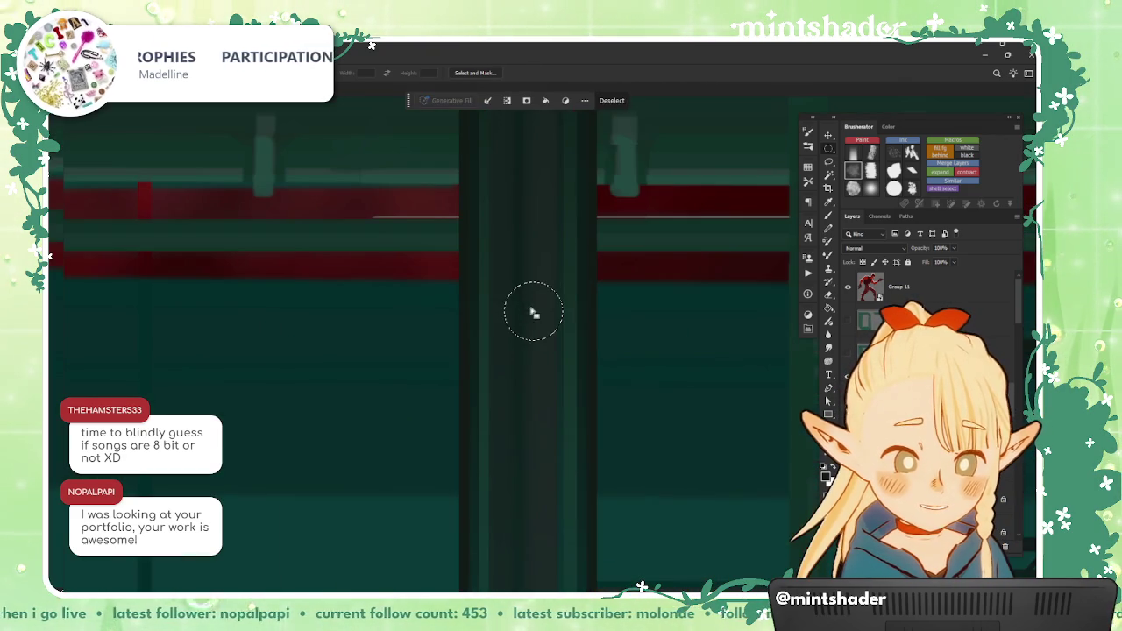
key(ctrl+d)
click(529, 309)
scroll(556, 281, down, 2)
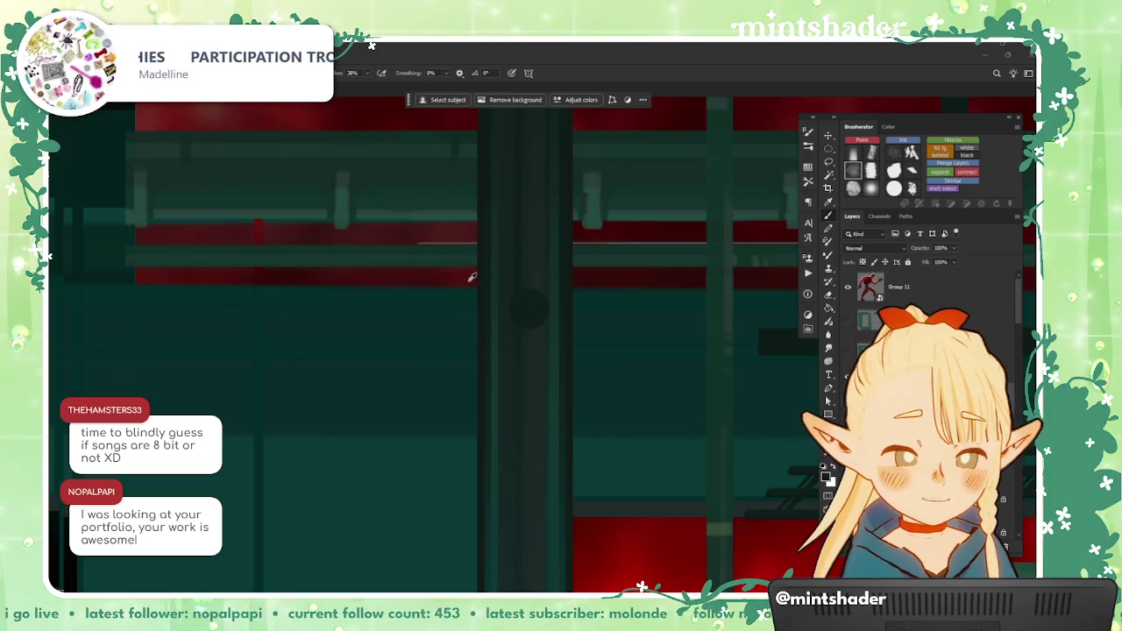
Step: Resize the brush and move the small dab up toward the big one
key(ctrl+shift+d)
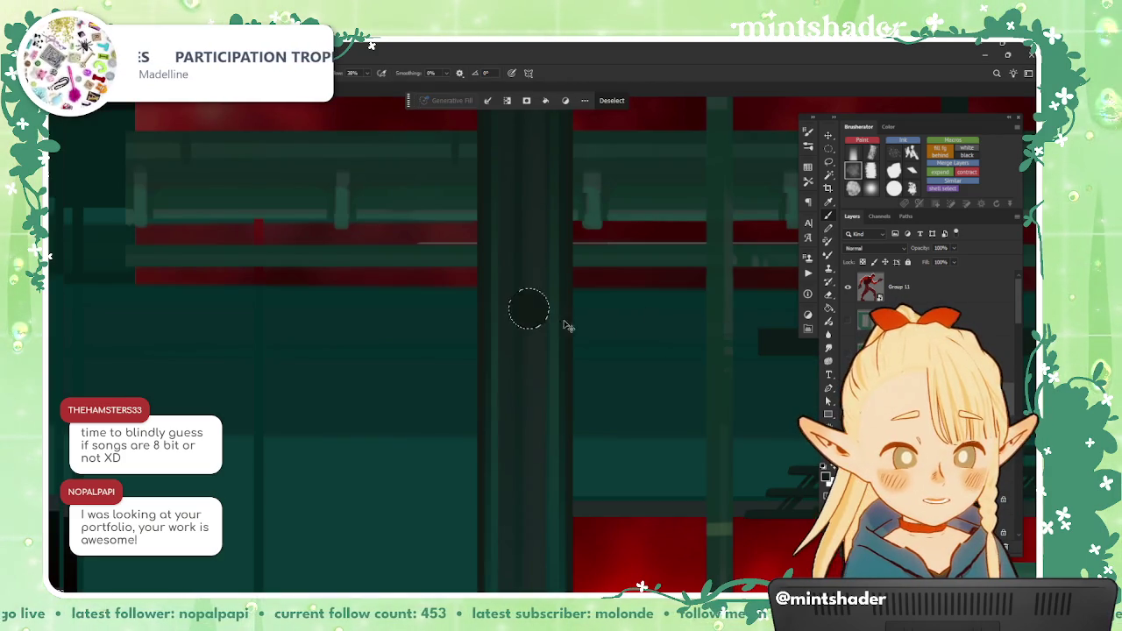
key(ctrl+d)
drag(534, 267, 548, 273)
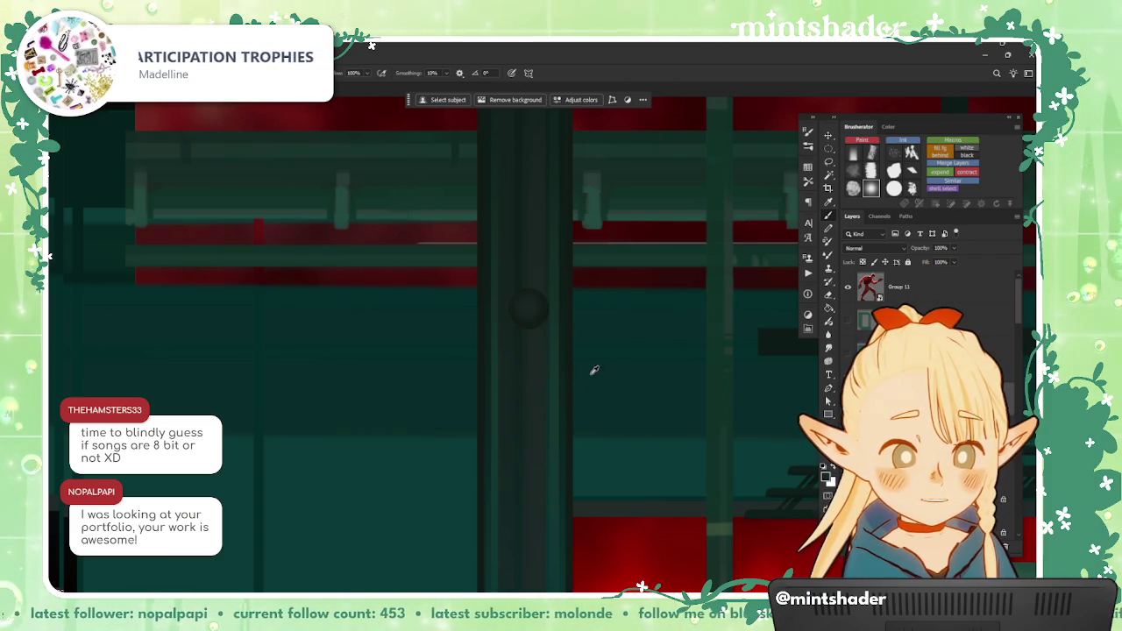
scroll(594, 372, down, 3)
scroll(575, 371, up, 2)
scroll(572, 372, up, 1)
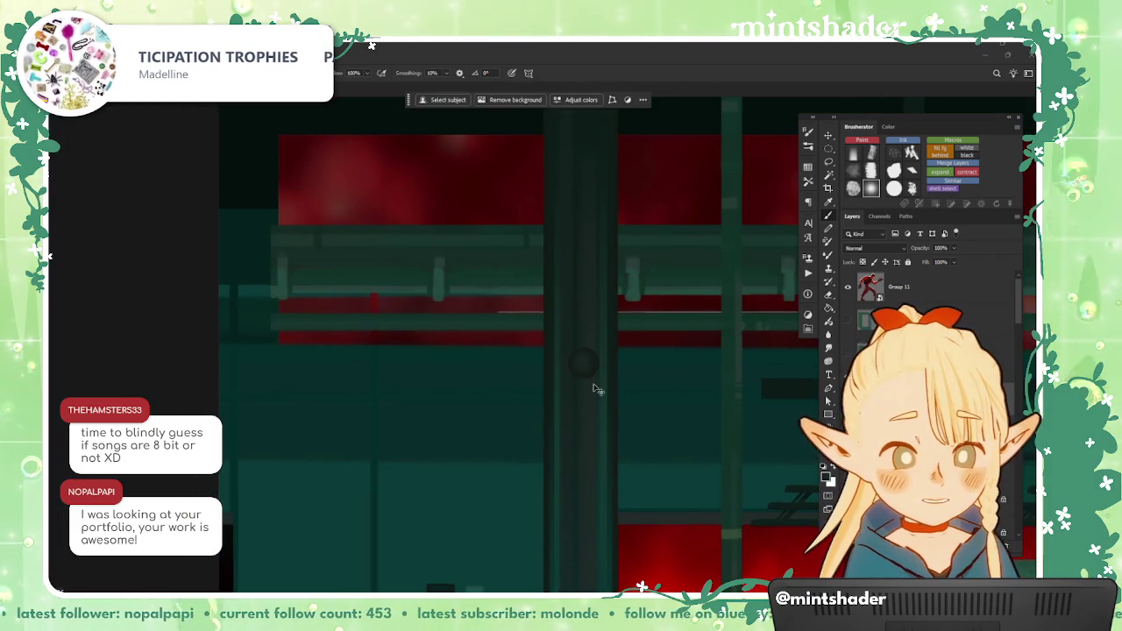
scroll(607, 370, up, 2)
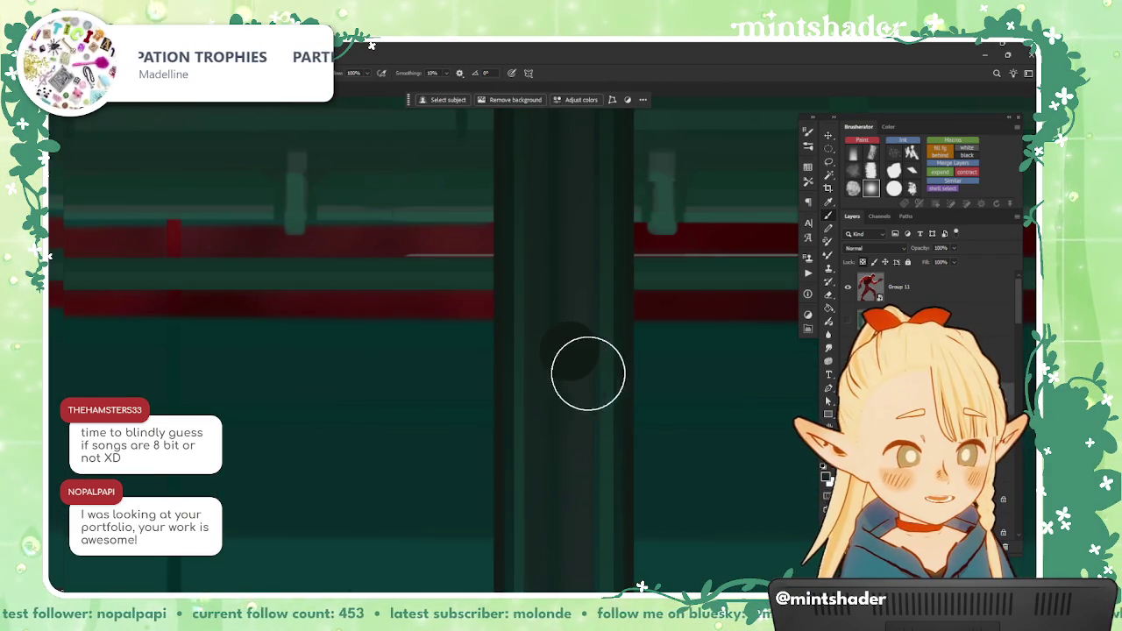
scroll(713, 401, down, 1)
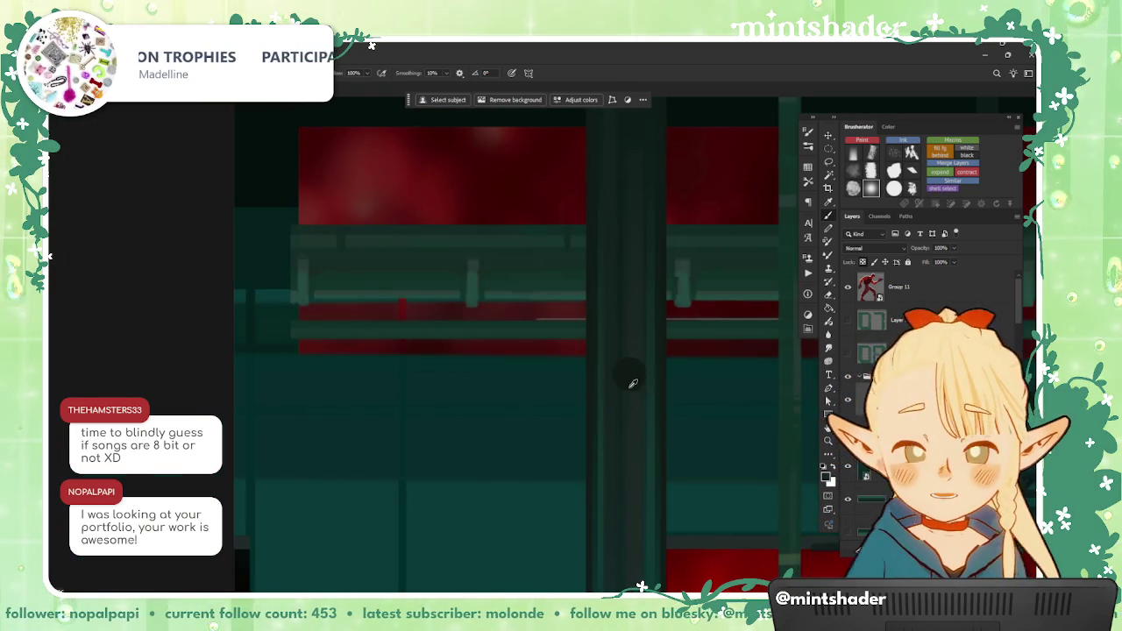
scroll(632, 381, up, 1)
key(ctrl+t)
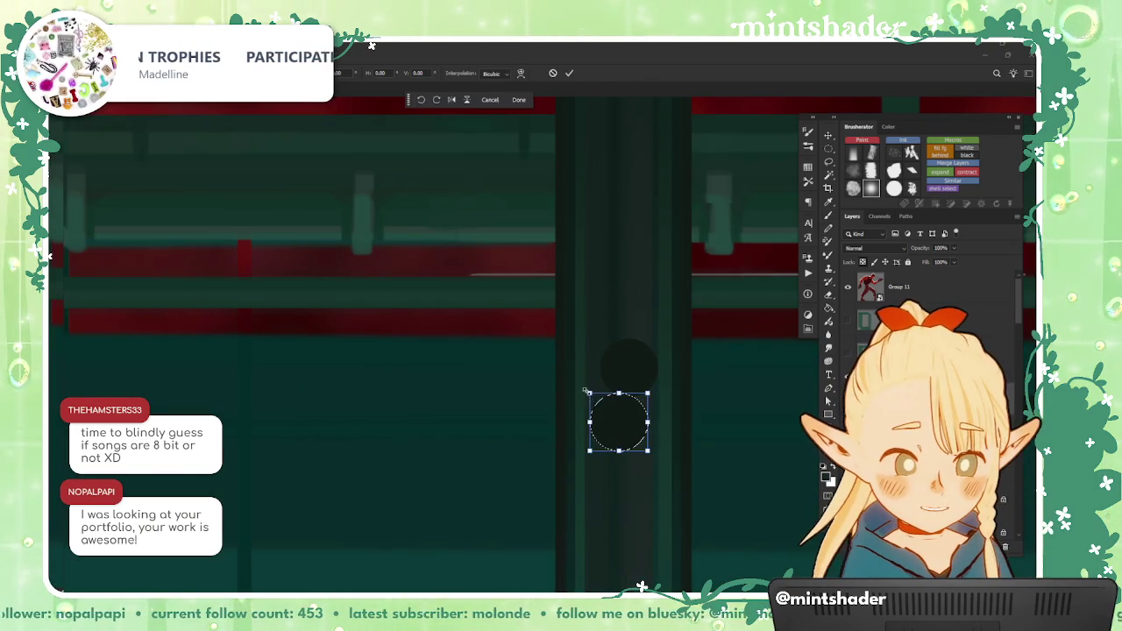
drag(627, 425, 630, 411)
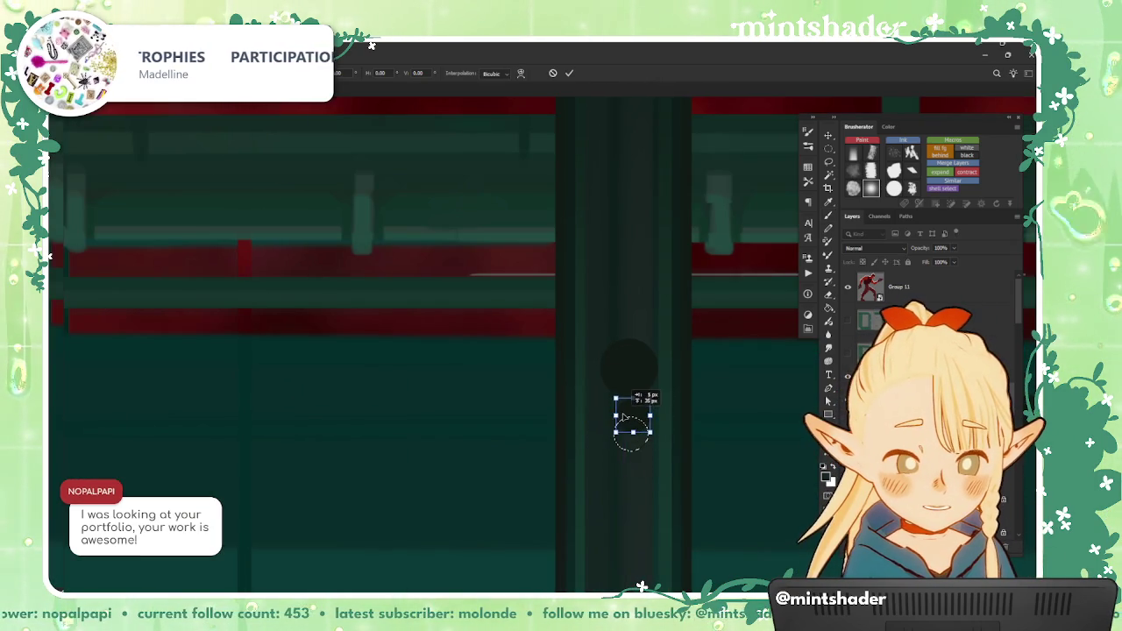
key(Return)
scroll(619, 422, up, 1)
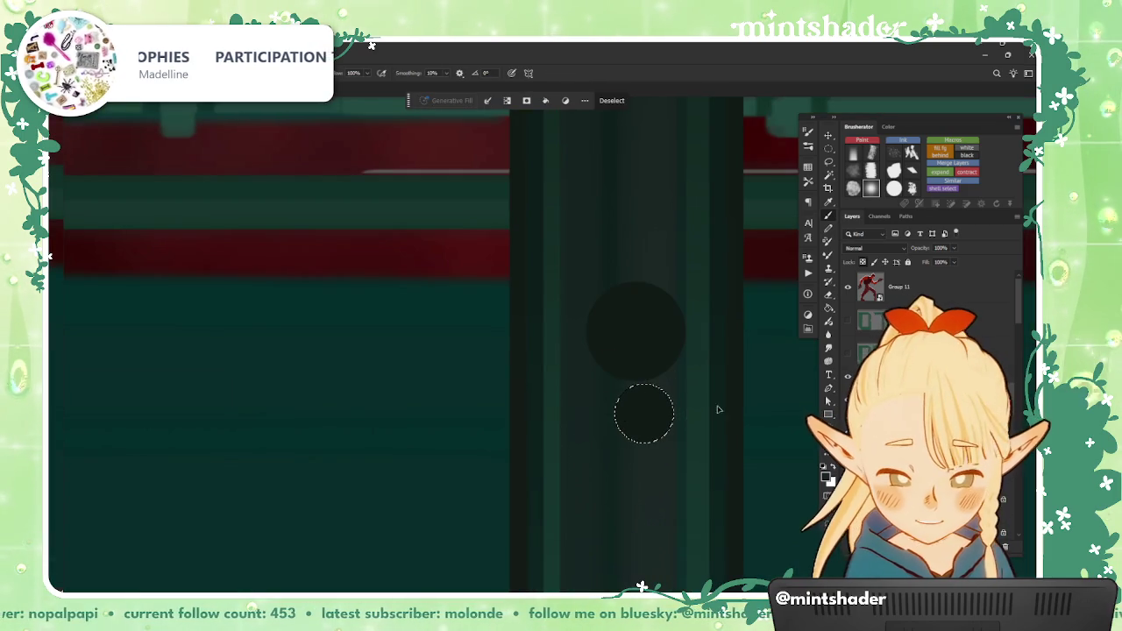
Step: Lighten the small dab slightly with Hue/Saturation and enlarge the brush
key(ctrl+u)
drag(862, 283, 864, 284)
click(866, 284)
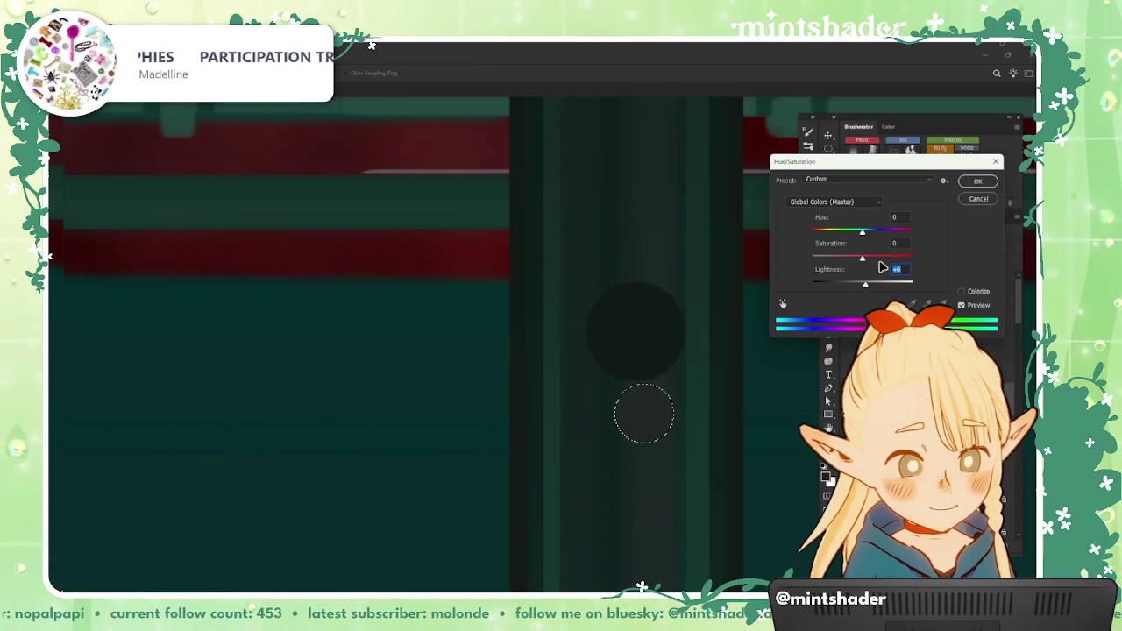
key(Return)
key(ctrl+d)
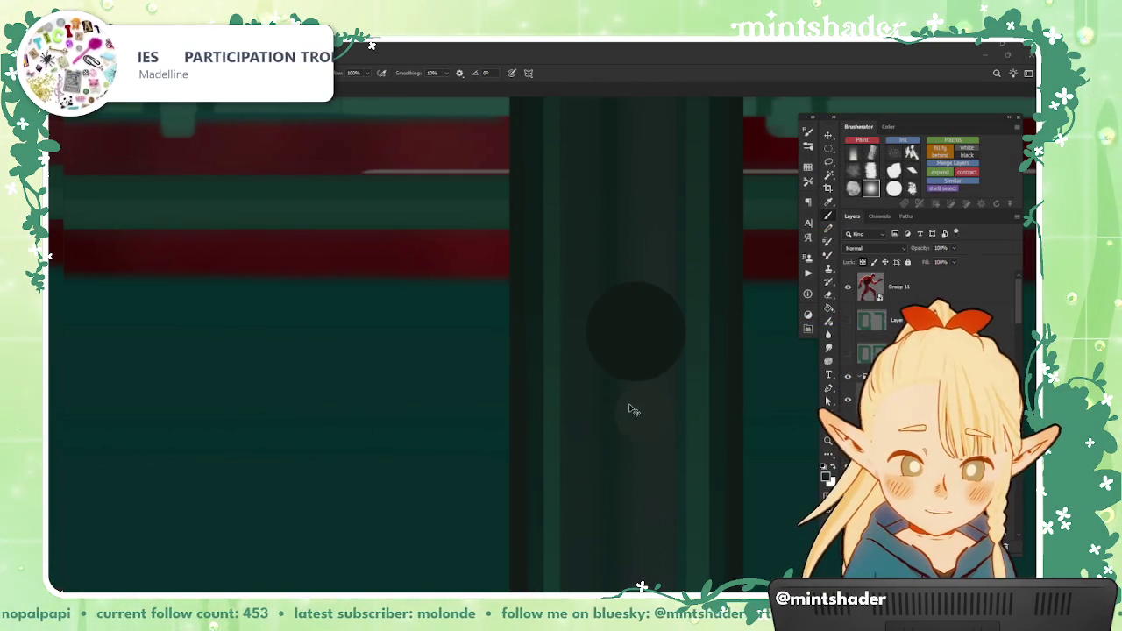
key(ctrl+shift+d)
key(bracketright)
key(bracketright)
key(bracketright)
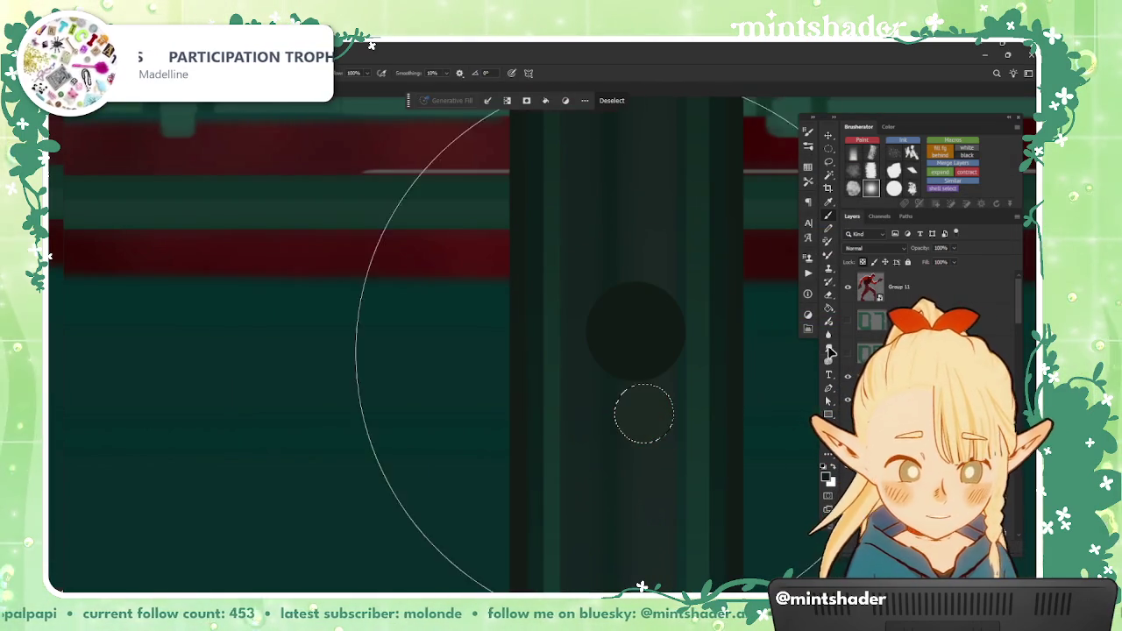
key(ctrl+d)
Step: Lasso a round area beside the lower dab, shrink it, and darken it
key(l)
mouse_move(601, 441)
mouse_down()
mouse_move(556, 444)
mouse_move(537, 421)
mouse_up()
key(ctrl+shift+d)
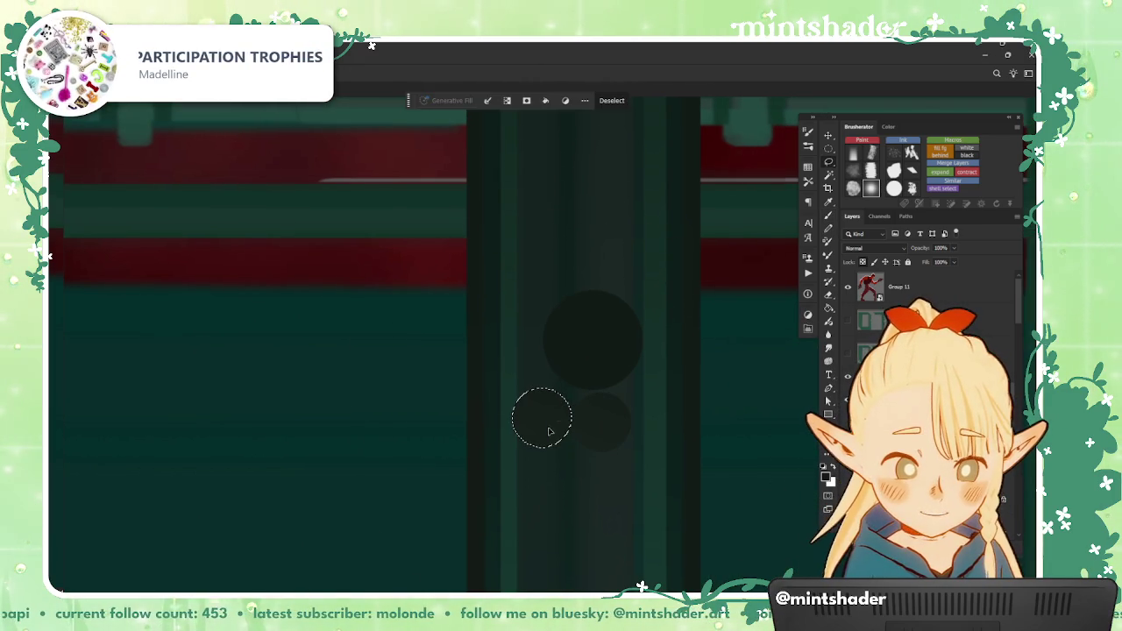
key(ctrl+t)
key(Return)
key(ctrl+u)
drag(862, 282, 850, 289)
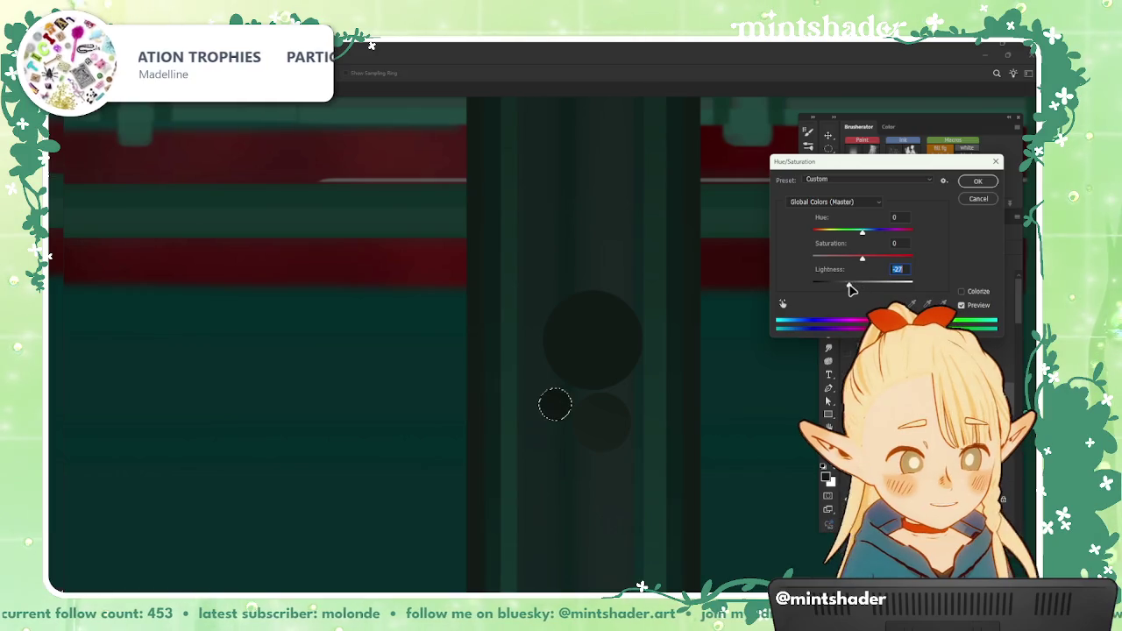
key(Return)
key(ctrl+d)
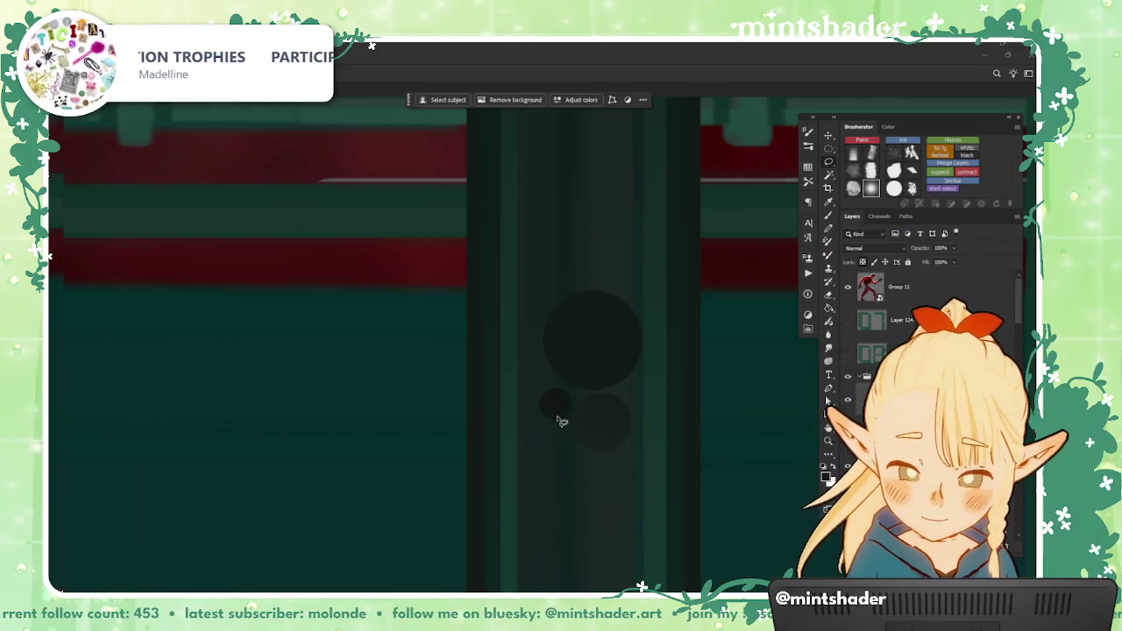
scroll(579, 421, down, 5)
scroll(605, 428, up, 2)
scroll(626, 339, up, 2)
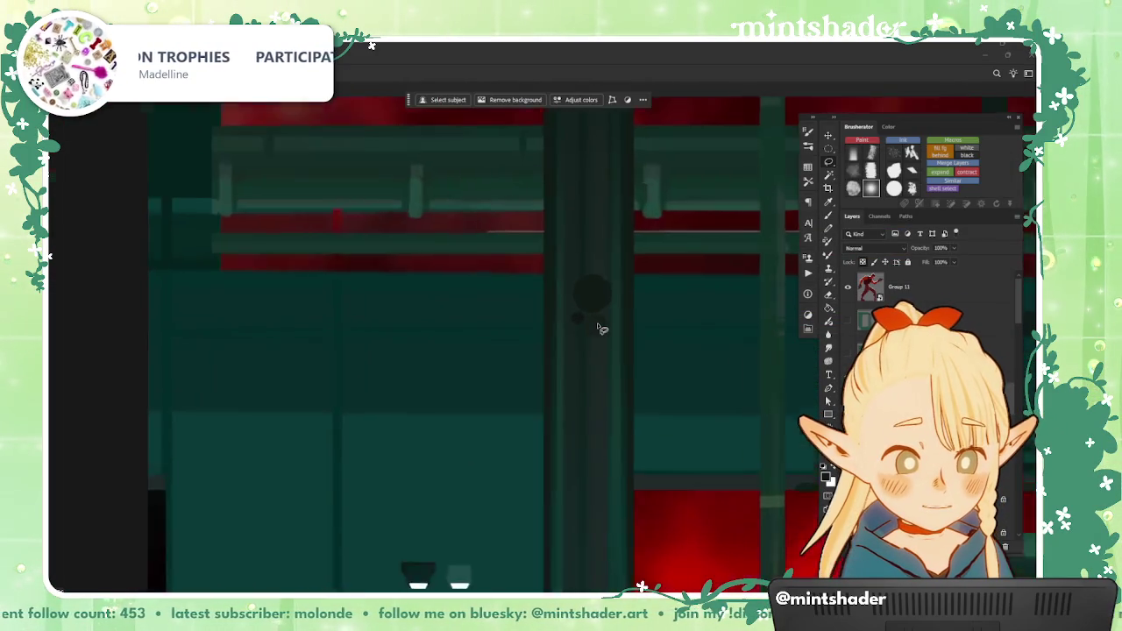
scroll(594, 293, up, 2)
Step: Reselect a circular area and change its lightness with Hue/Saturation
key(ctrl+shift+d)
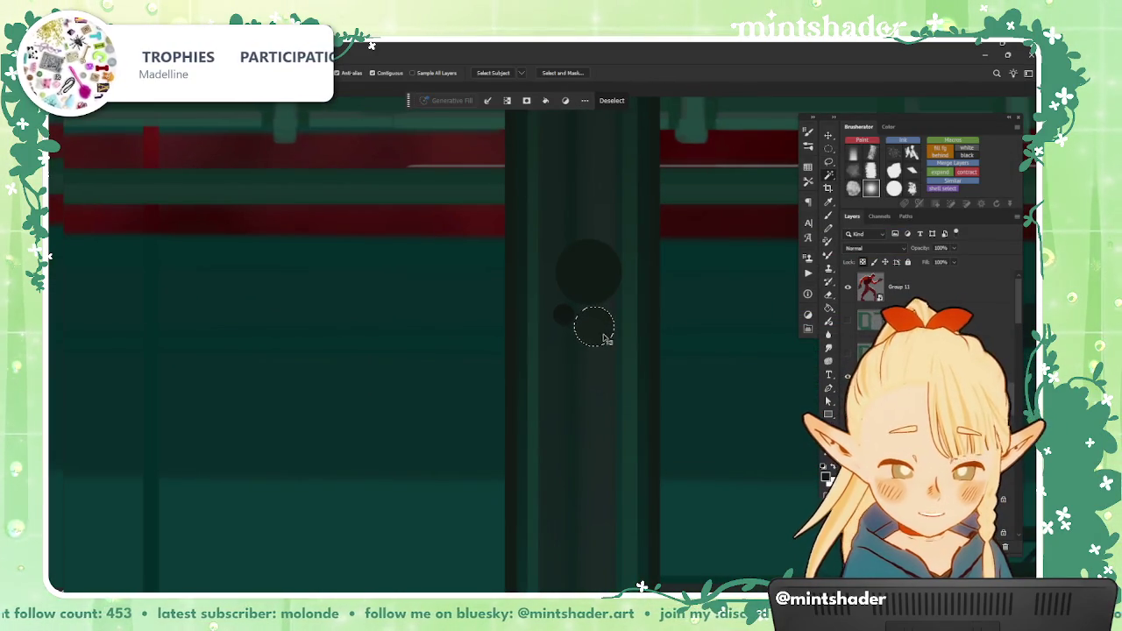
key(ctrl+u)
key(Return)
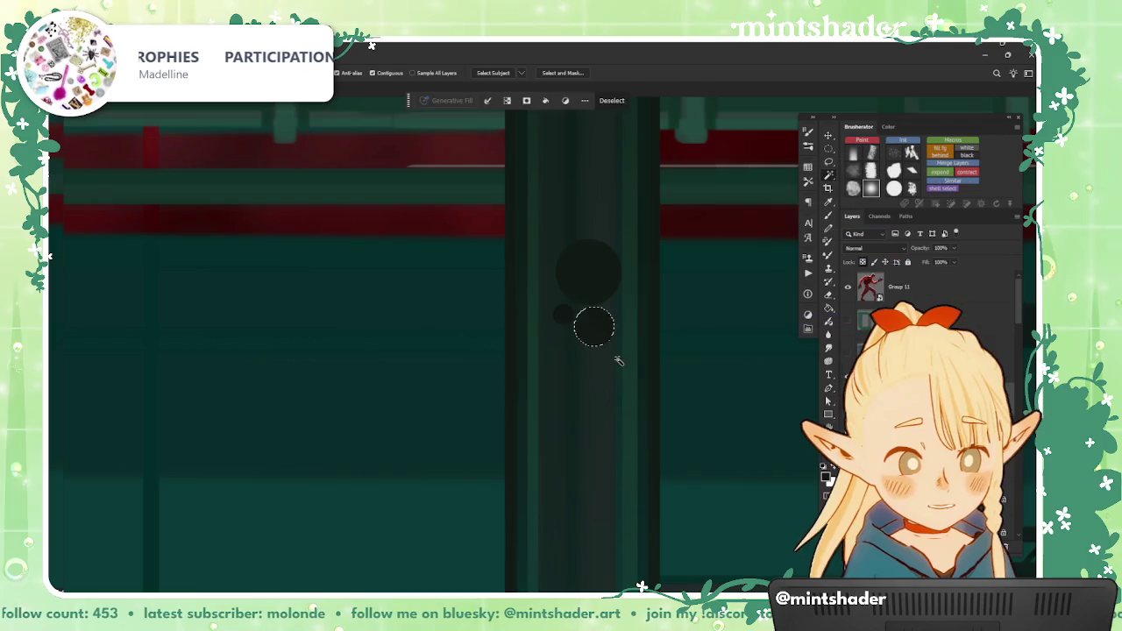
scroll(614, 363, down, 2)
scroll(623, 355, down, 1)
scroll(638, 349, down, 1)
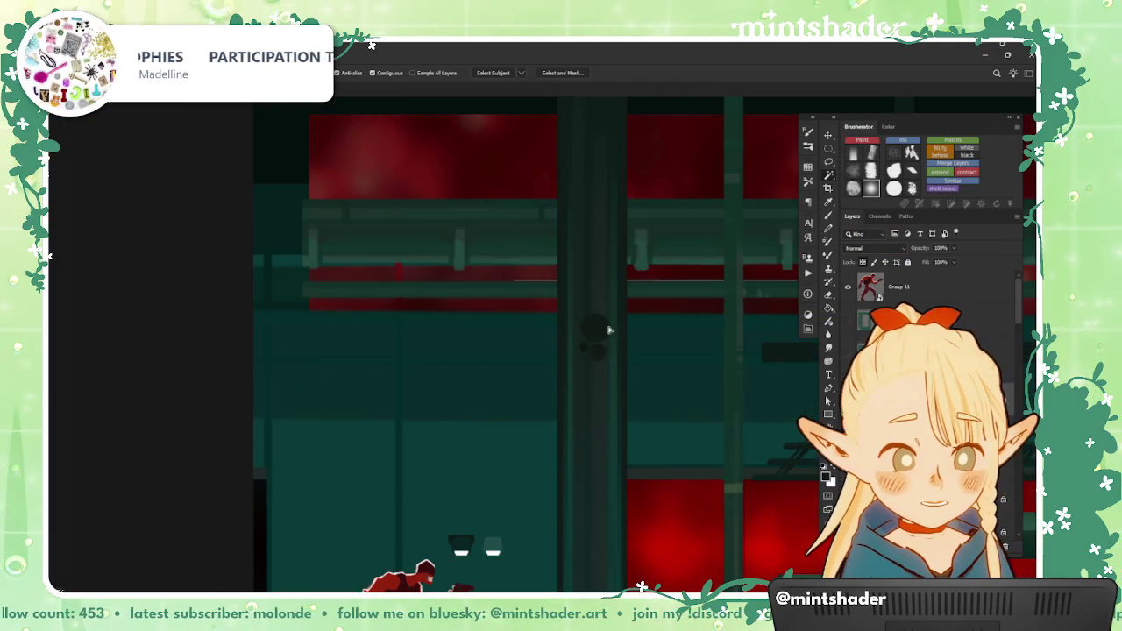
mouse_move(632, 157)
mouse_down()
mouse_move(603, 354)
mouse_move(624, 293)
mouse_up()
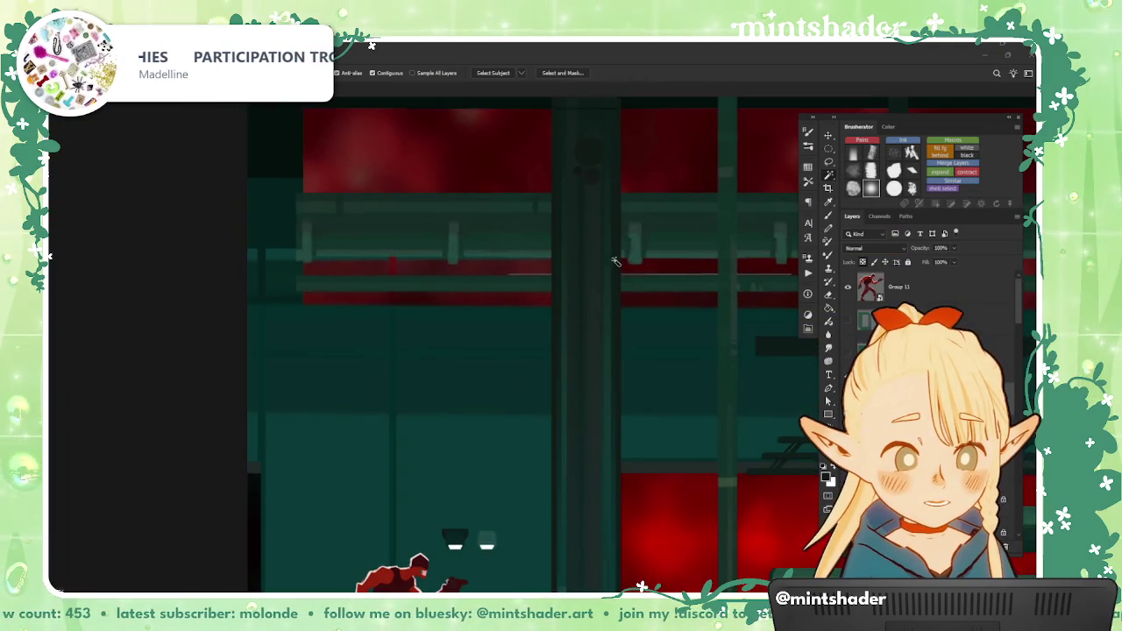
Step: Move the small dark spot up the pillar
key(ctrl+t)
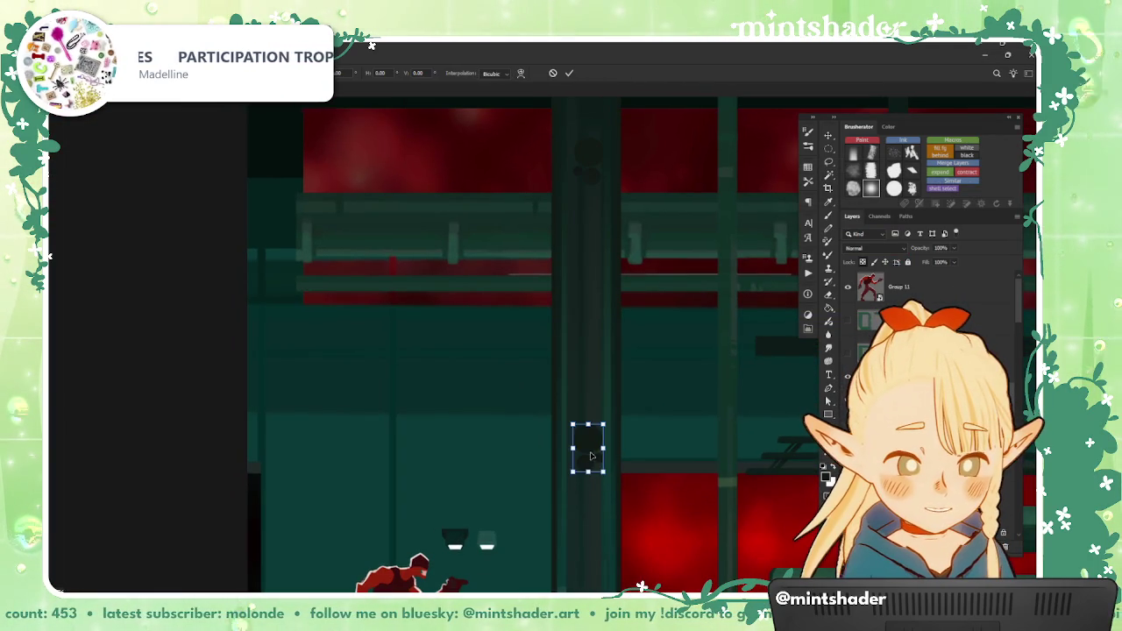
drag(601, 470, 601, 413)
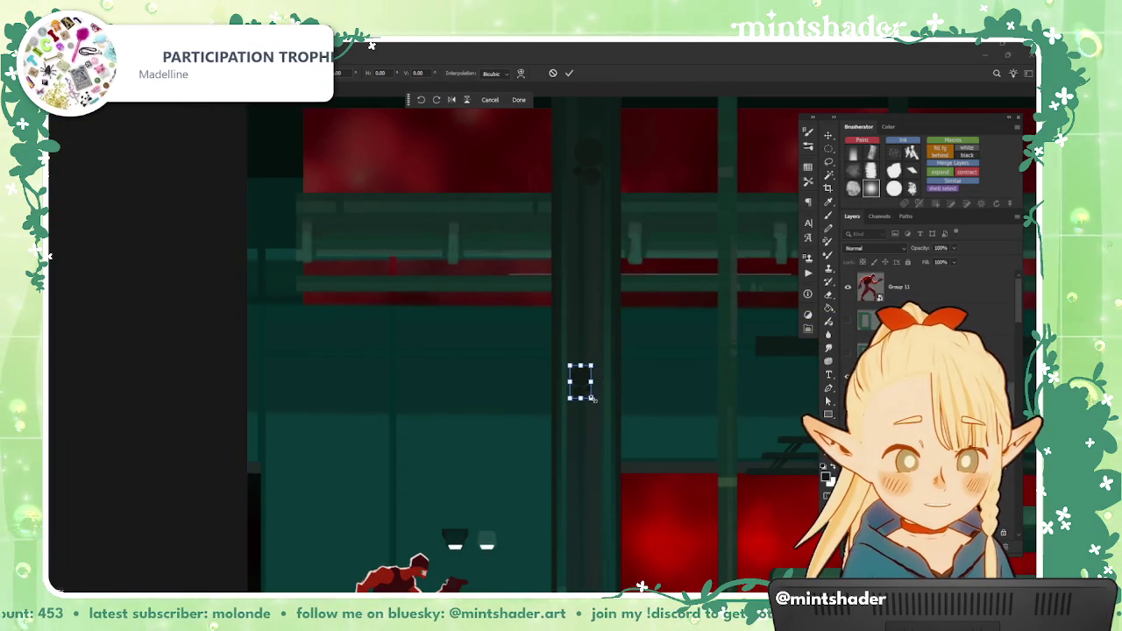
key(Return)
scroll(578, 385, up, 5)
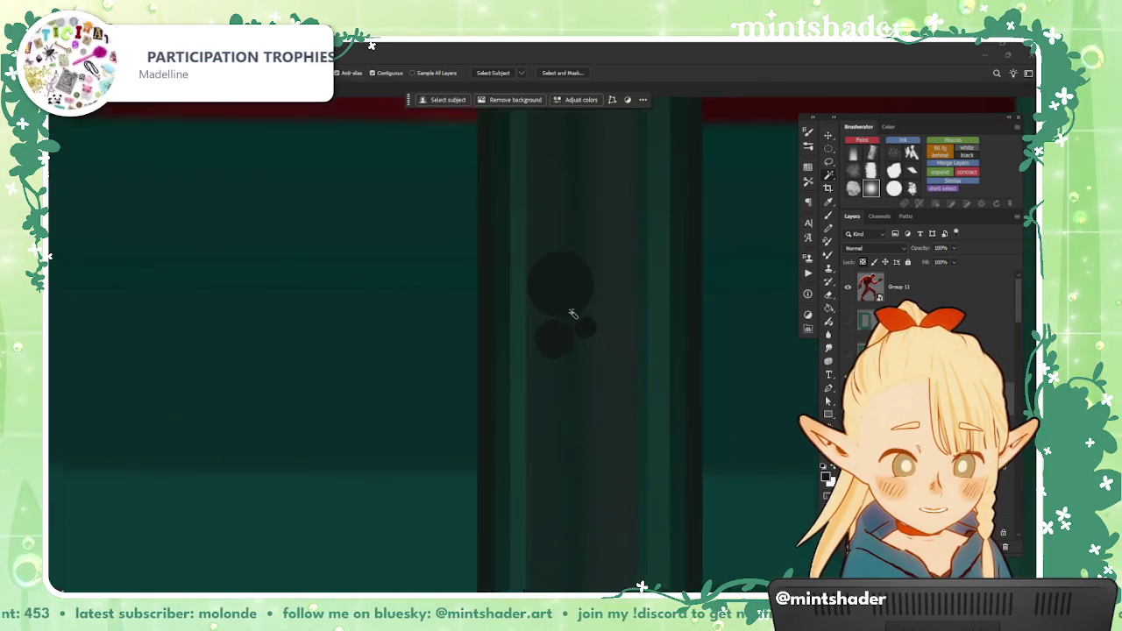
scroll(572, 314, up, 2)
Step: Move and rotate the lower dark circles, then set up a Colorize at Hue 175, Saturation 25
mouse_move(616, 311)
mouse_down()
mouse_move(570, 439)
mouse_move(586, 427)
mouse_move(635, 482)
mouse_move(590, 439)
mouse_move(594, 393)
mouse_up()
key(ctrl+t)
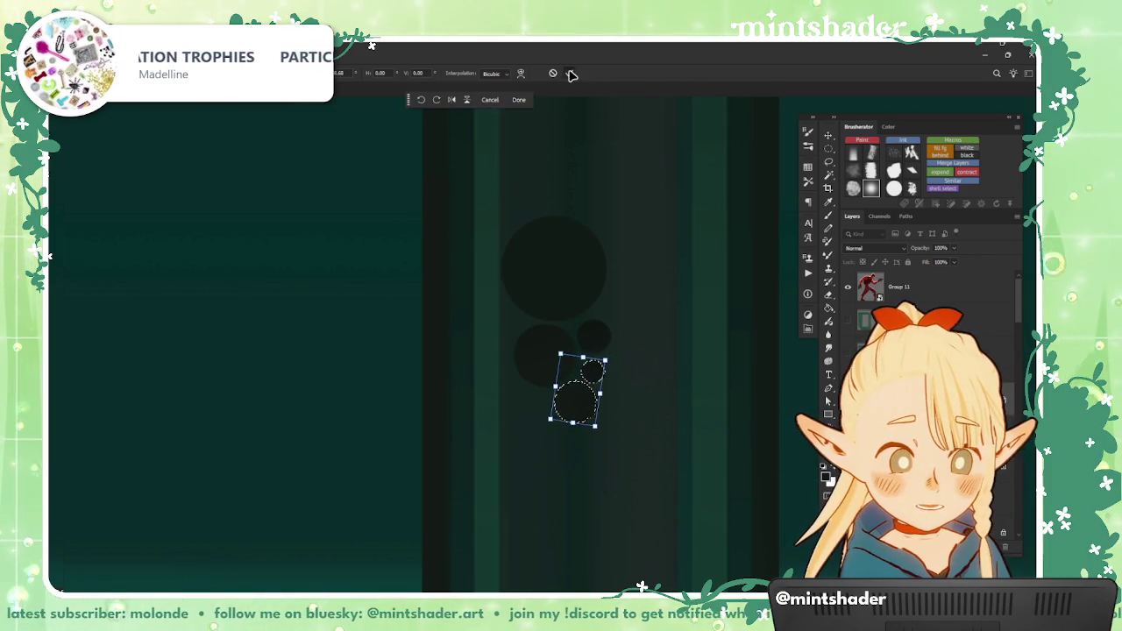
click(570, 75)
scroll(619, 324, down, 2)
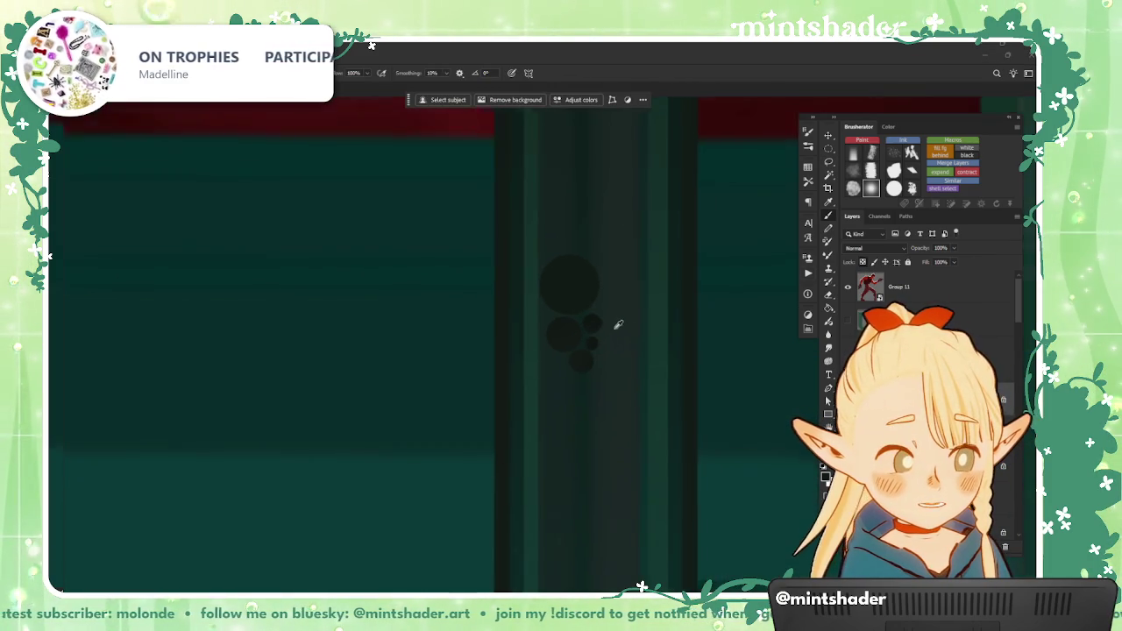
scroll(618, 325, down, 1)
scroll(626, 371, down, 1)
scroll(641, 356, down, 1)
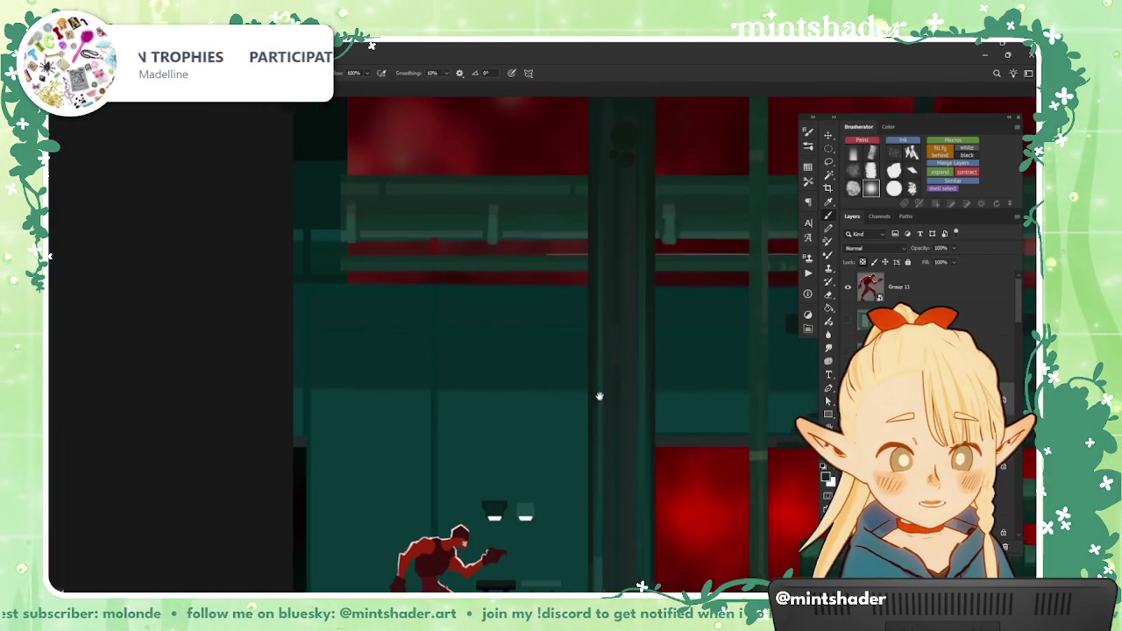
drag(599, 396, 517, 396)
key(ctrl+u)
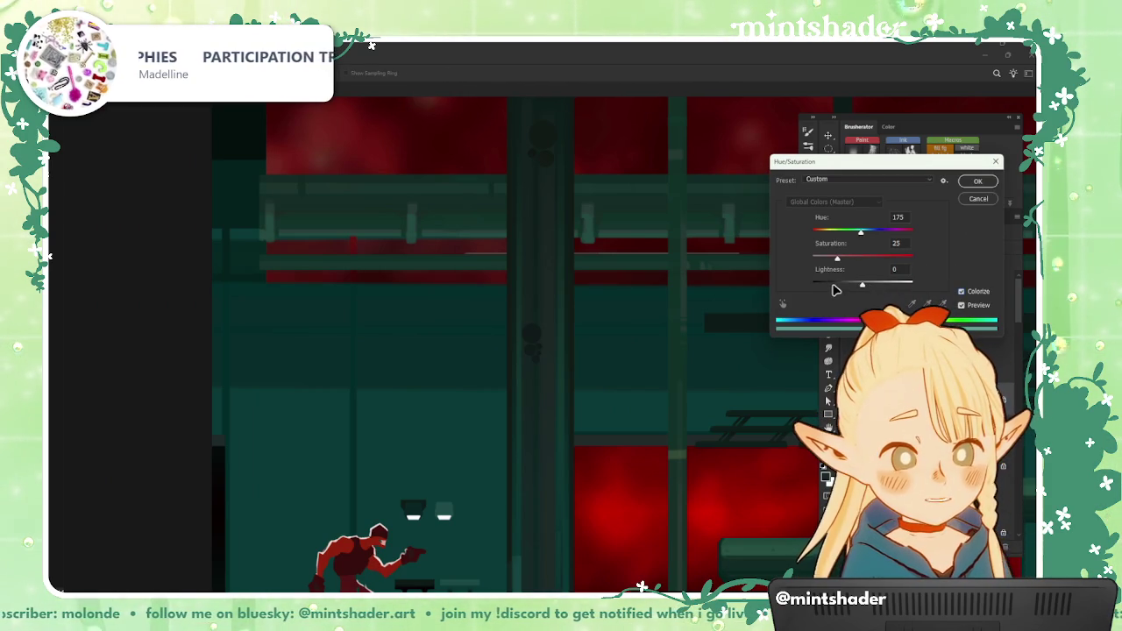
Step: Accept the Hue 175 / Saturation 25 colorize and scale up the small detail atop the pillar
key(Return)
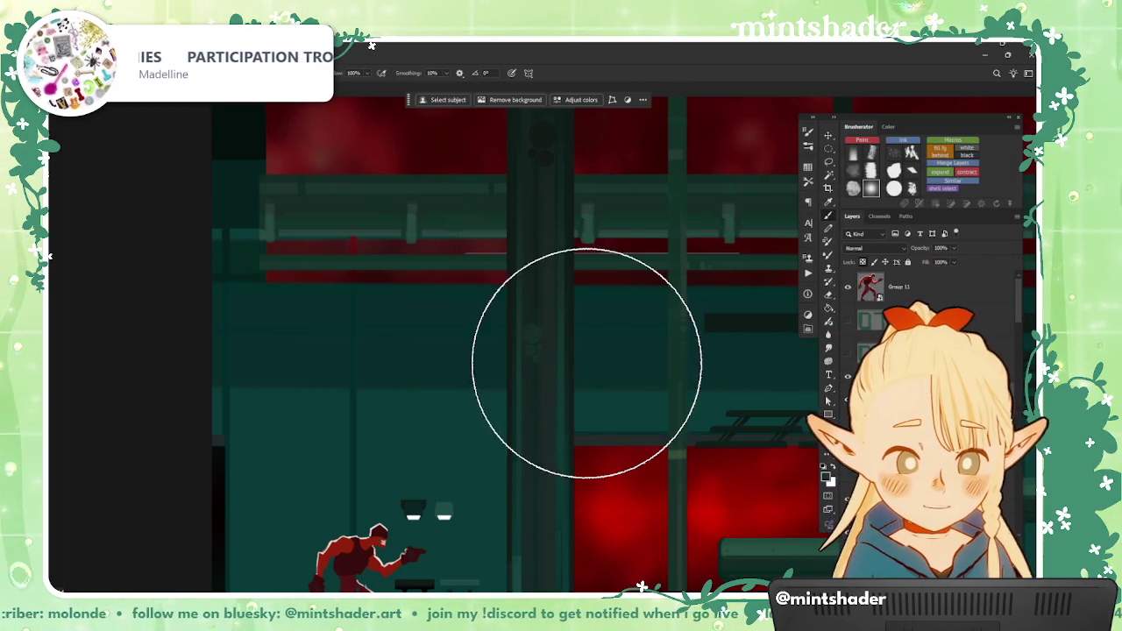
scroll(650, 449, down, 1)
scroll(651, 449, down, 1)
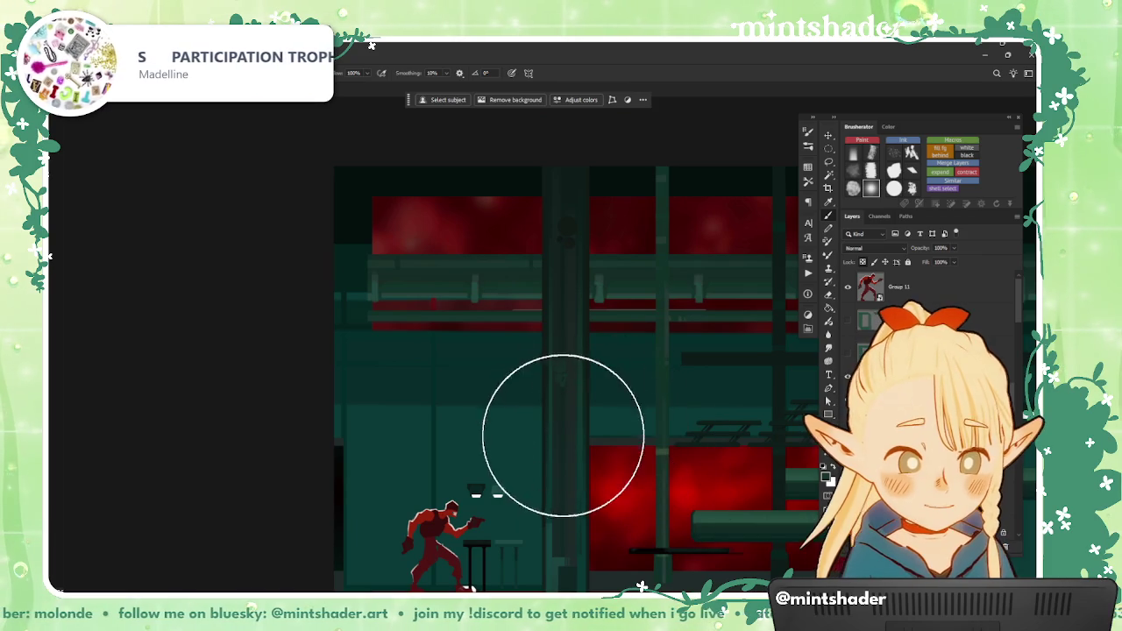
key(ctrl+t)
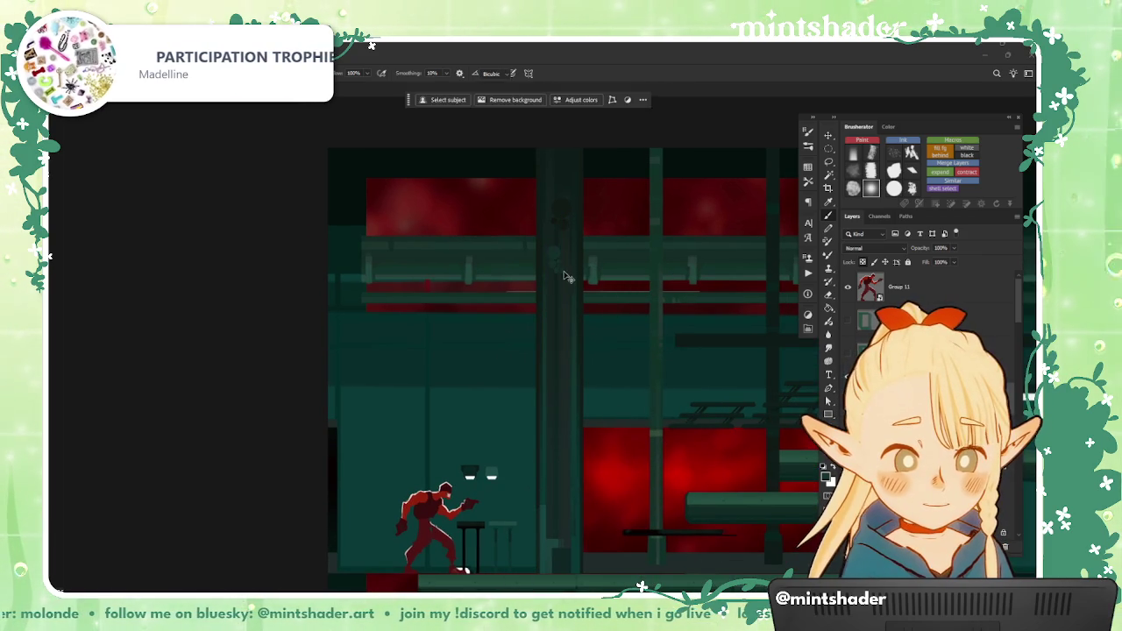
mouse_move(562, 274)
mouse_down()
mouse_move(572, 297)
mouse_move(562, 275)
mouse_up()
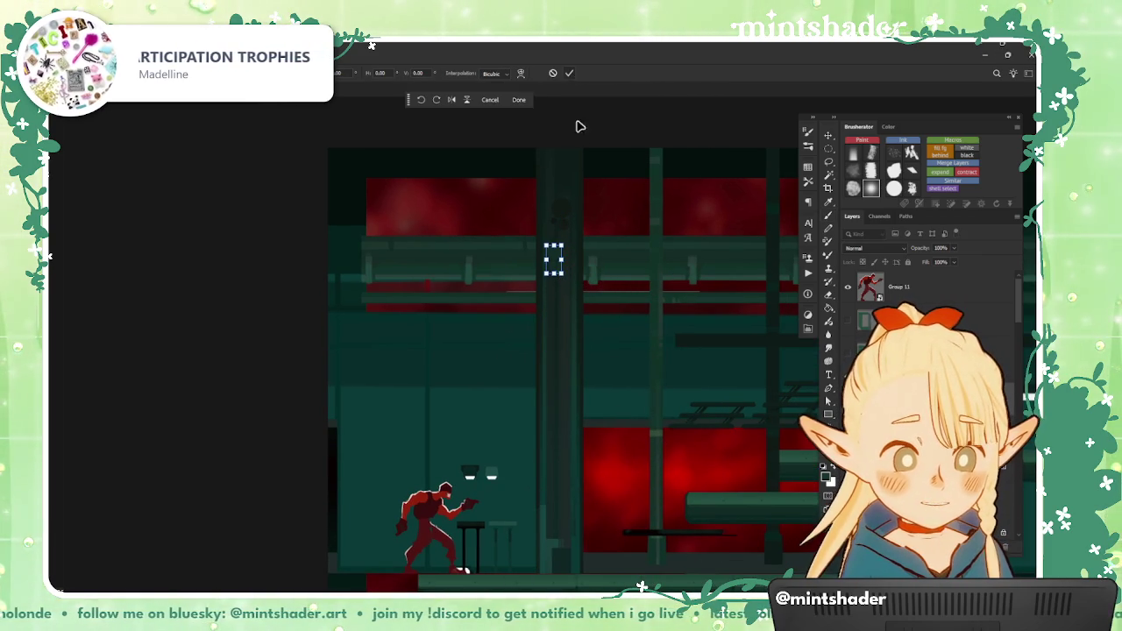
key(Return)
scroll(602, 338, up, 2)
scroll(579, 368, down, 2)
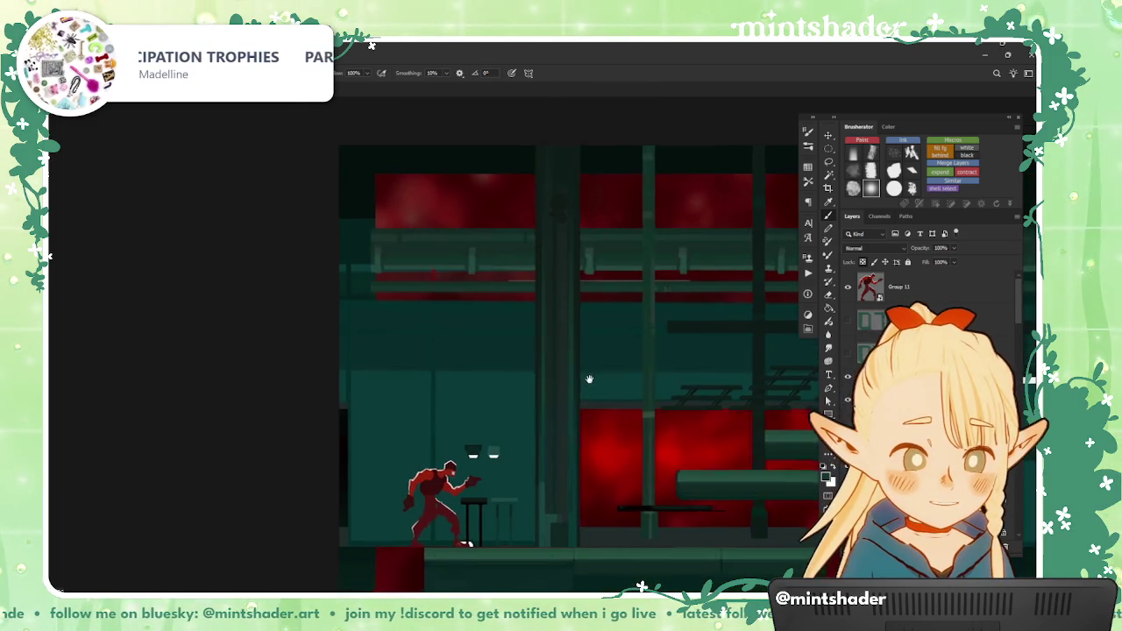
drag(478, 624, 469, 544)
scroll(576, 350, up, 1)
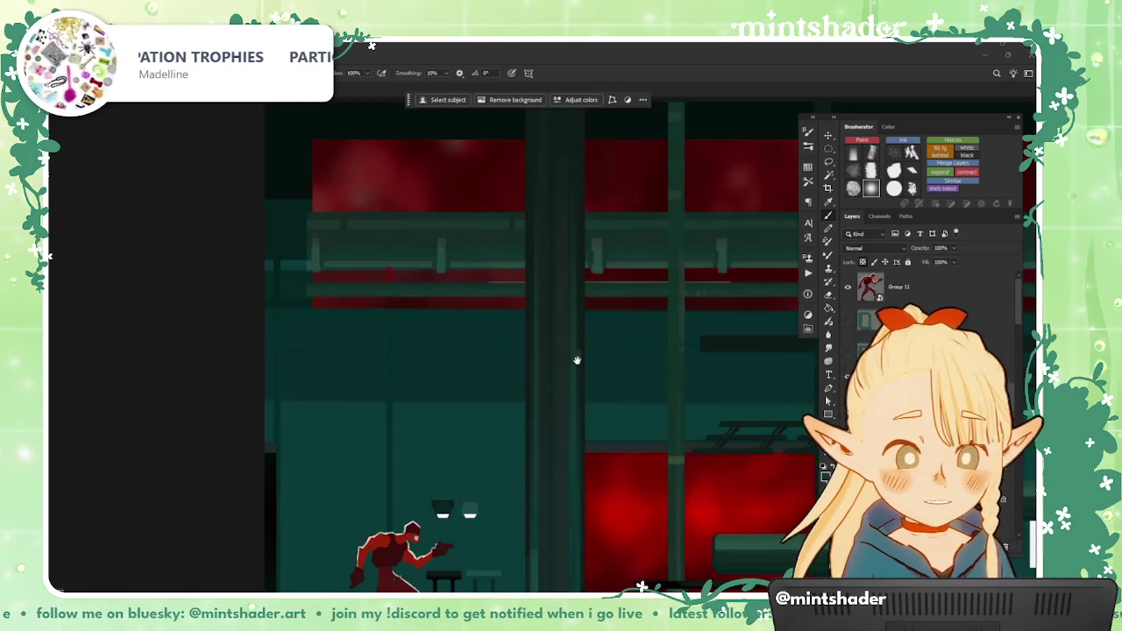
scroll(579, 351, up, 1)
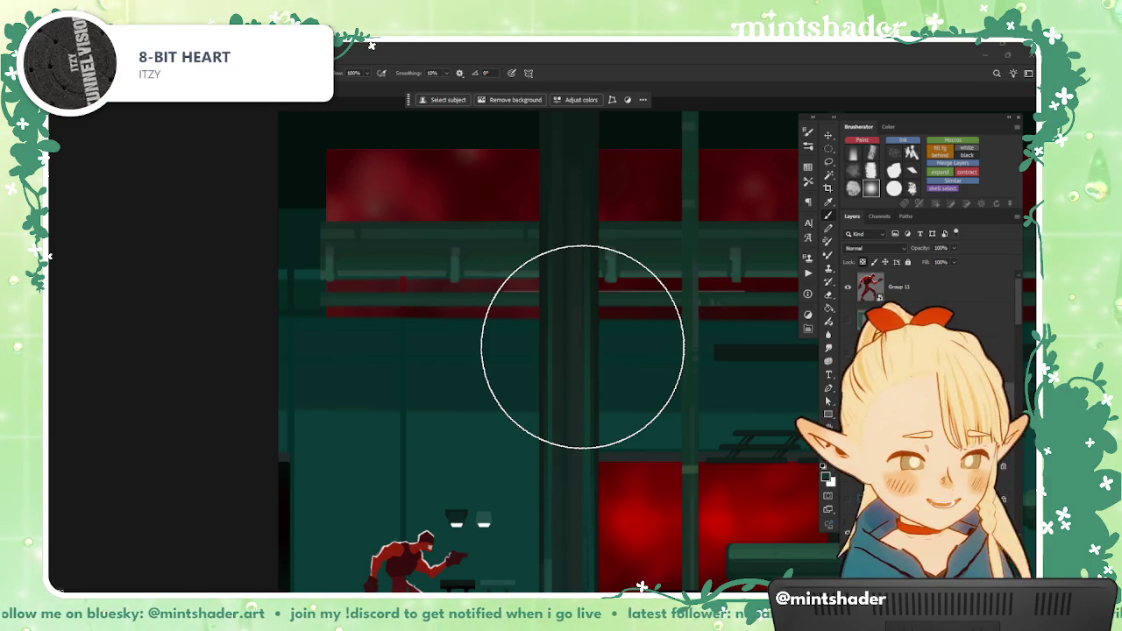
Step: Shrink the brush to a fine size for detail work
key(])
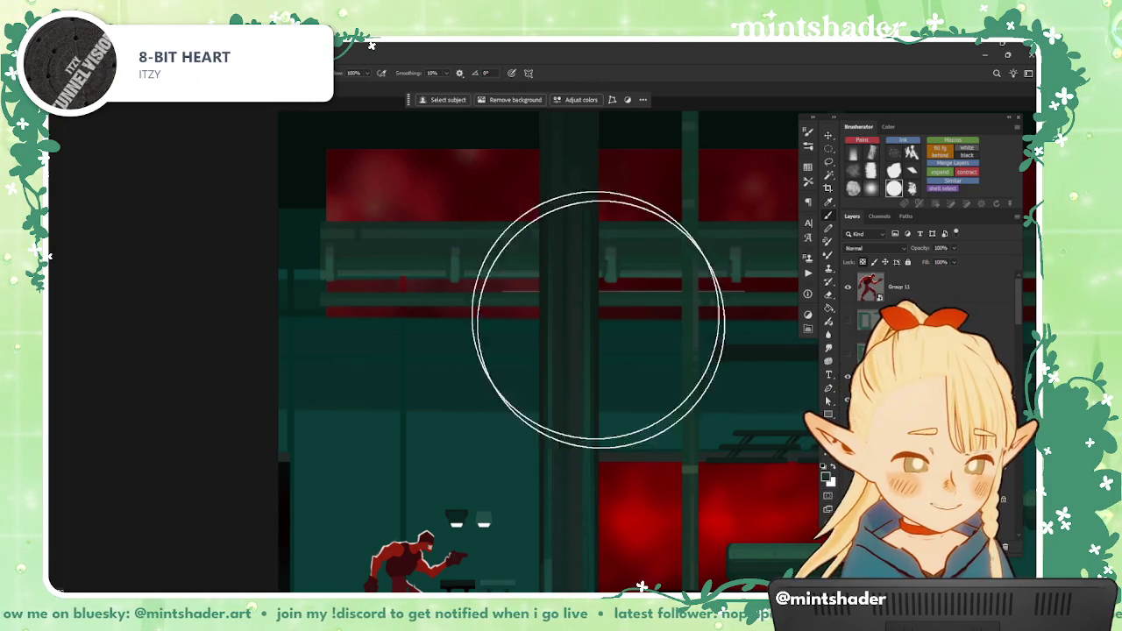
key([)
key([)
key([)
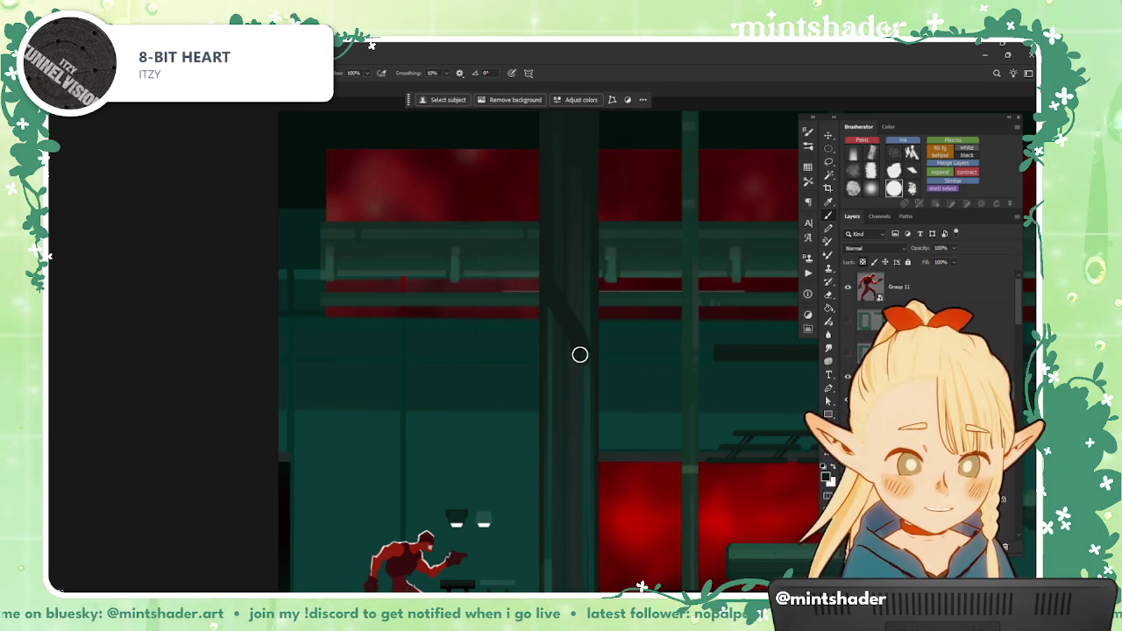
scroll(586, 553, down, 2)
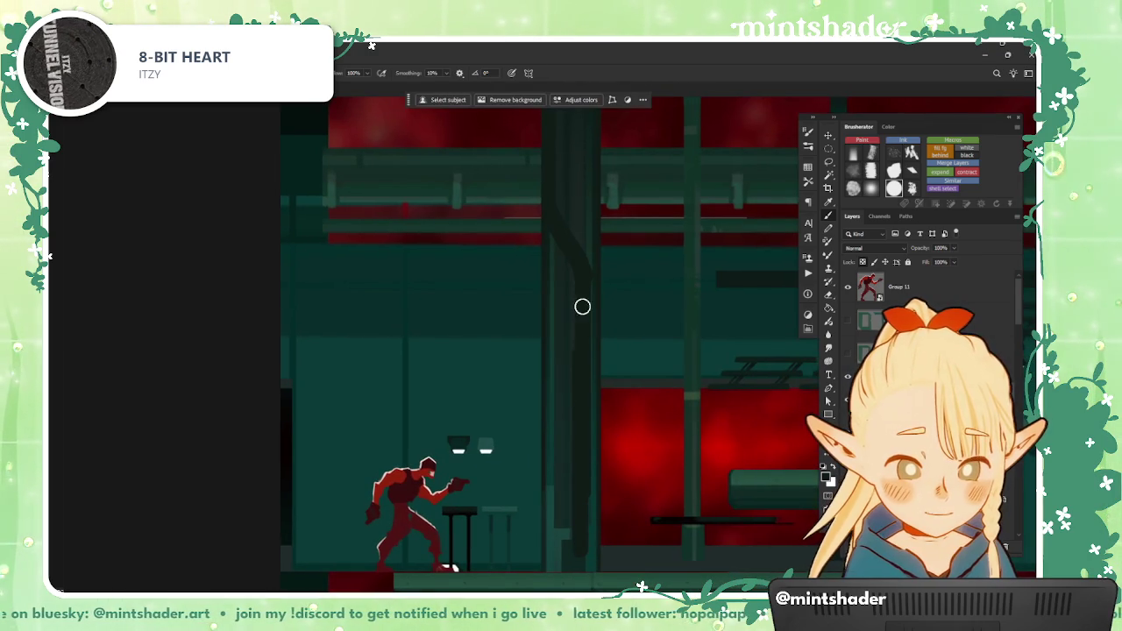
scroll(582, 306, up, 3)
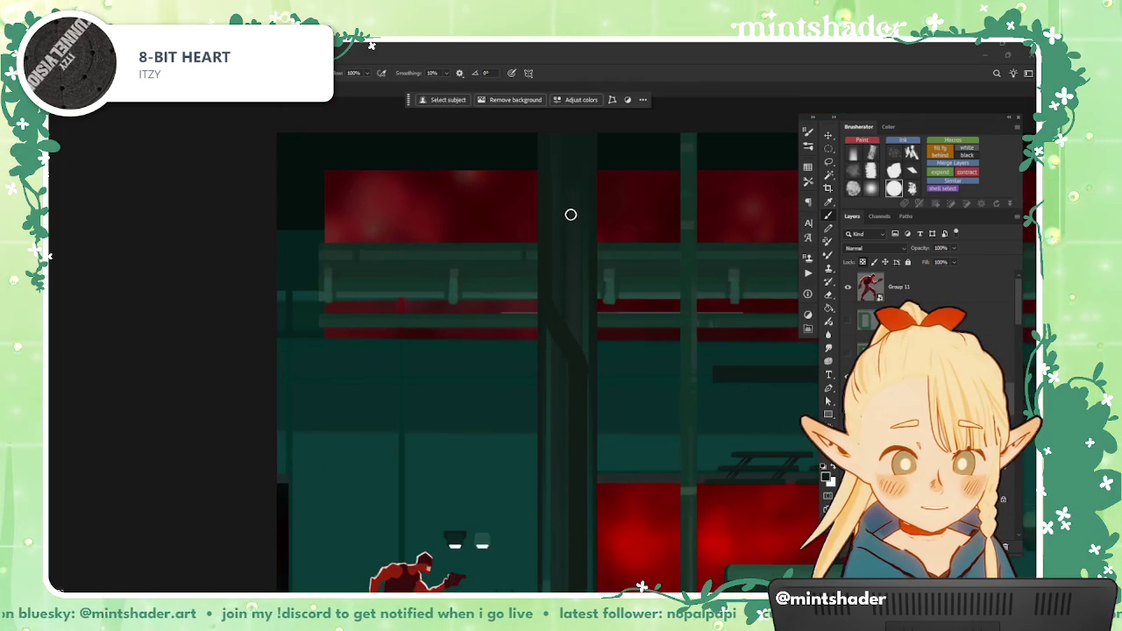
scroll(583, 333, down, 2)
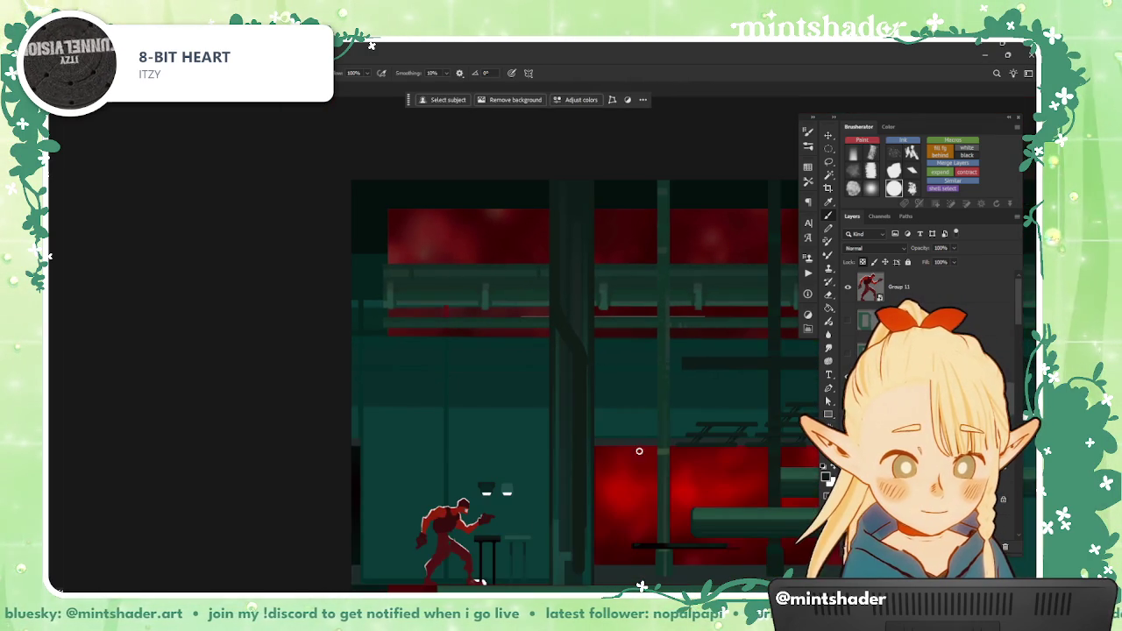
scroll(583, 560, up, 1)
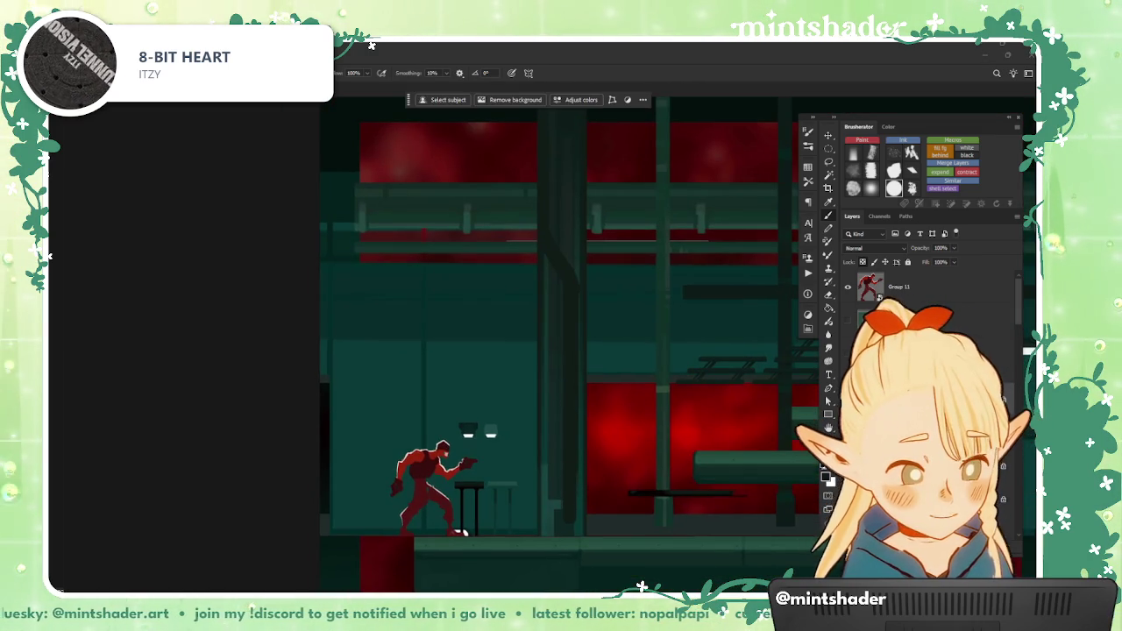
scroll(583, 559, up, 1)
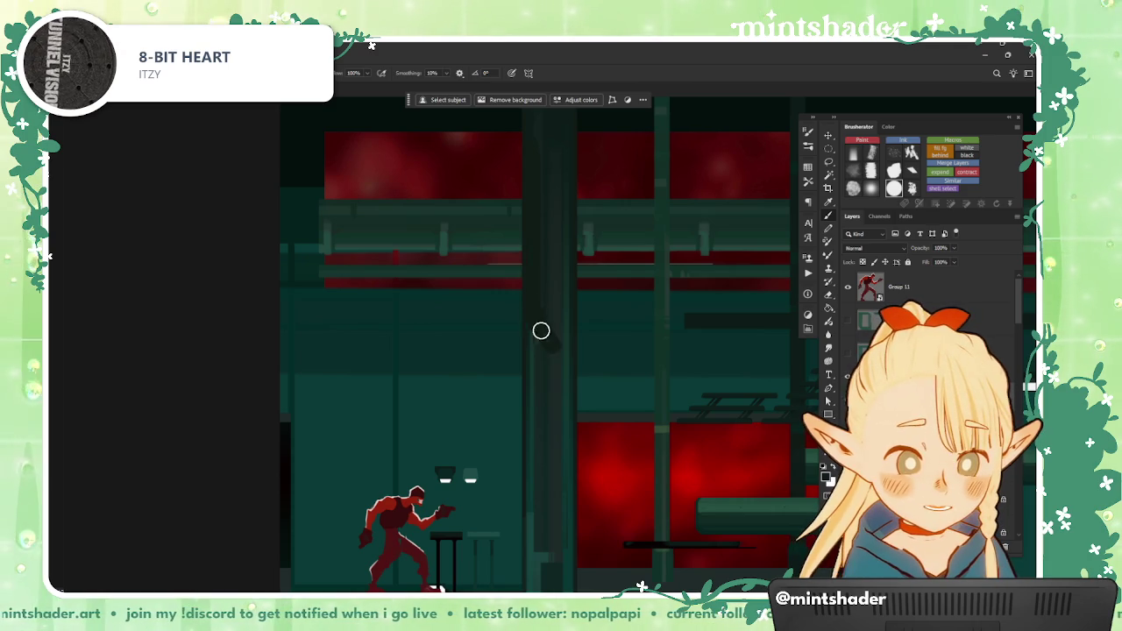
Step: Paint a dark vertical pipe stroke down the central pillar
mouse_move(559, 358)
mouse_down()
mouse_move(562, 584)
mouse_move(611, 401)
mouse_move(571, 461)
mouse_up()
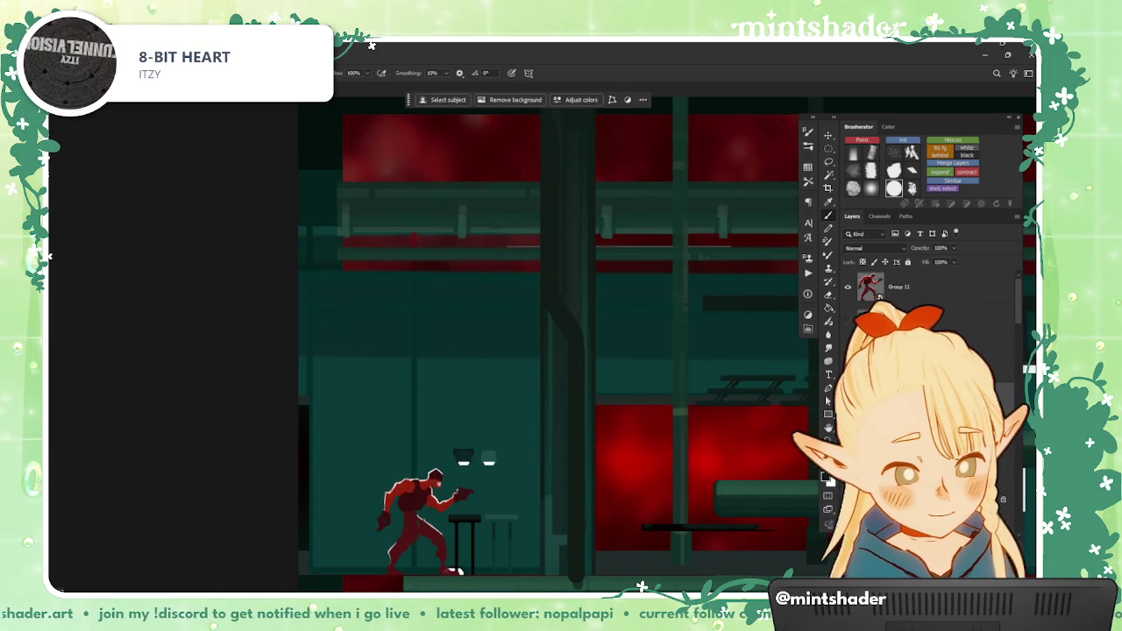
drag(714, 503, 680, 489)
scroll(518, 524, down, 1)
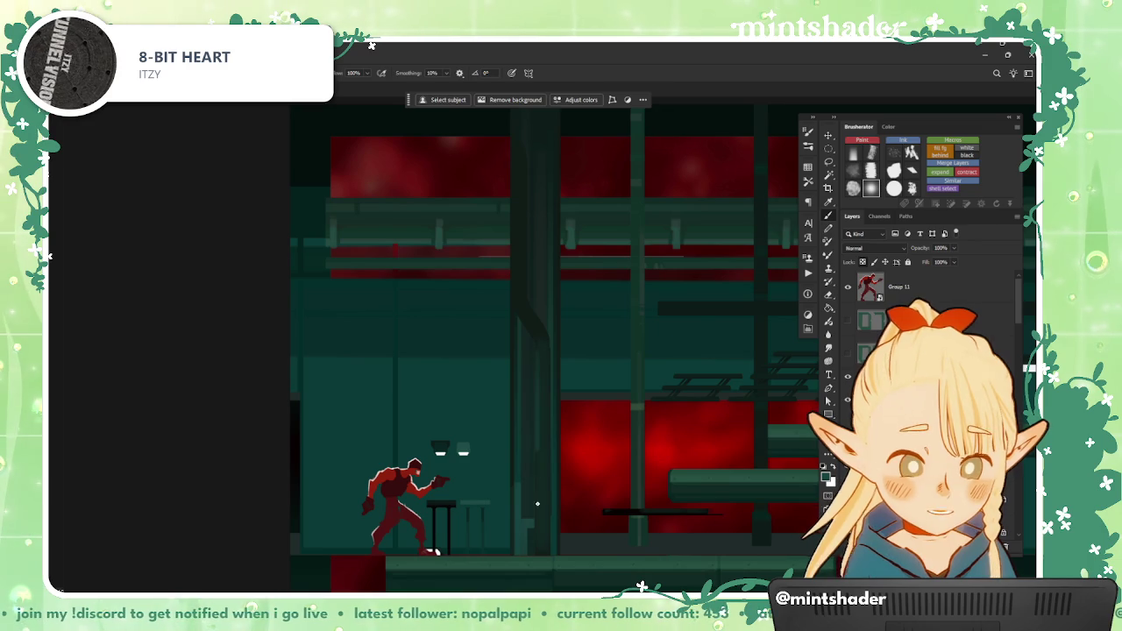
scroll(531, 390, up, 2)
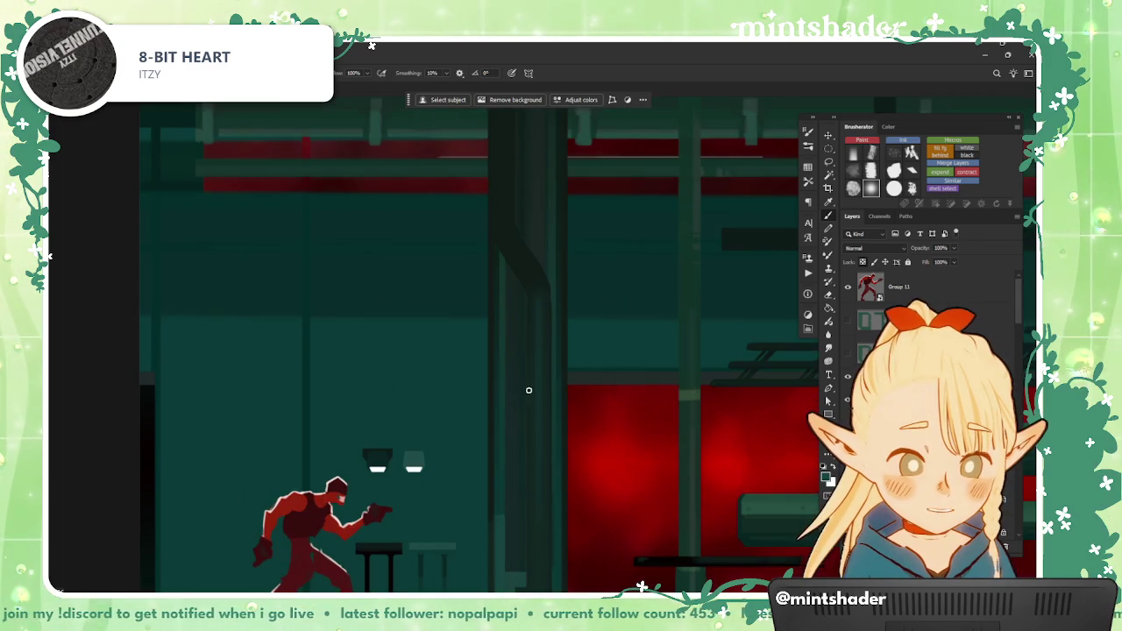
scroll(614, 528, down, 1)
scroll(597, 527, down, 2)
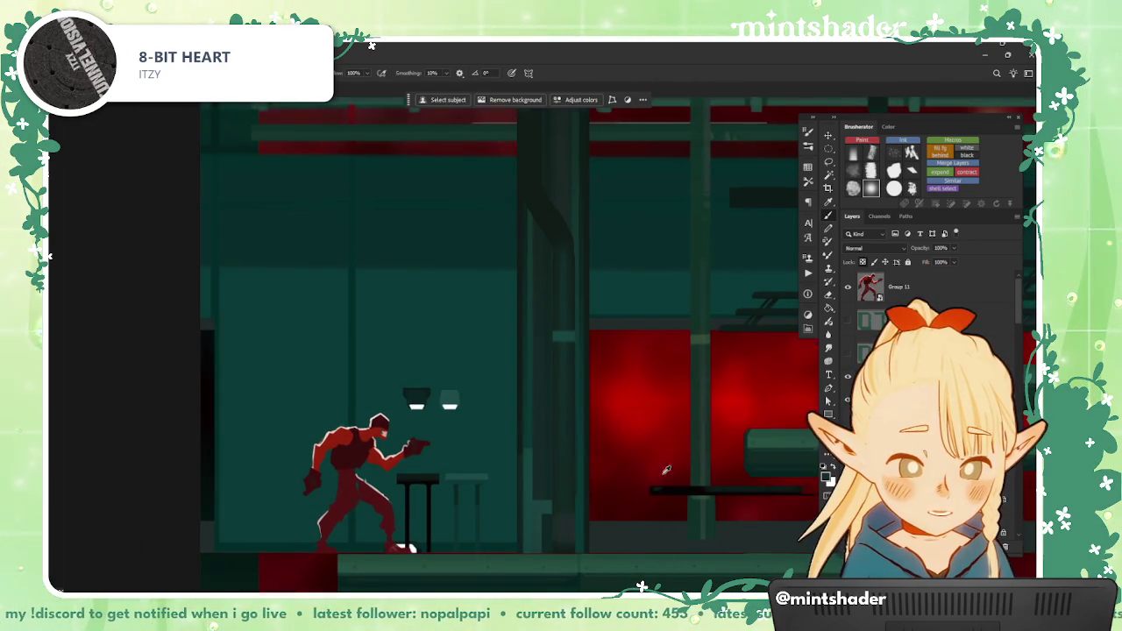
scroll(666, 471, down, 1)
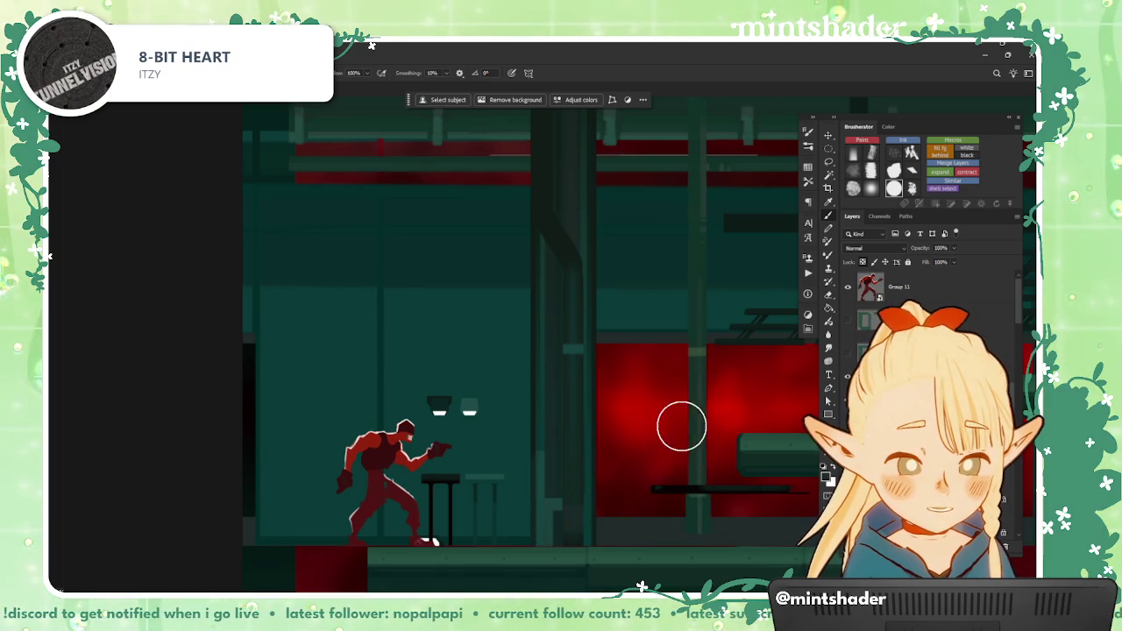
scroll(576, 363, down, 2)
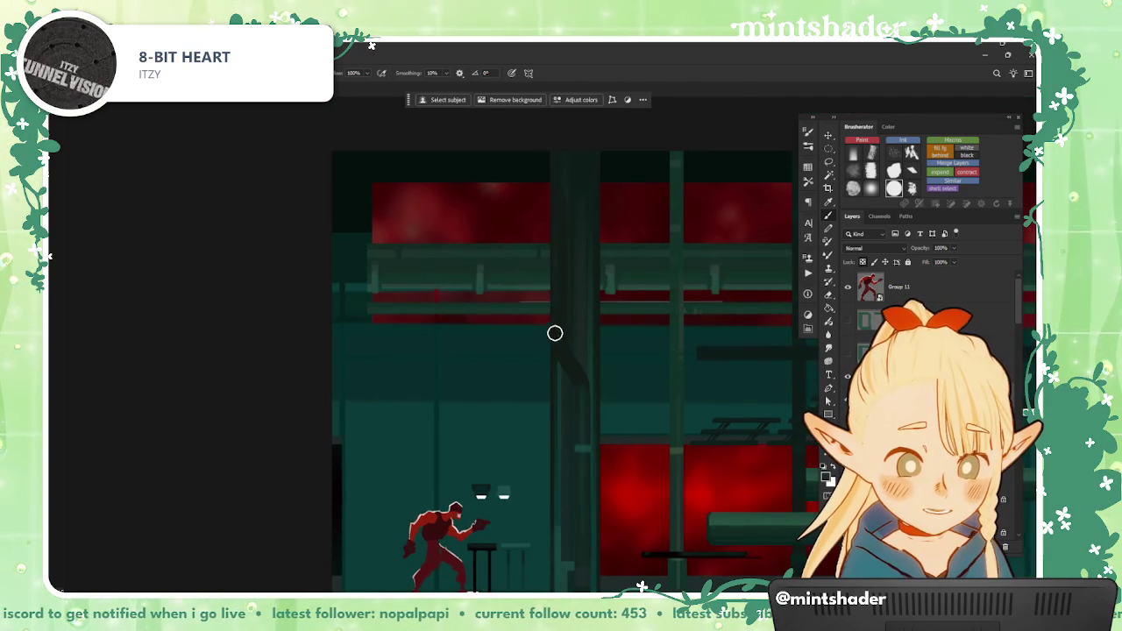
scroll(552, 336, up, 2)
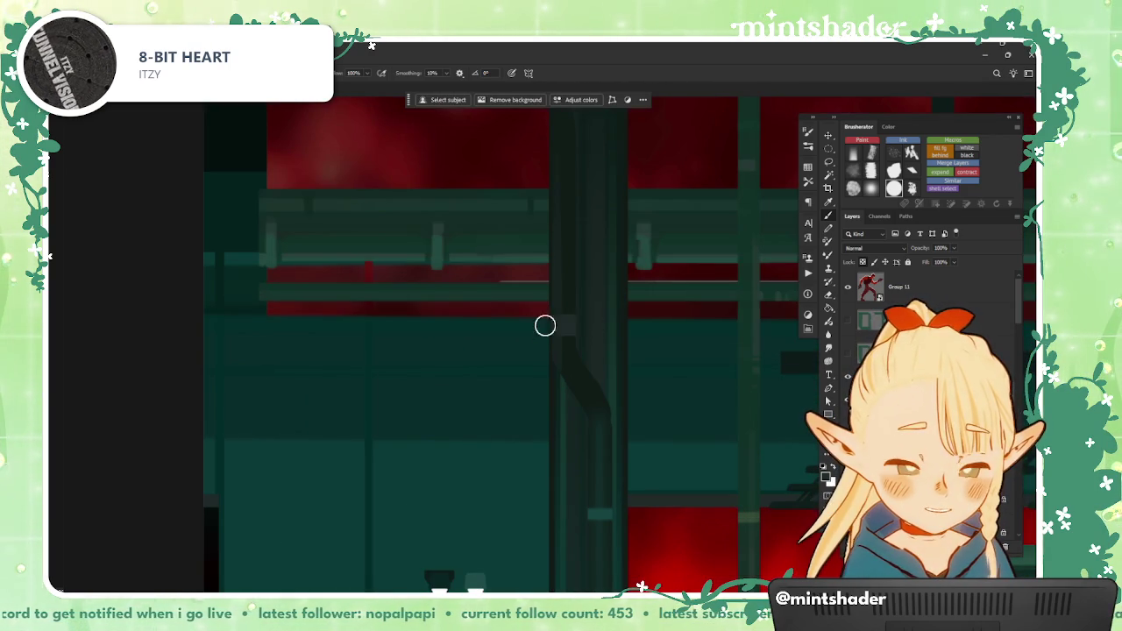
scroll(582, 383, down, 3)
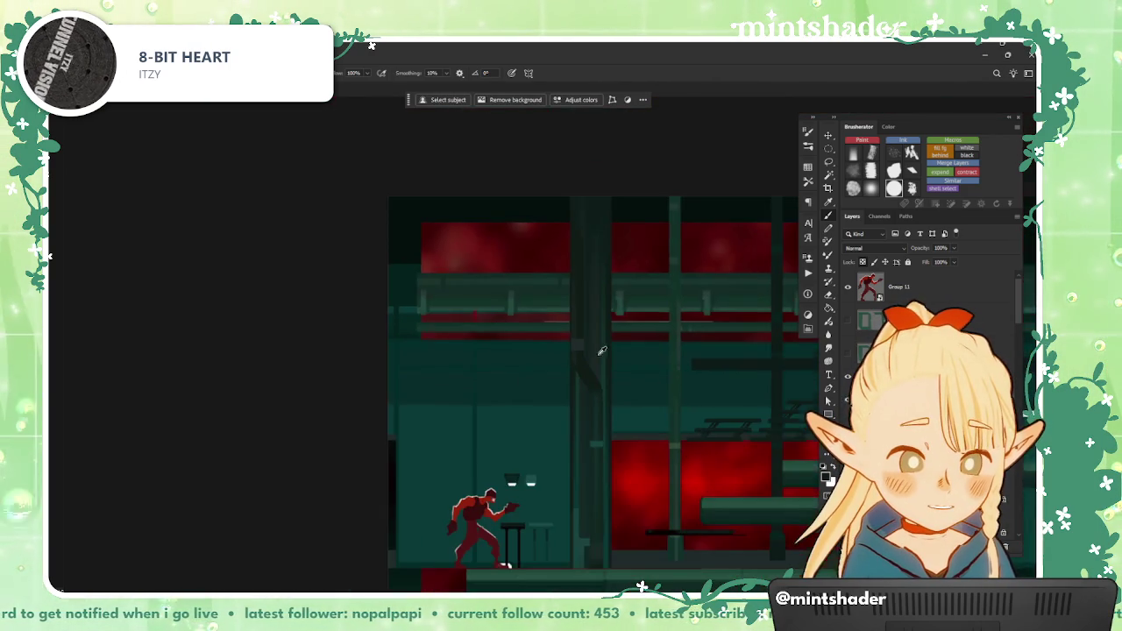
scroll(564, 490, down, 2)
scroll(564, 490, up, 1)
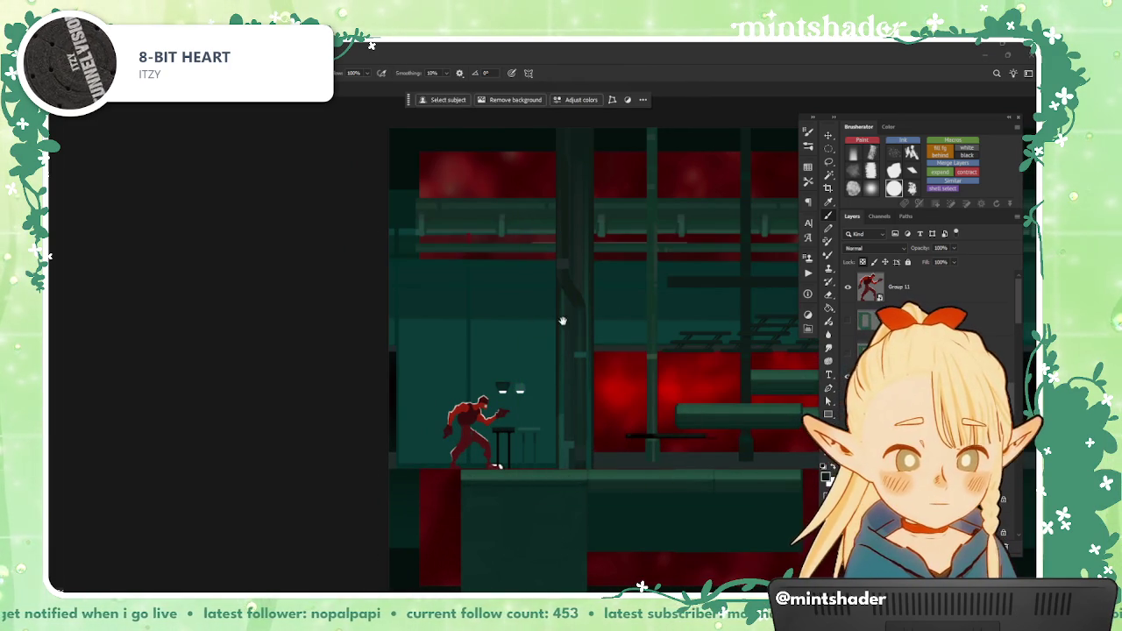
scroll(570, 313, up, 1)
scroll(577, 296, up, 1)
scroll(576, 321, up, 1)
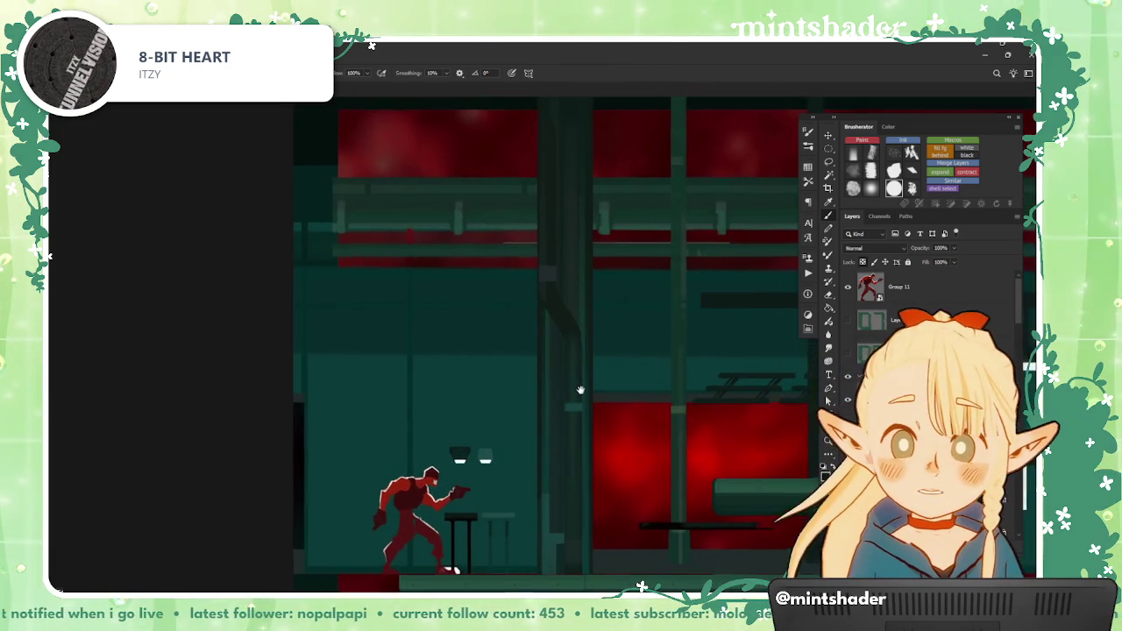
scroll(581, 389, up, 1)
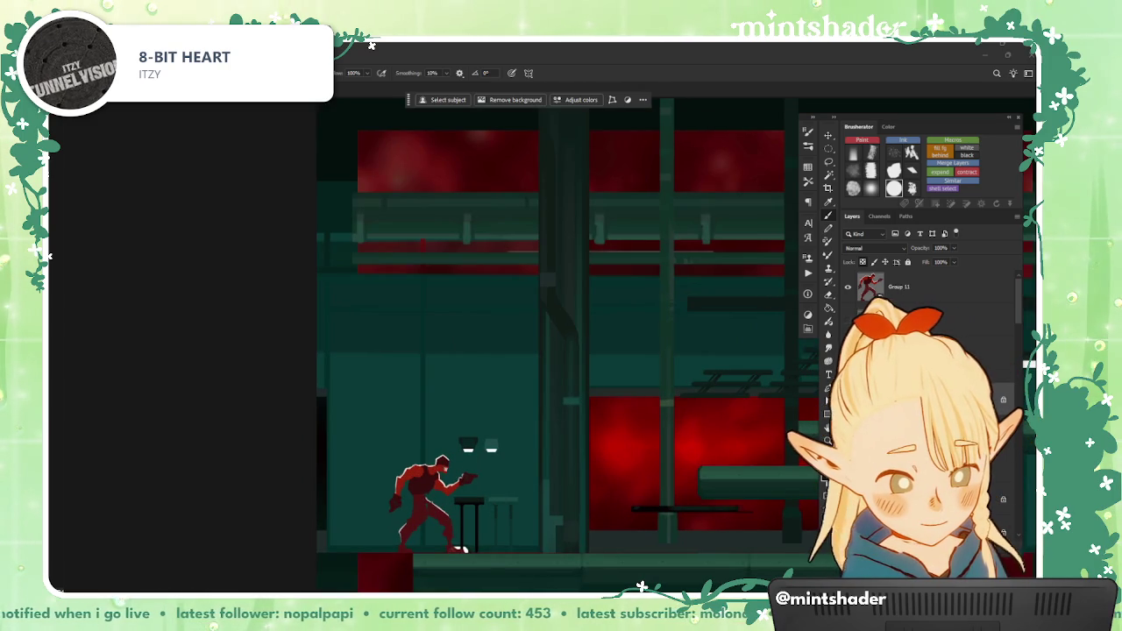
Step: Pick a different brush preset
scroll(619, 425, down, 2)
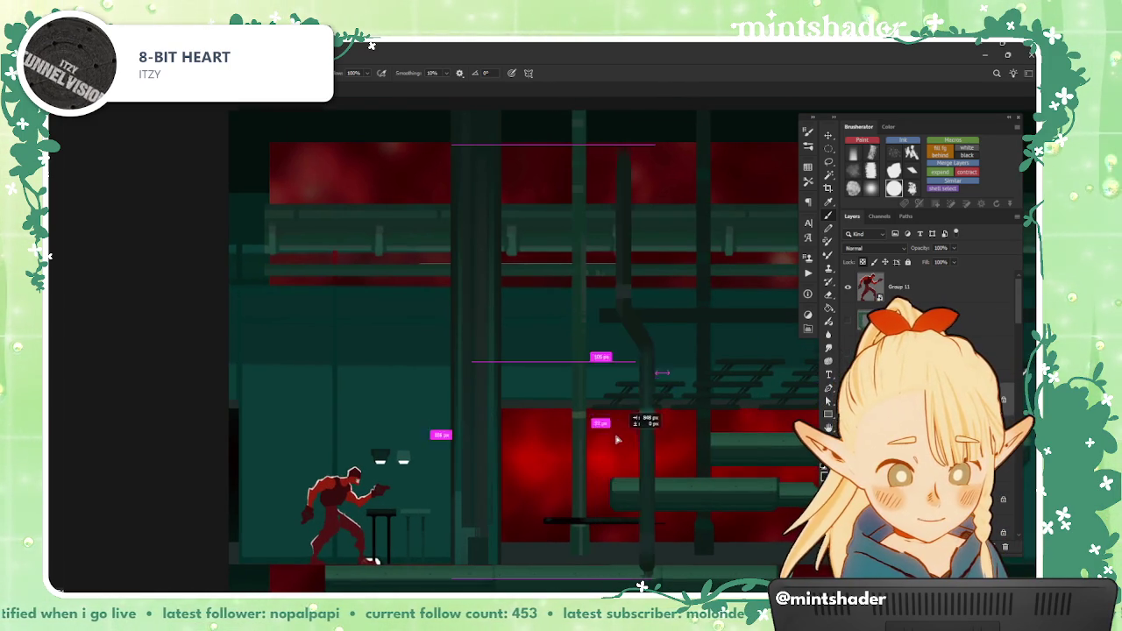
scroll(639, 424, up, 1)
scroll(634, 427, up, 1)
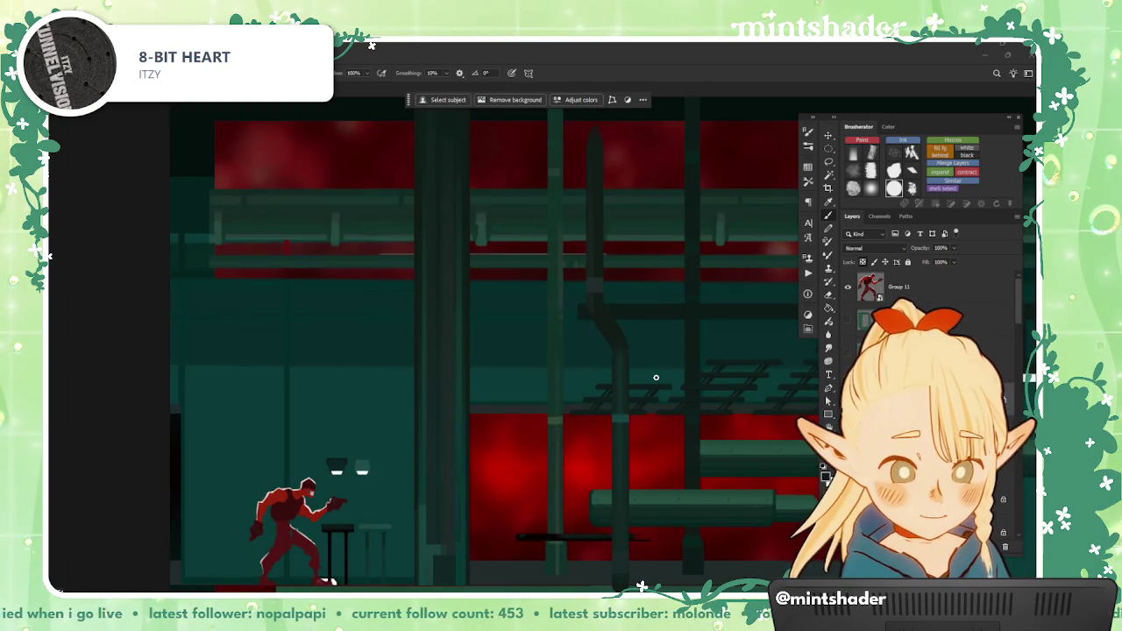
click(871, 187)
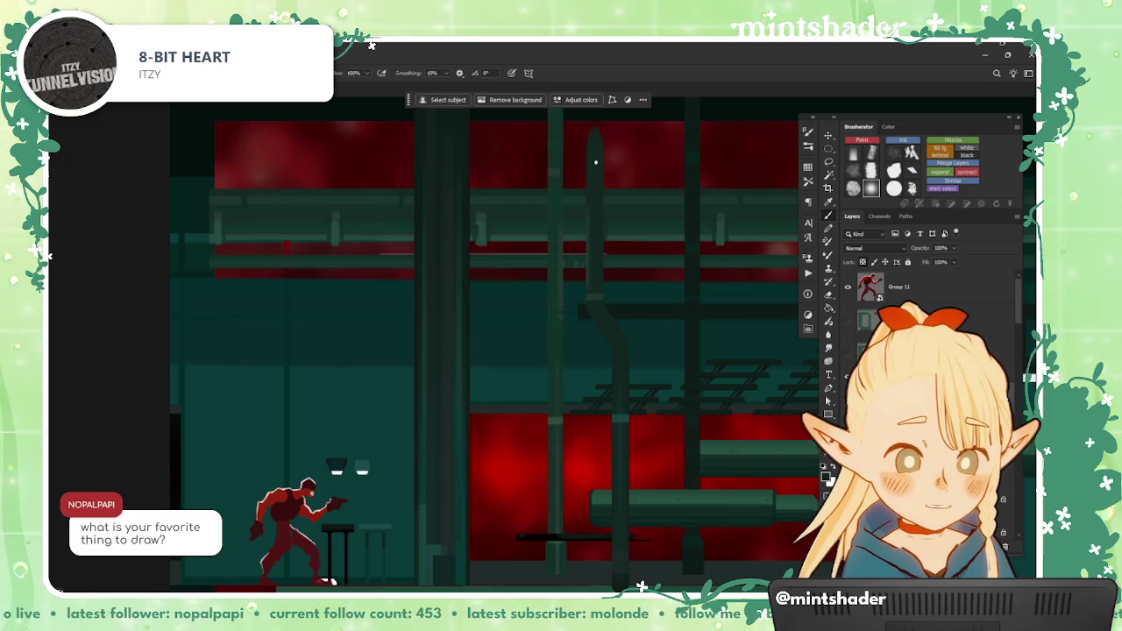
Step: Drag the pipe piece across to sit just left of the central pillar
alt+scroll(679, 360, down, 1)
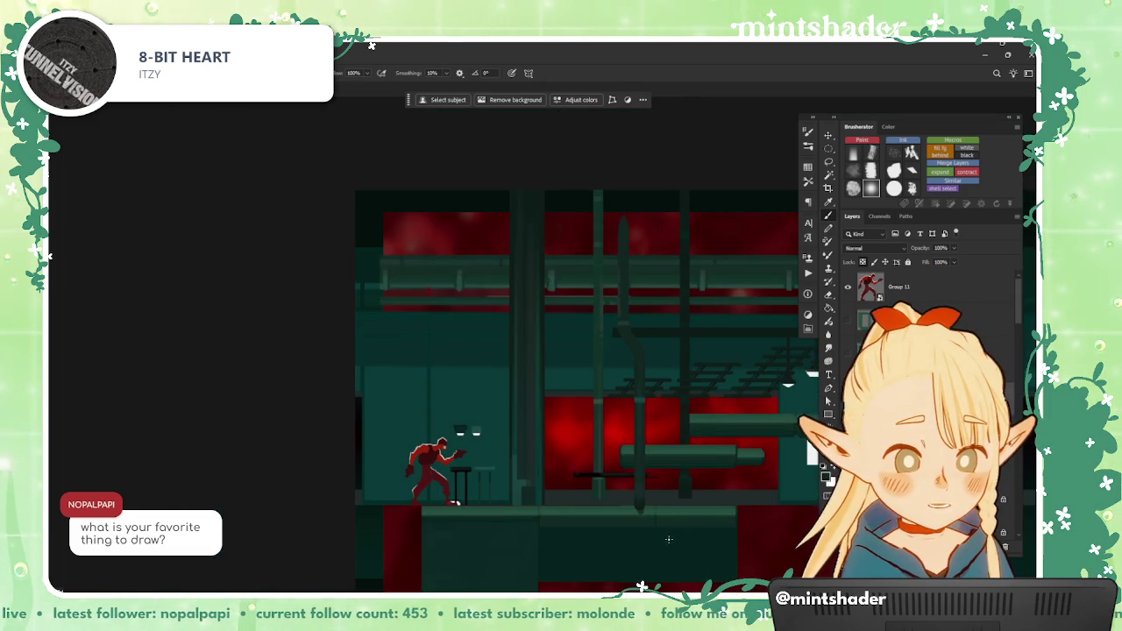
alt+scroll(668, 539, up, 2)
alt+scroll(527, 491, down, 1)
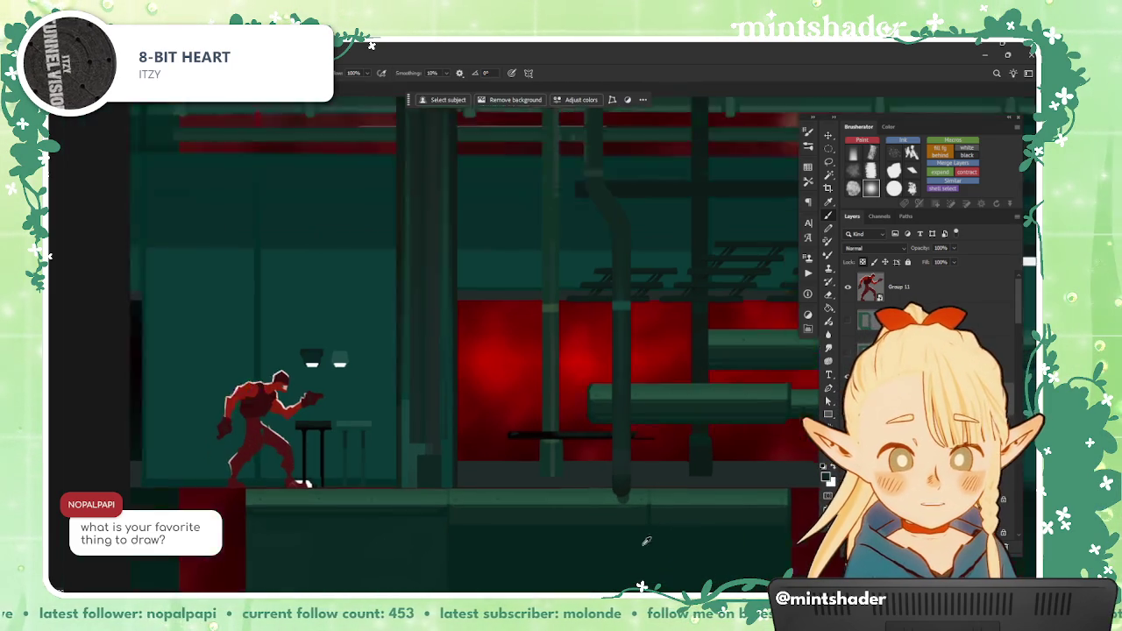
alt+scroll(487, 445, down, 1)
drag(486, 445, 539, 431)
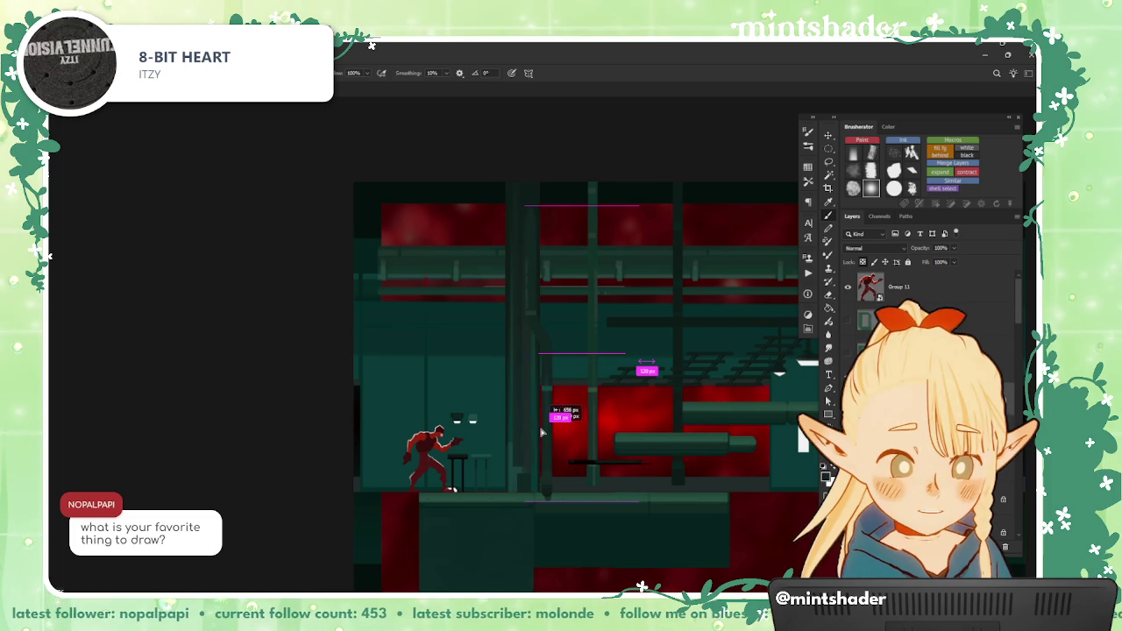
drag(538, 431, 545, 436)
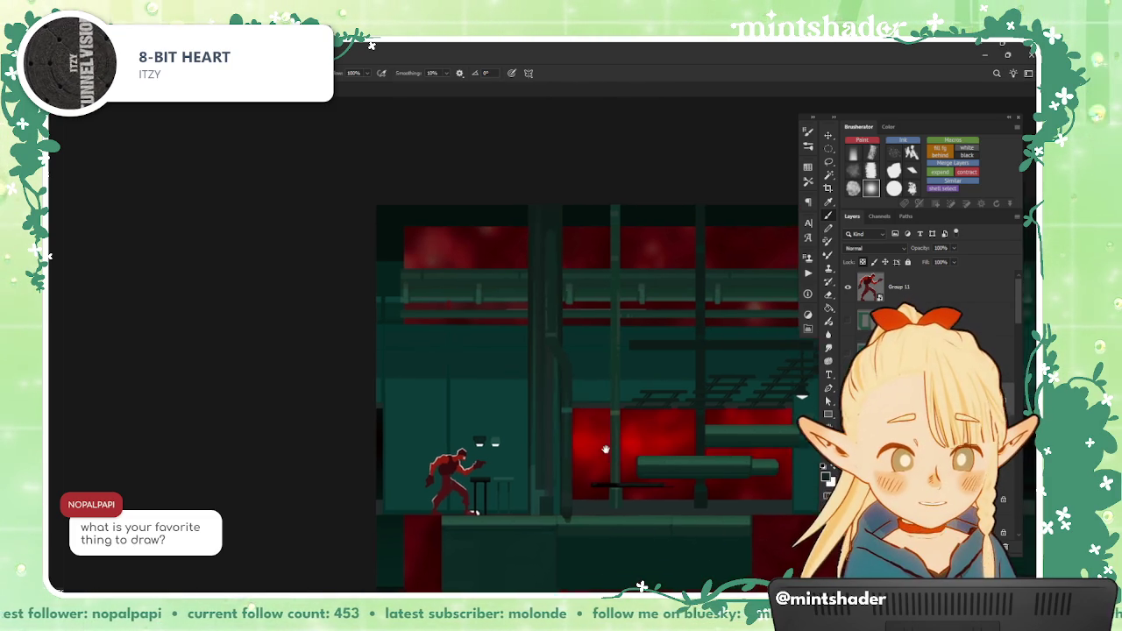
scroll(550, 274, up, 5)
Step: Marquee-select the upper part of the central pillar
key(m)
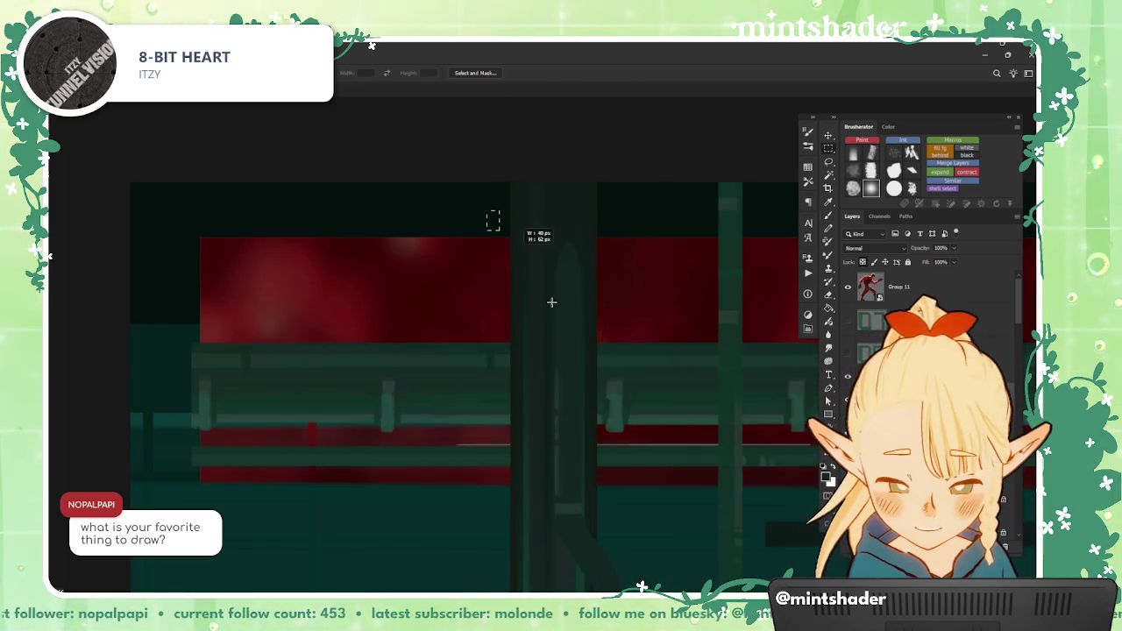
mouse_move(487, 211)
mouse_down()
mouse_move(666, 498)
mouse_move(631, 301)
mouse_up()
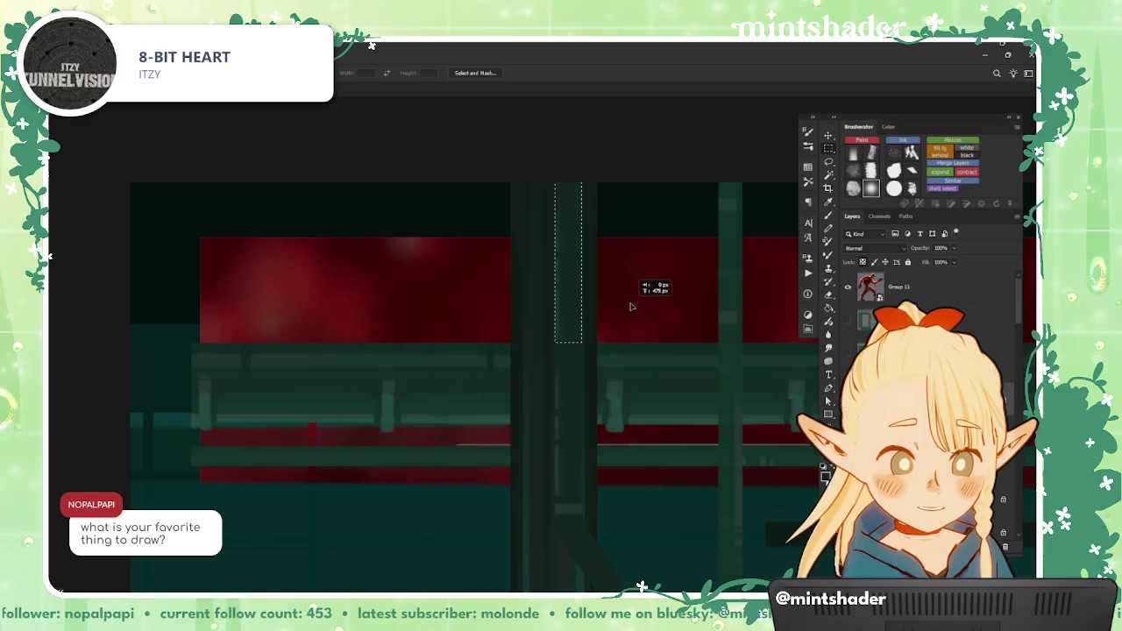
scroll(615, 424, down, 1)
scroll(616, 425, down, 3)
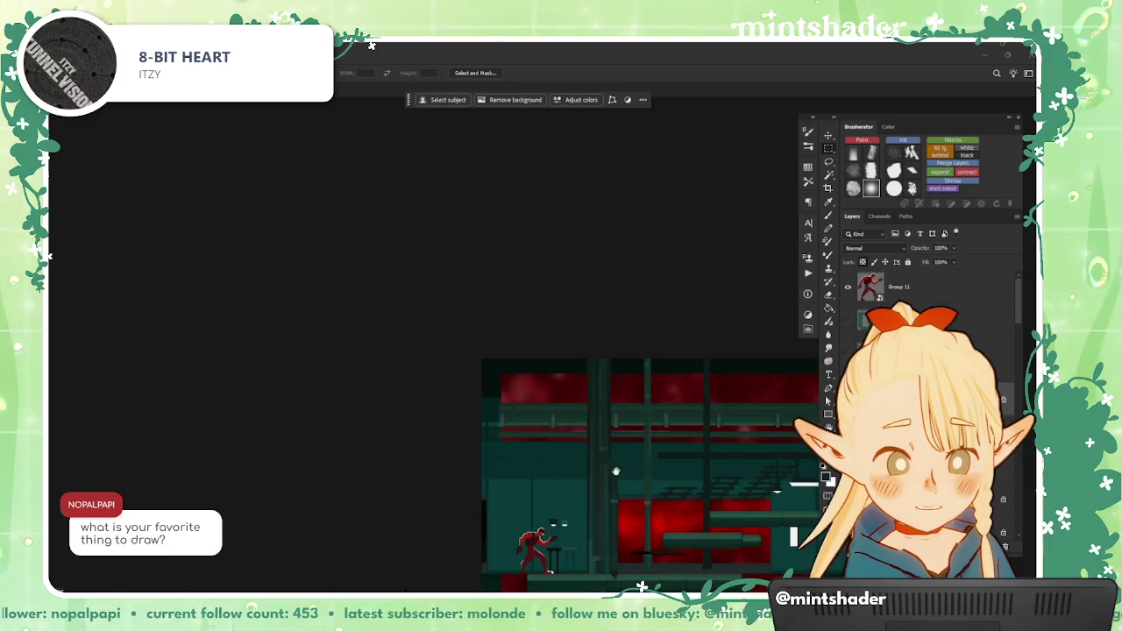
scroll(595, 418, up, 1)
scroll(596, 418, up, 2)
scroll(587, 430, down, 2)
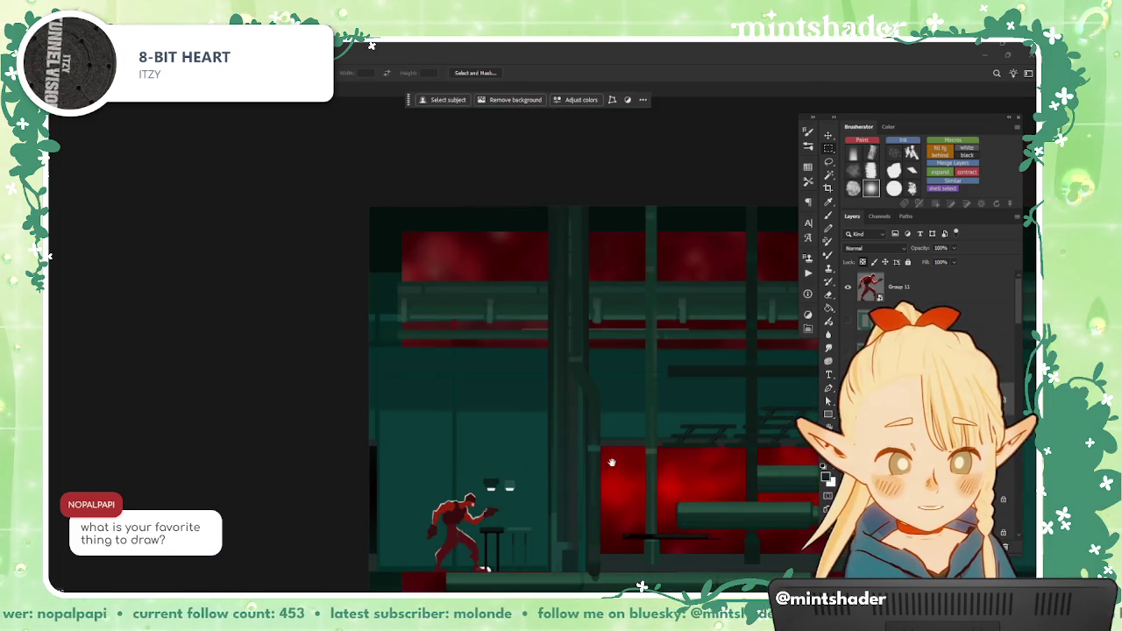
scroll(580, 442, up, 1)
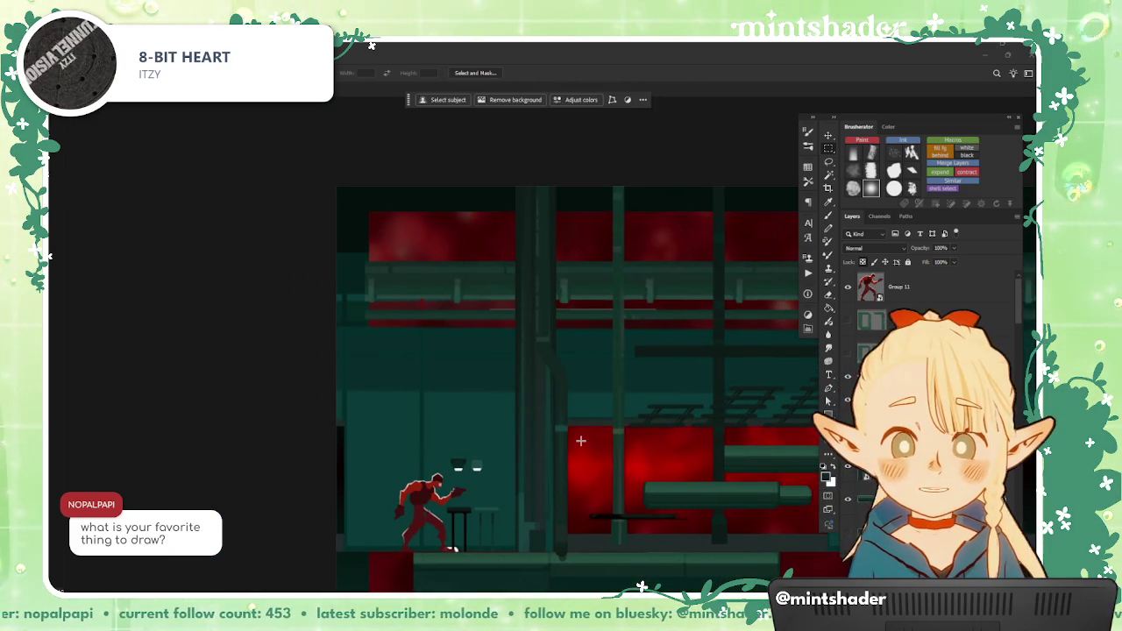
drag(581, 441, 561, 474)
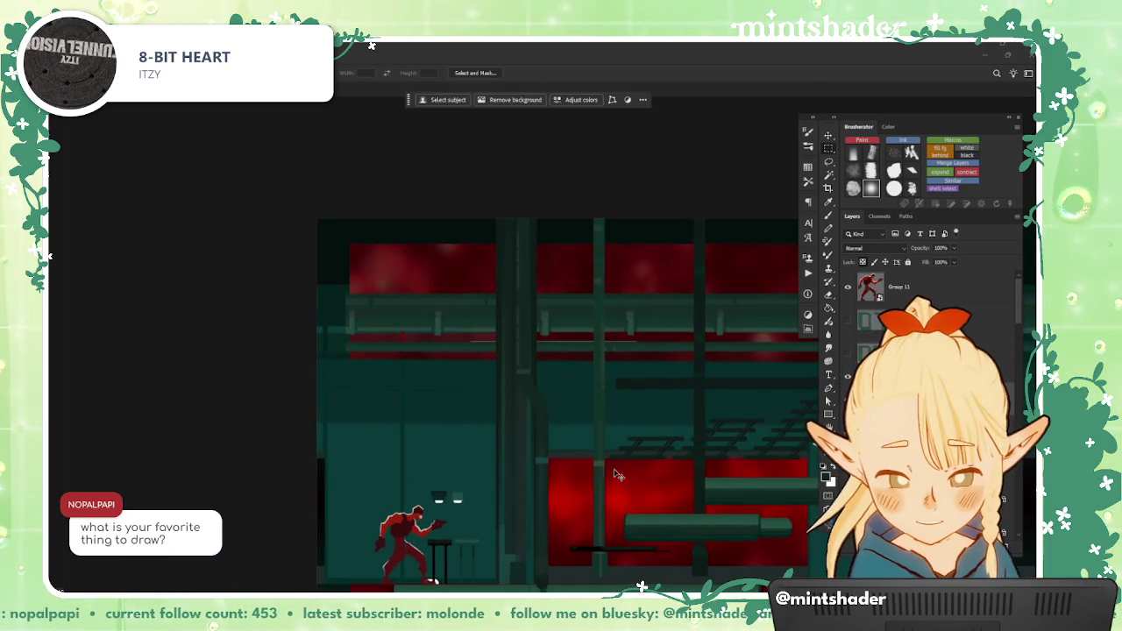
Step: Apply a Hue/Saturation adjustment with Lightness -27 to the selection
key(ctrl+u)
drag(862, 285, 867, 285)
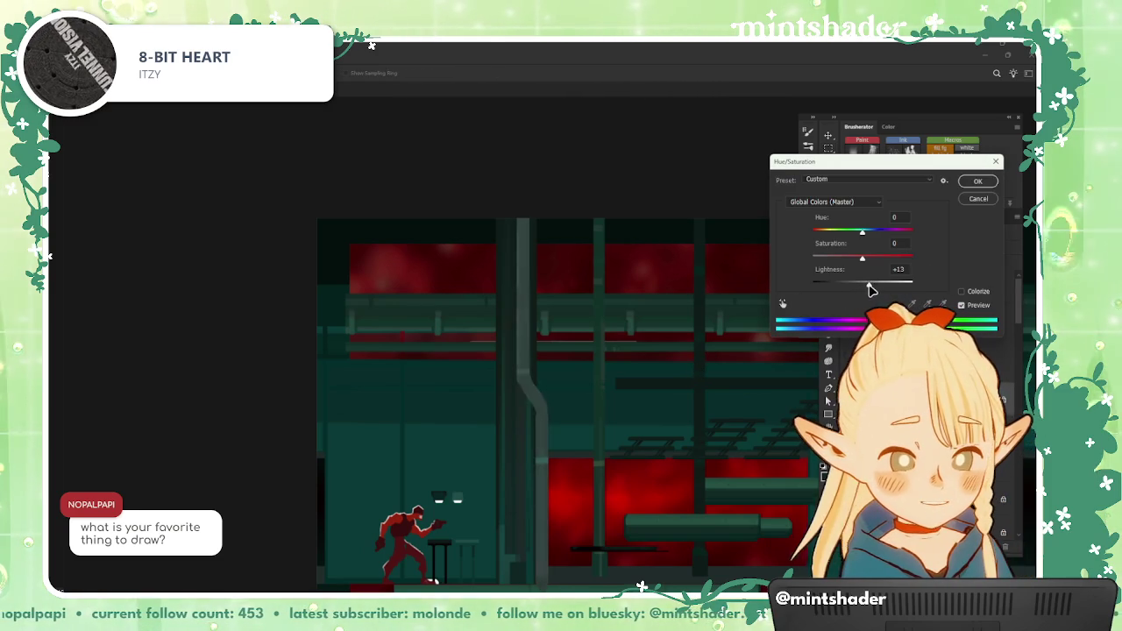
key(Return)
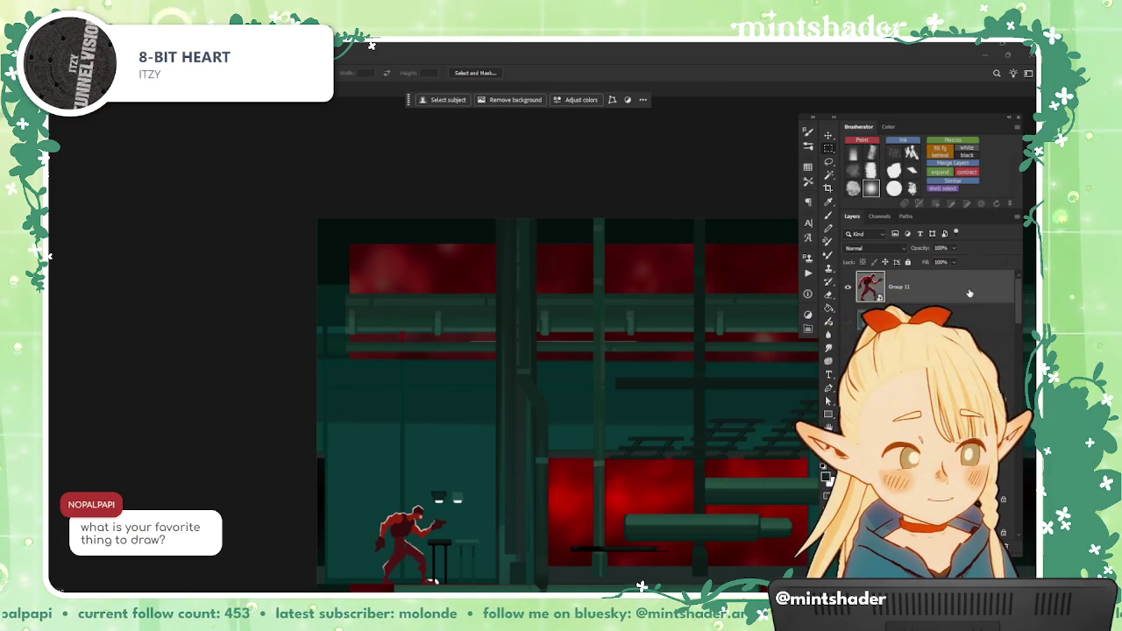
drag(819, 443, 793, 412)
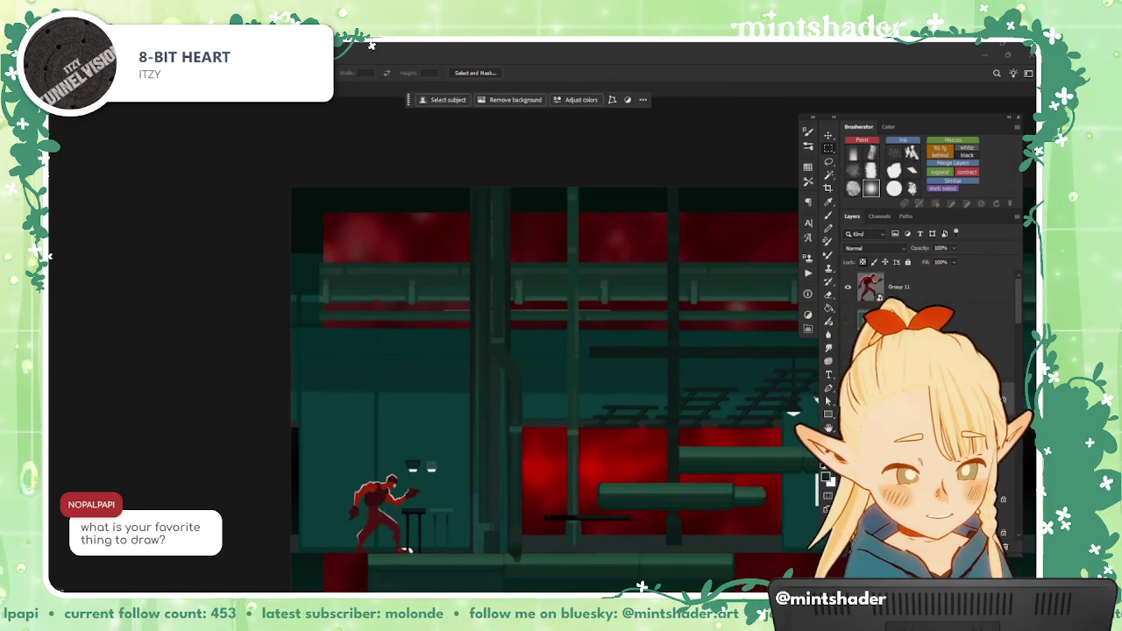
key(ctrl+u)
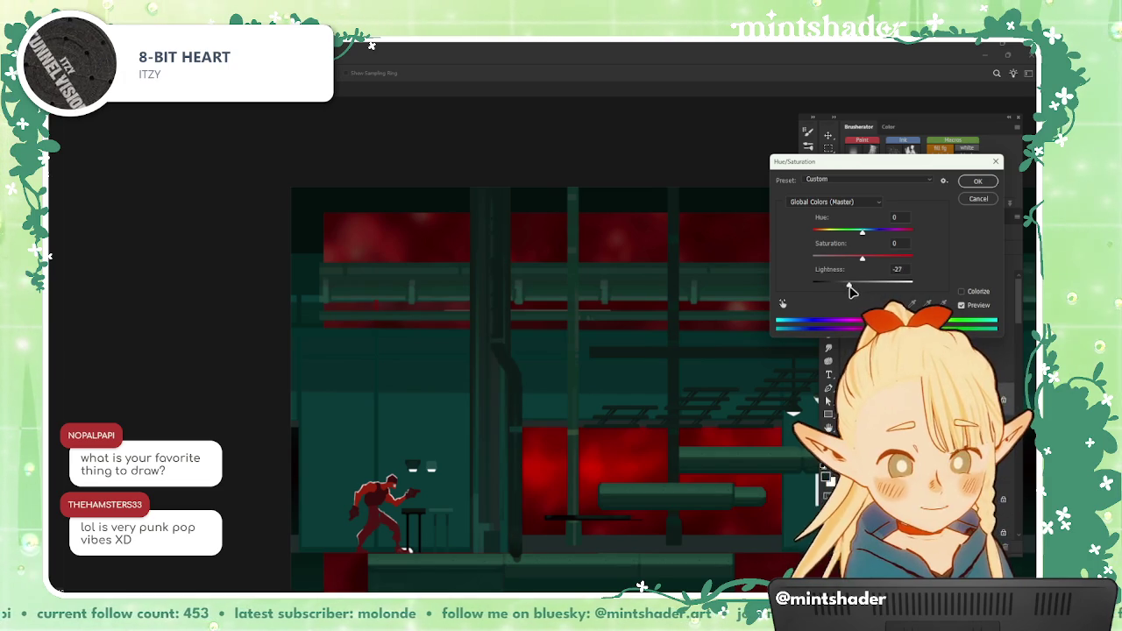
click(971, 189)
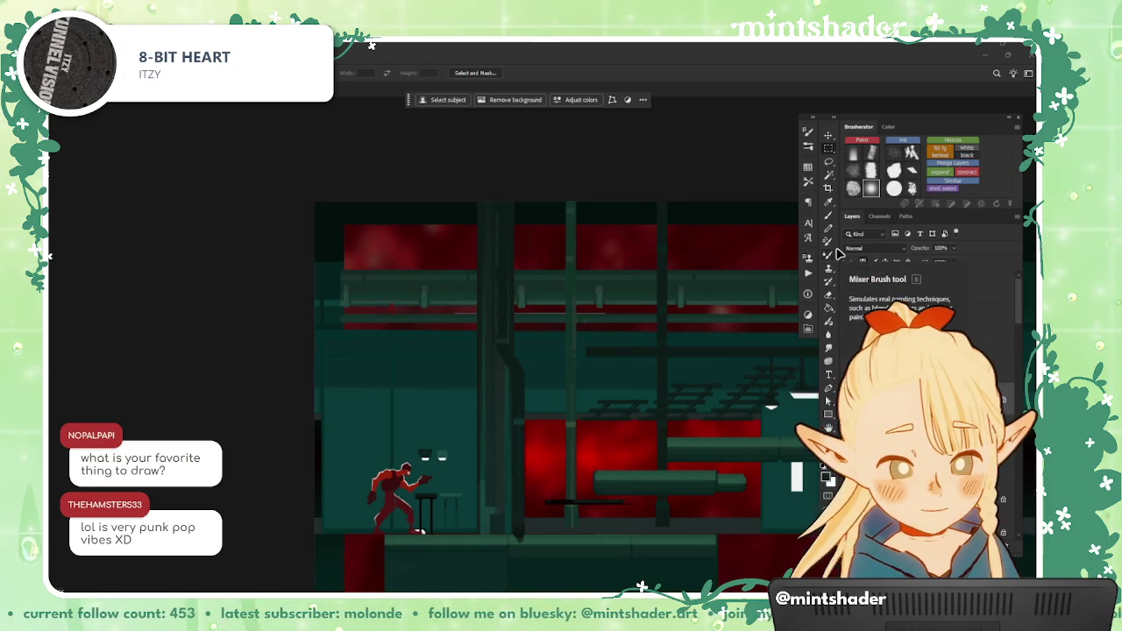
mouse_move(614, 537)
mouse_down()
mouse_move(664, 529)
mouse_move(675, 548)
mouse_up()
Step: Sample the red panel colour with the Brush and make the brush smaller
key(b)
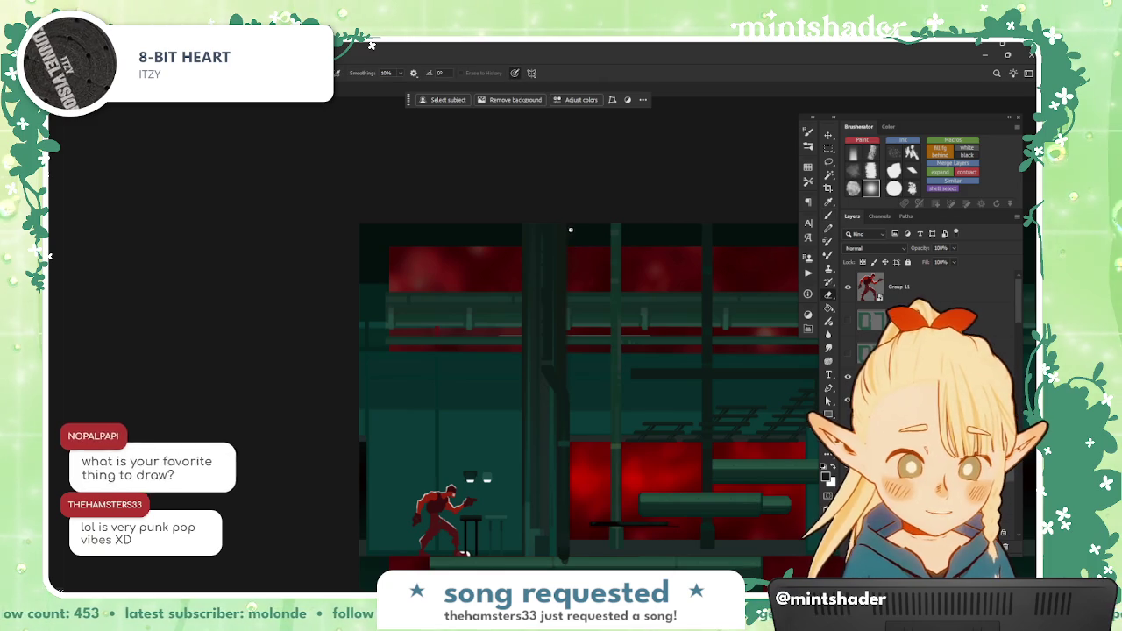
alt+click(594, 226)
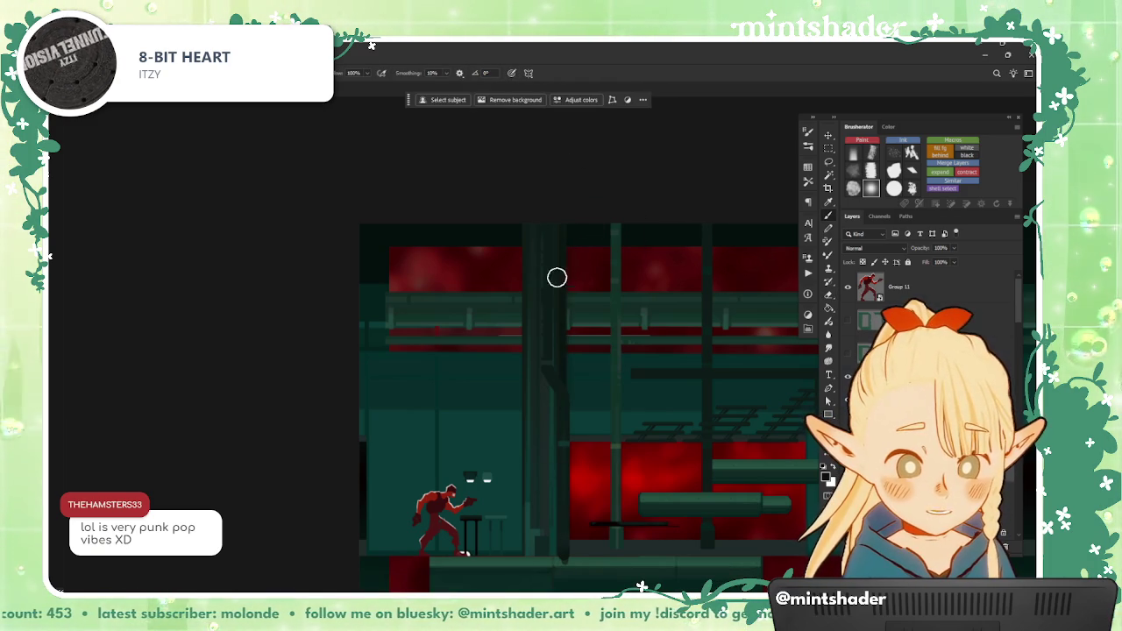
key([)
key([)
key([)
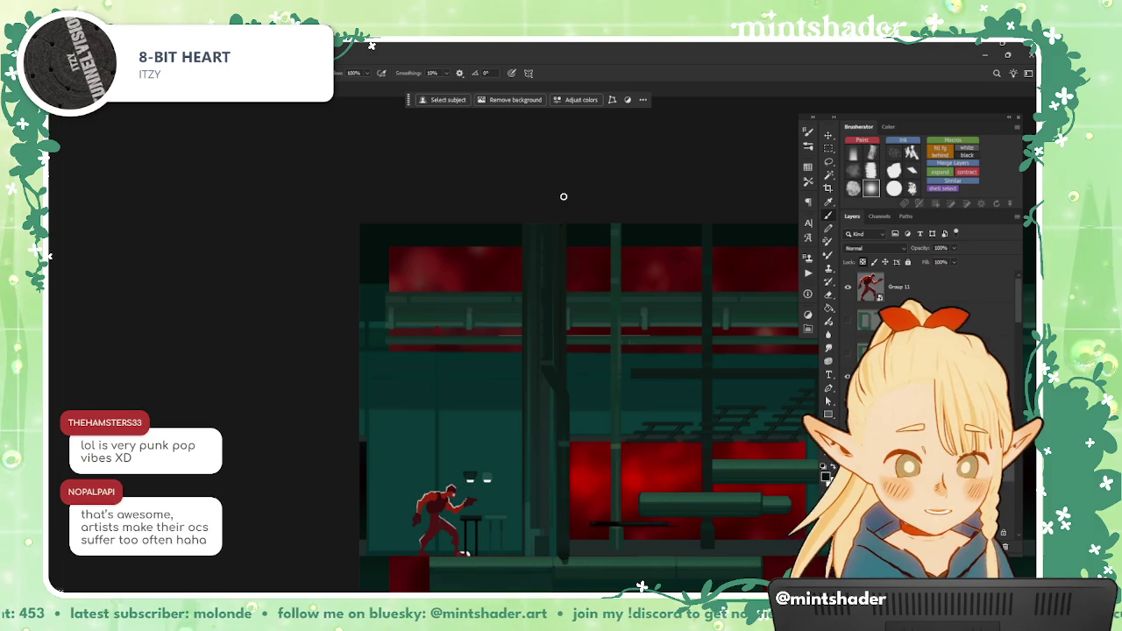
Step: Bring the game jam's Discord chat in front of Photoshop
scroll(558, 368, down, 1)
scroll(684, 491, down, 1)
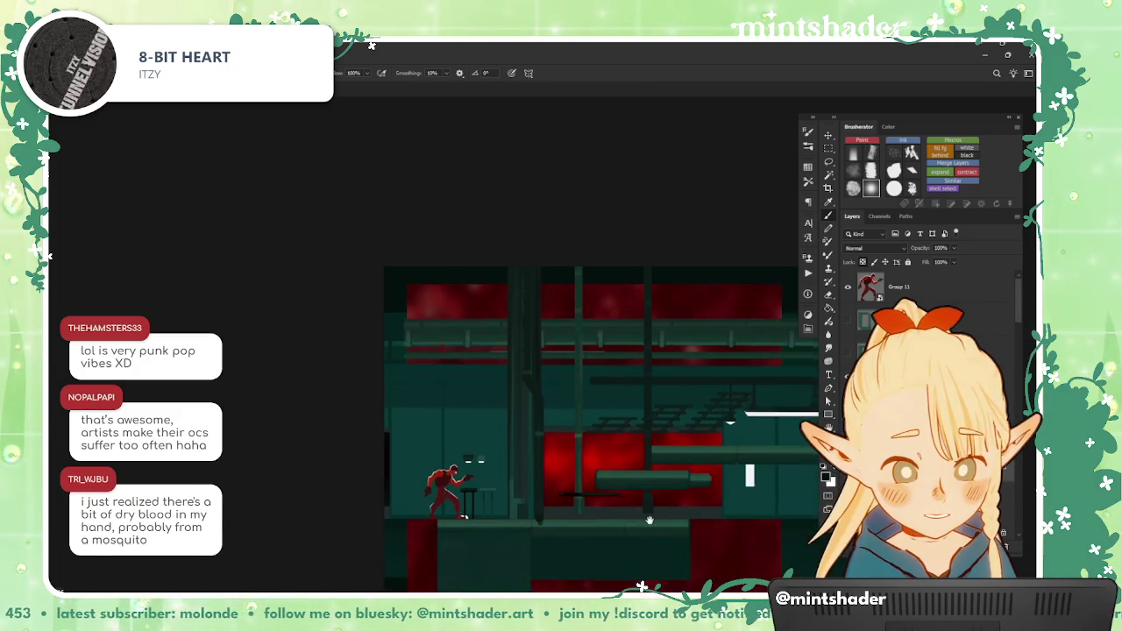
scroll(666, 526, down, 1)
scroll(626, 571, down, 1)
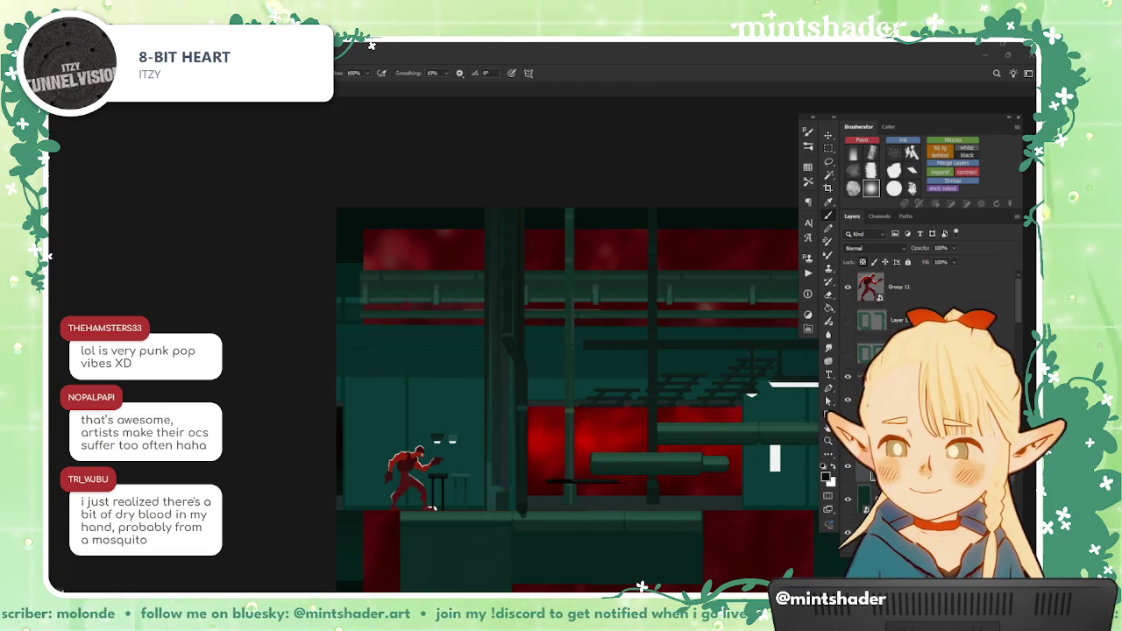
key(alt+Tab)
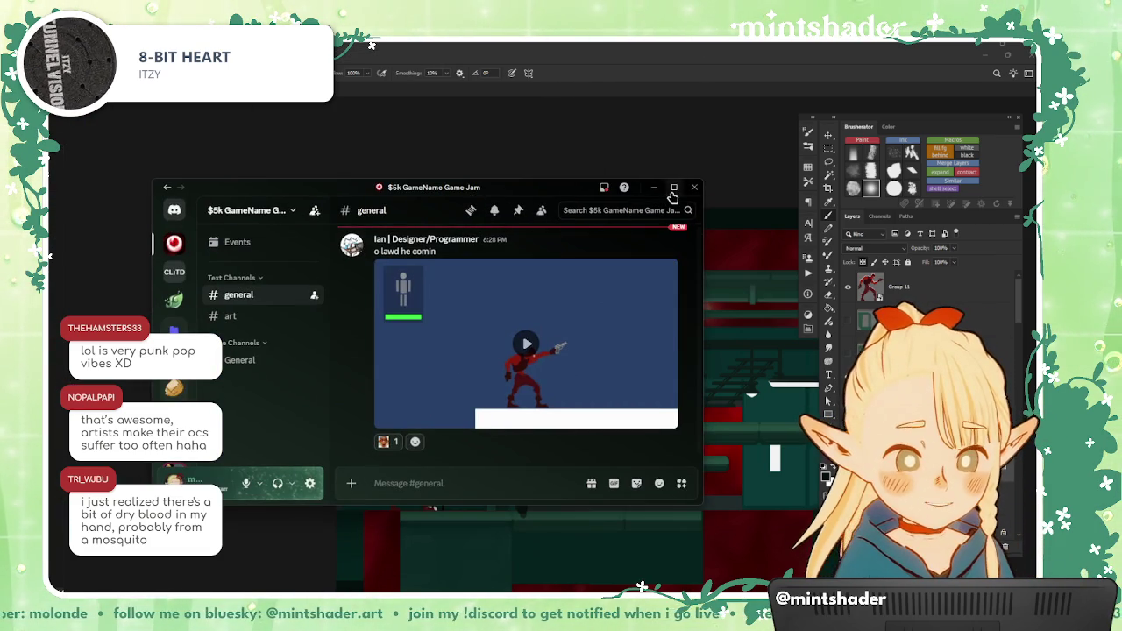
Step: Maximize Discord, play the red gunman clip full screen, then minimize Discord
click(673, 195)
click(580, 516)
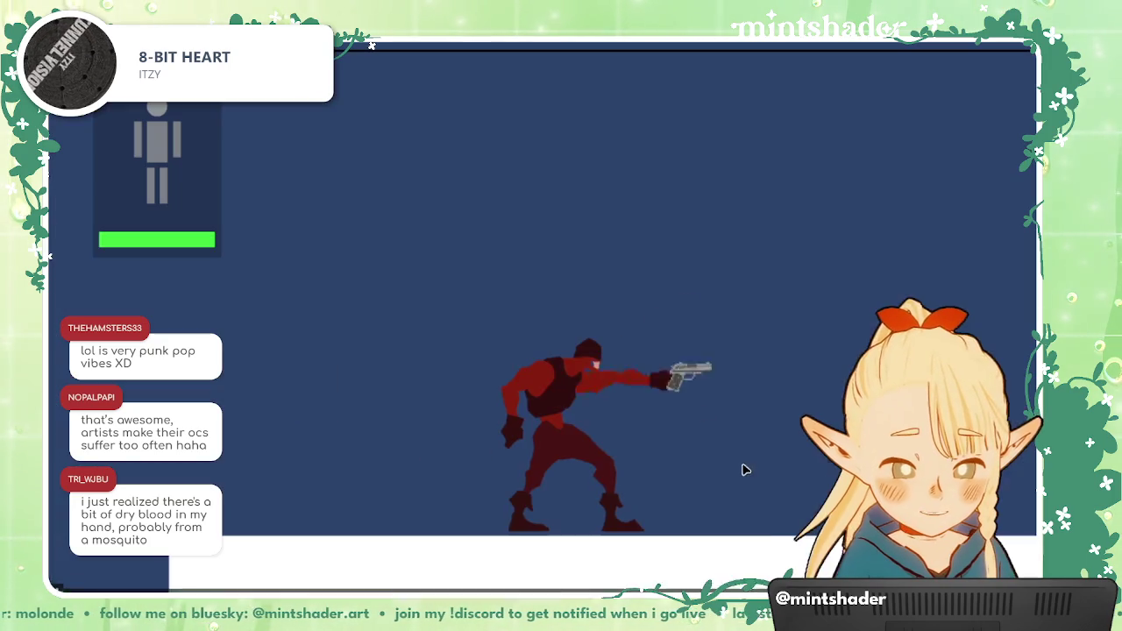
key(space)
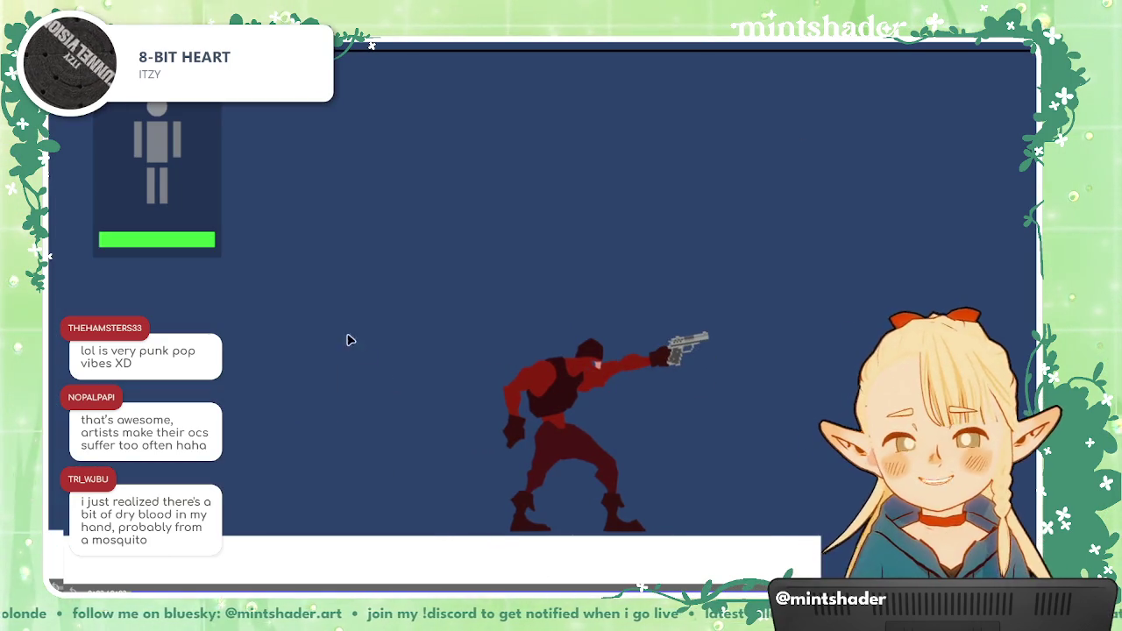
key(space)
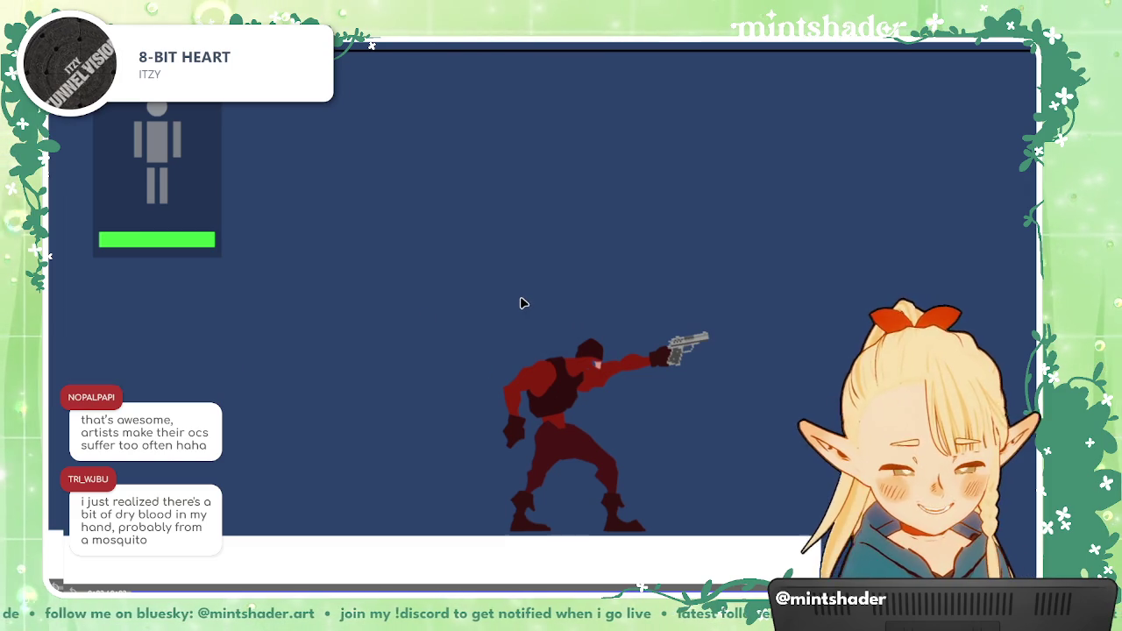
key(Escape)
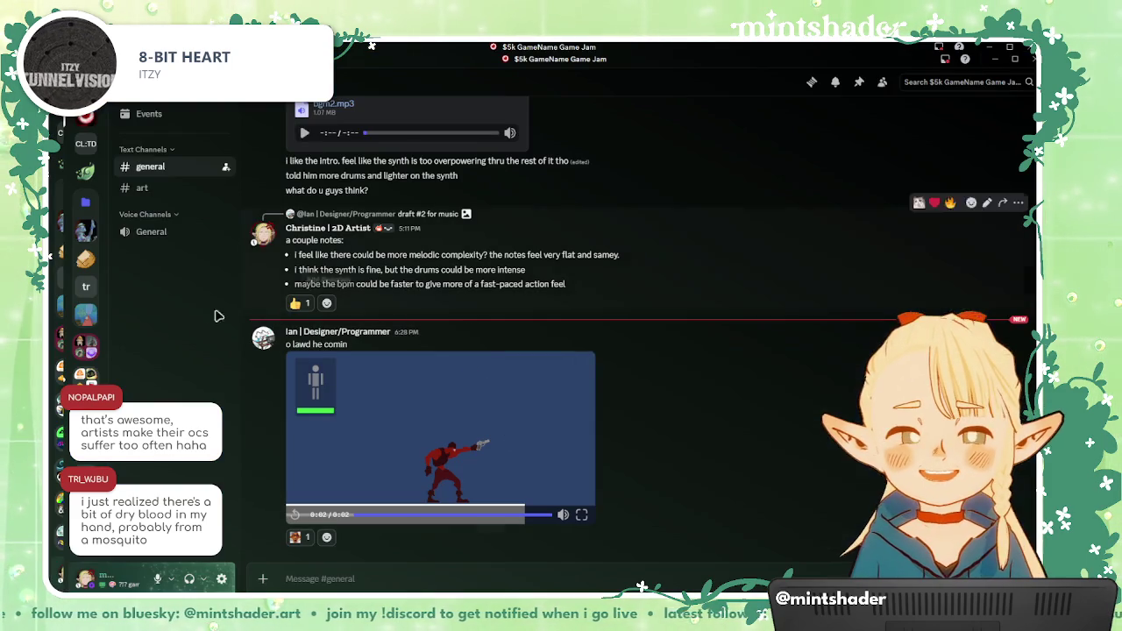
click(994, 59)
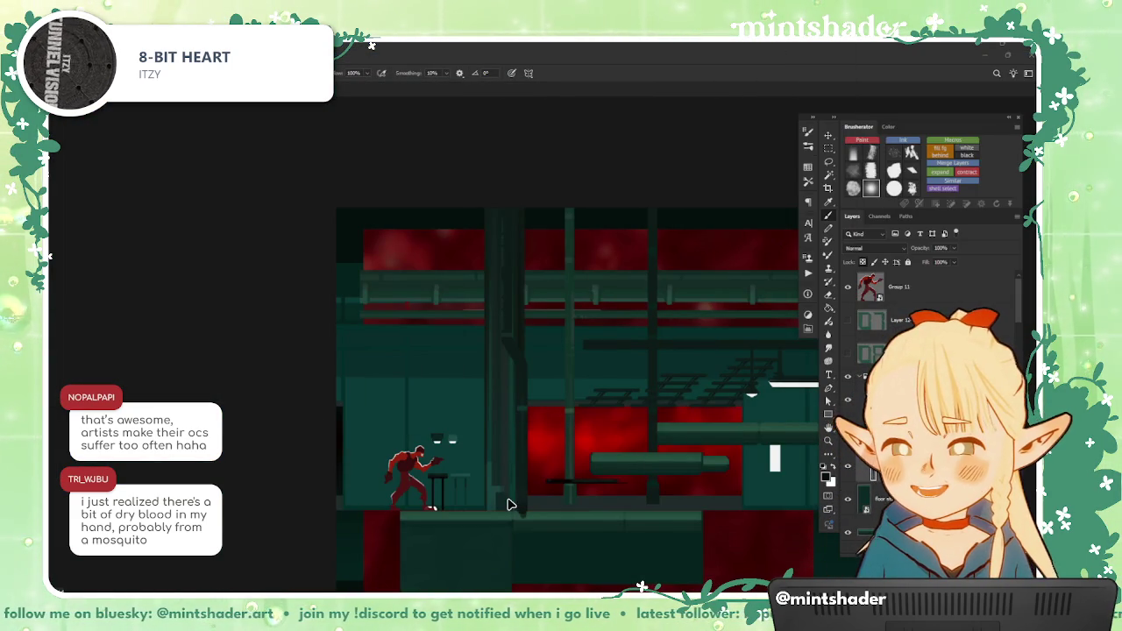
Step: Select the scene group and marquee the floor strip beneath the gunman
scroll(395, 491, down, 2)
scroll(350, 480, down, 2)
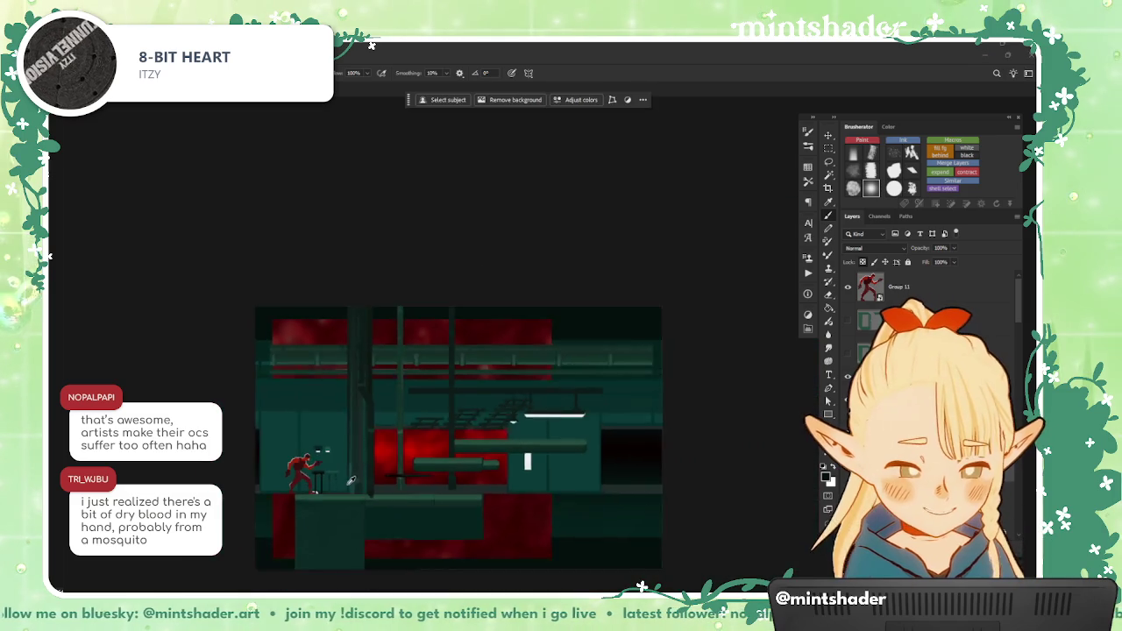
scroll(351, 481, up, 1)
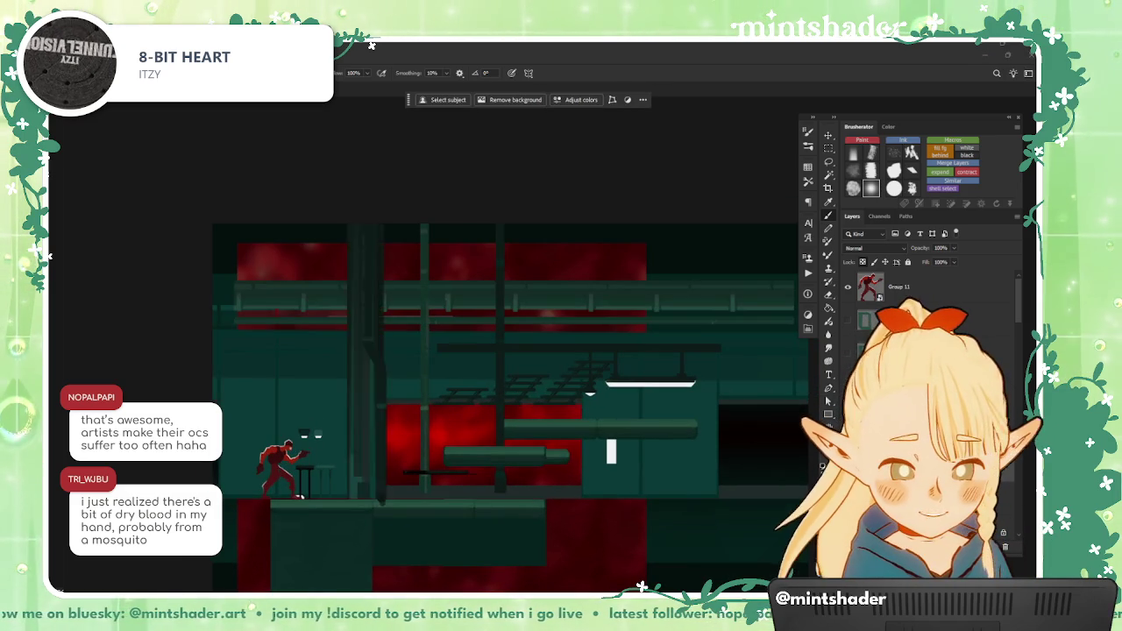
scroll(684, 497, up, 1)
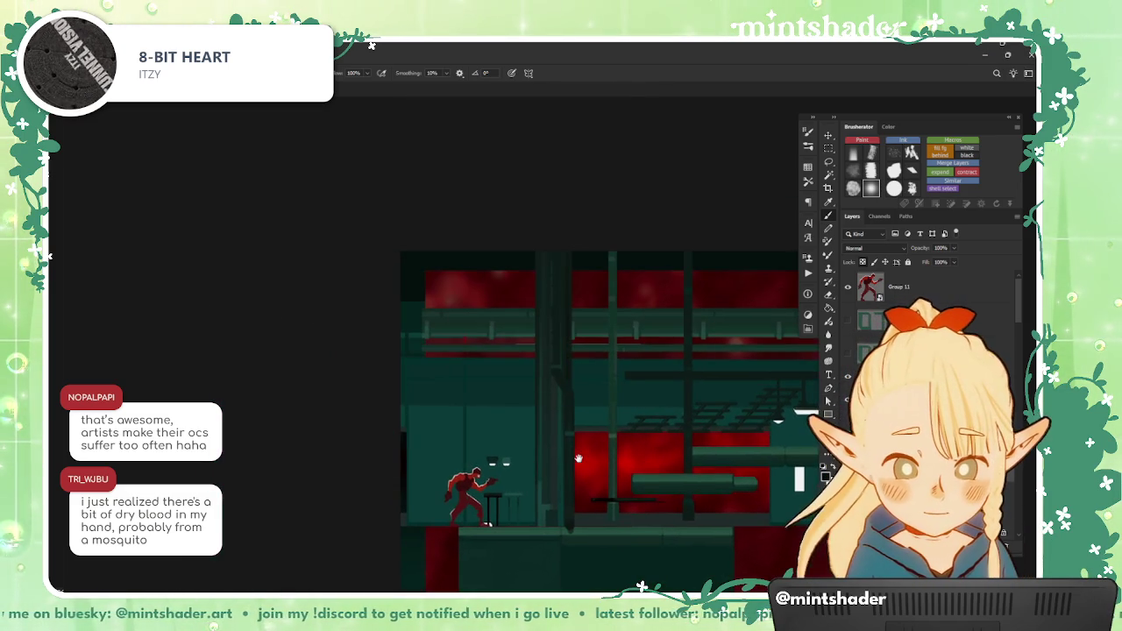
scroll(684, 497, up, 1)
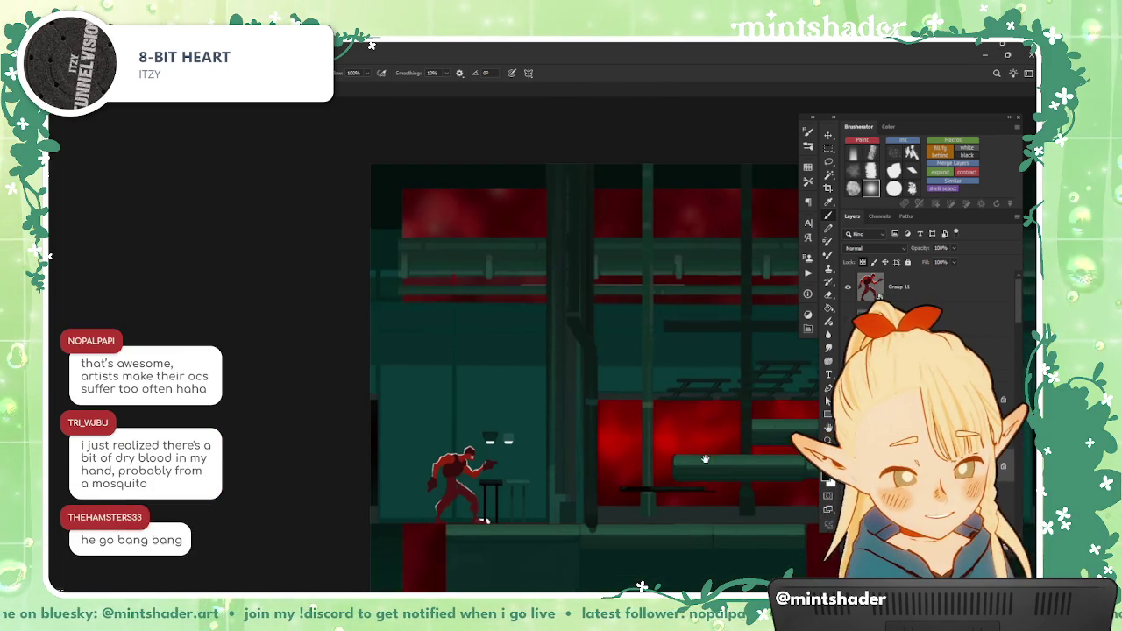
drag(683, 497, 697, 457)
key(alt+bracketleft)
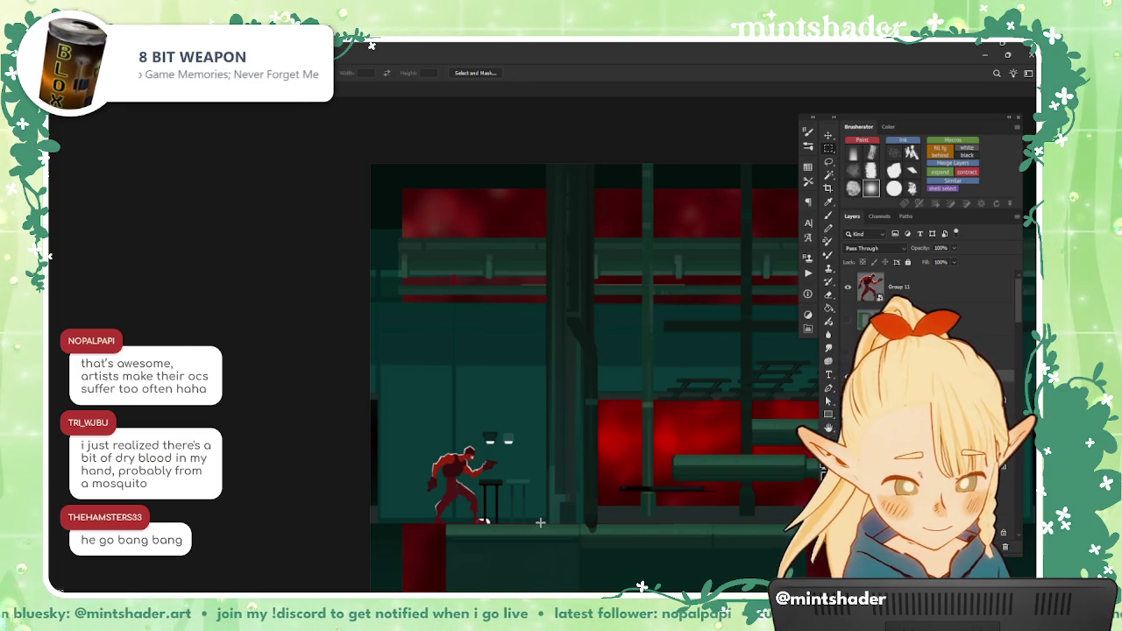
drag(540, 524, 801, 572)
Step: Free-transform and commit the floor strip, then add a mask from the selection
right_click(653, 548)
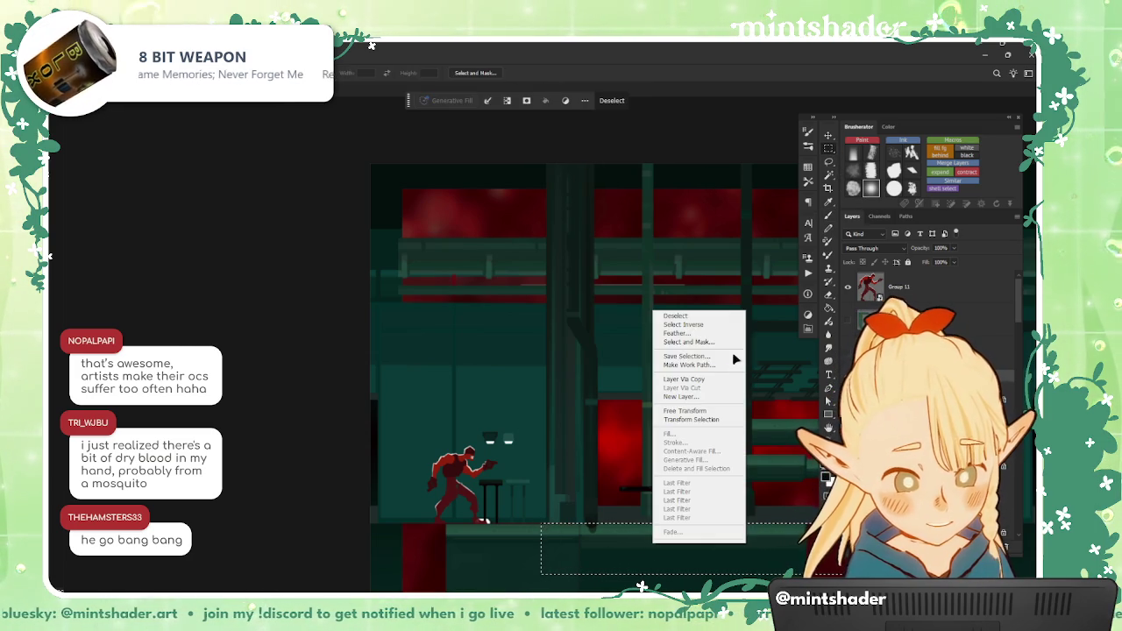
click(701, 416)
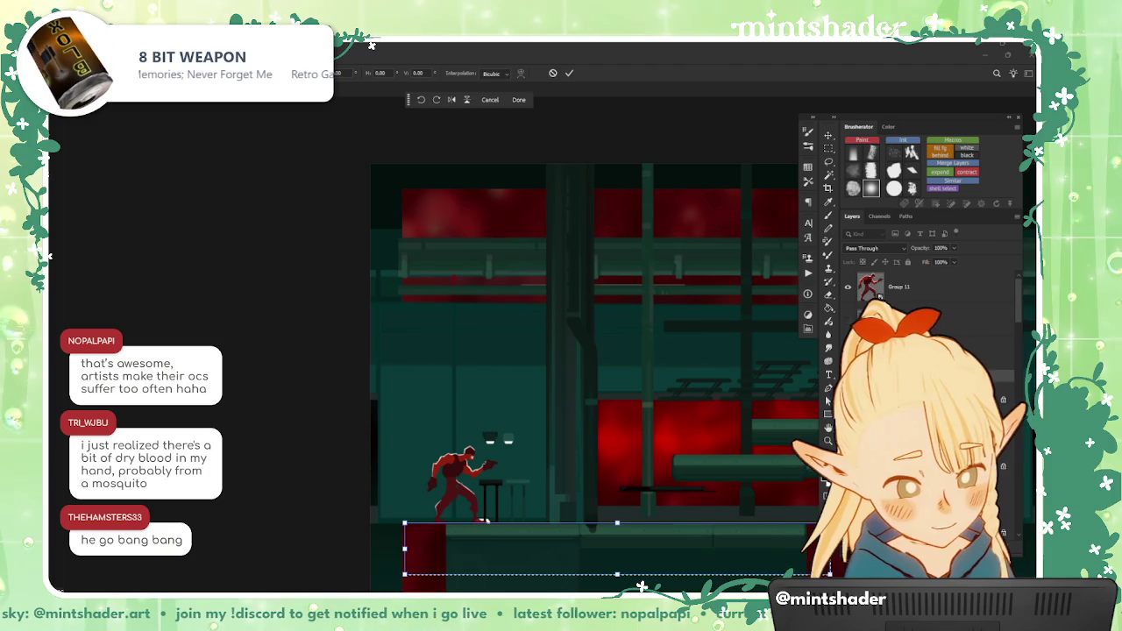
key(Return)
key(ctrl+j)
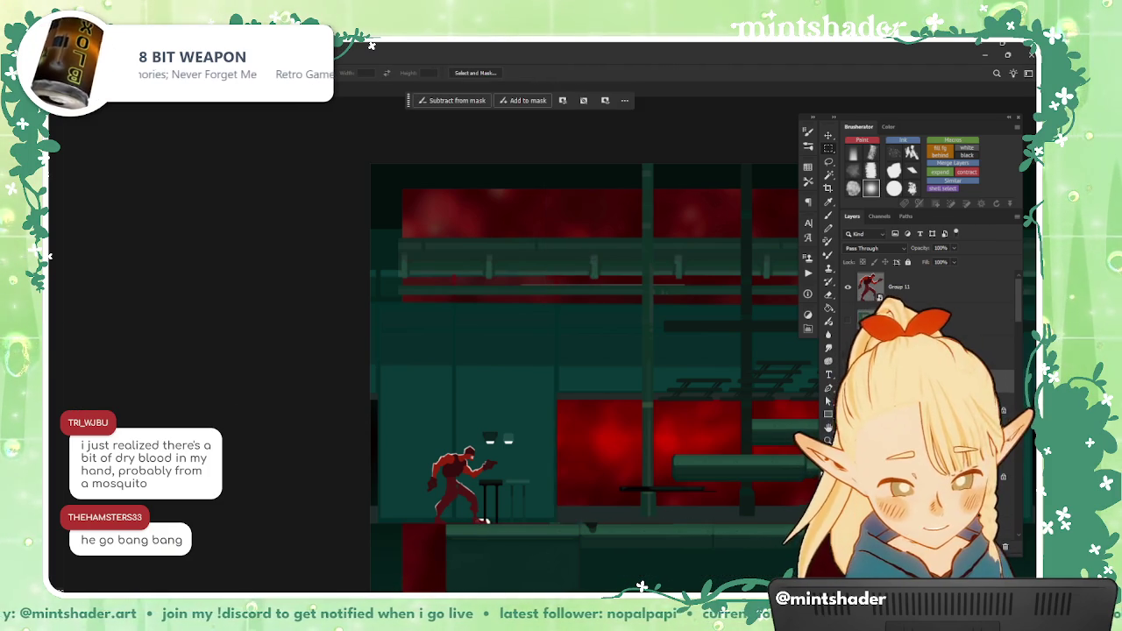
scroll(638, 405, down, 3)
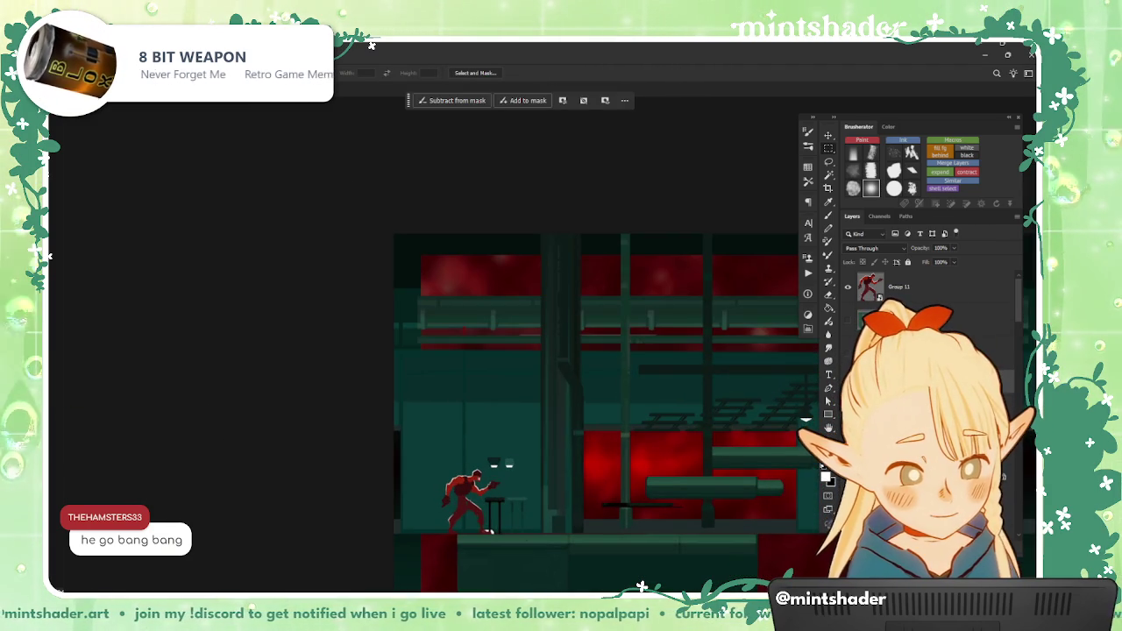
key(alt+bracketleft)
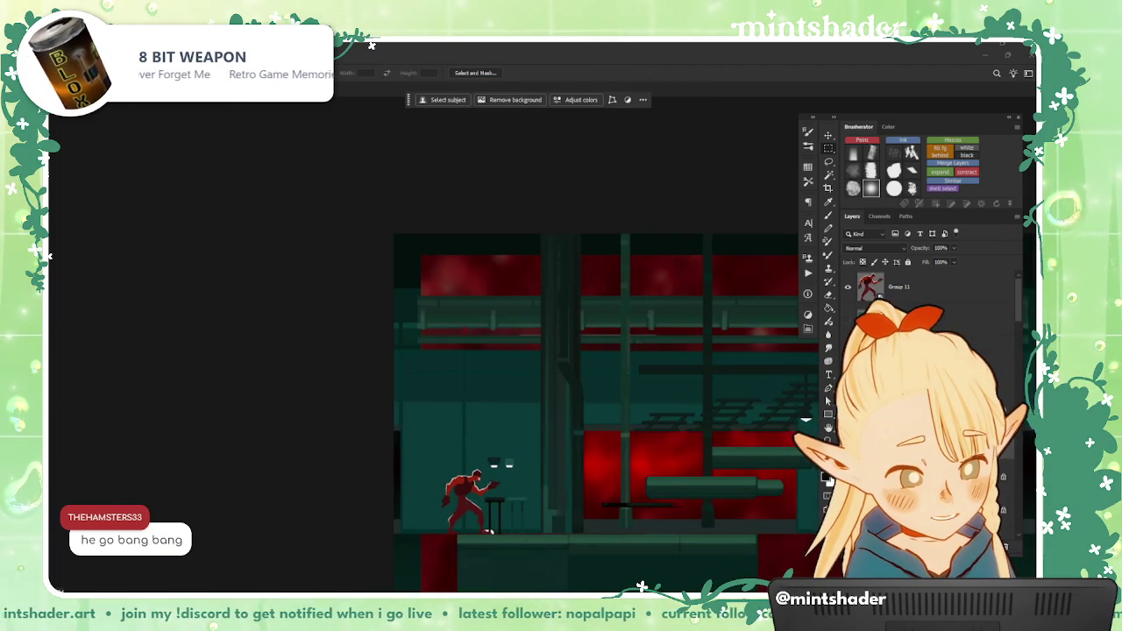
scroll(619, 477, up, 2)
Step: Try a dark vertical brush stroke with a new preset, then undo it
key(b)
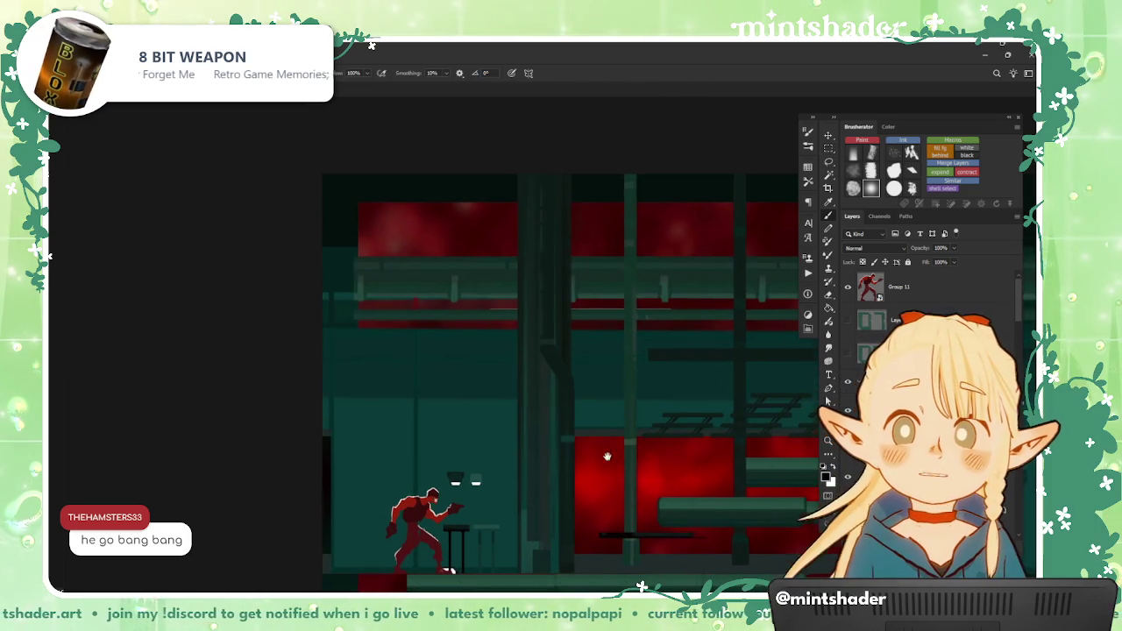
mouse_move(606, 458)
mouse_down()
mouse_move(618, 444)
mouse_move(625, 462)
mouse_up()
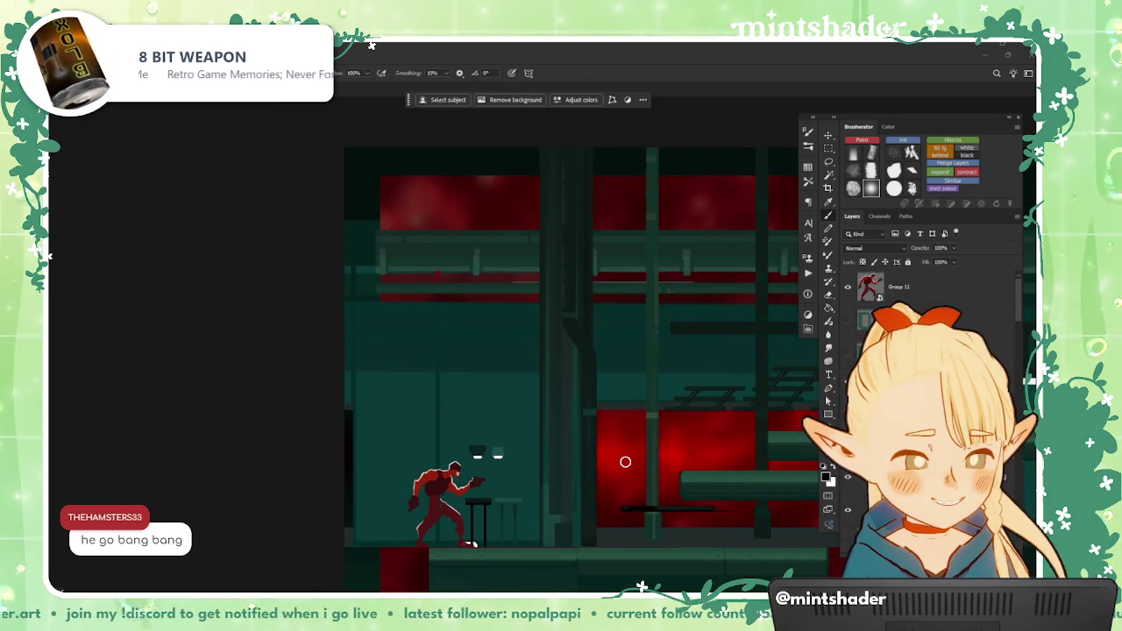
click(853, 188)
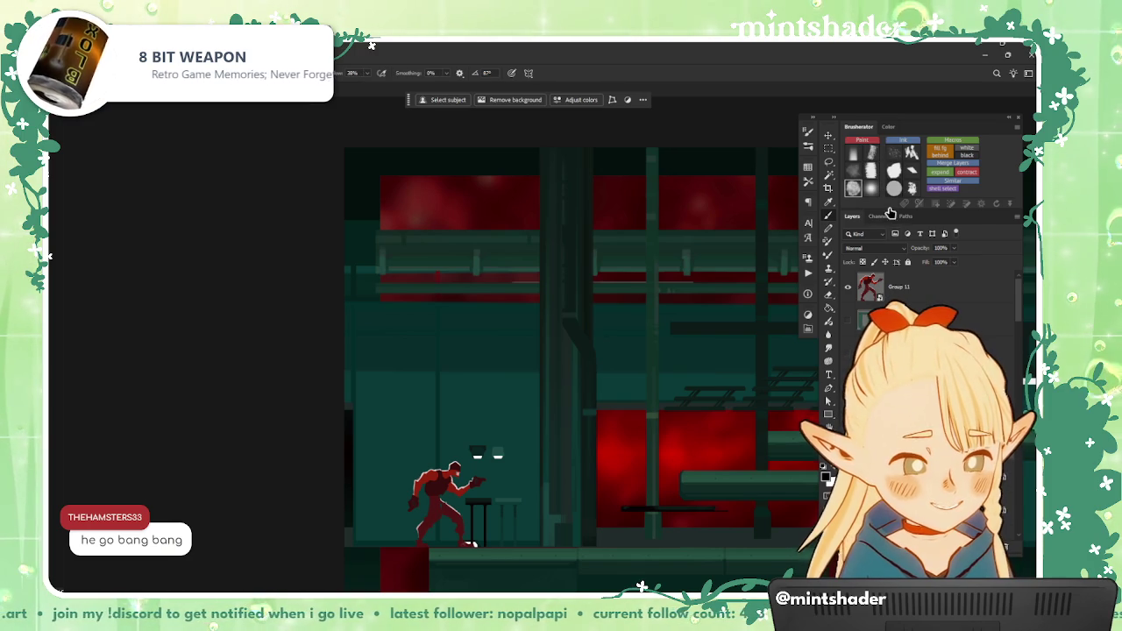
drag(531, 154, 529, 566)
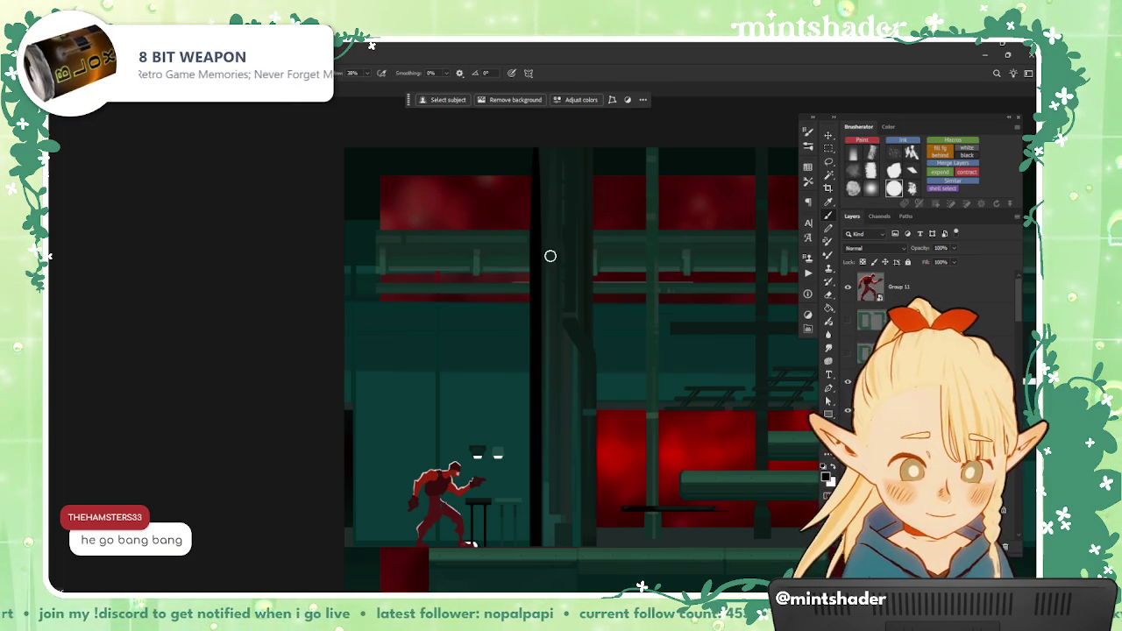
key(ctrl+z)
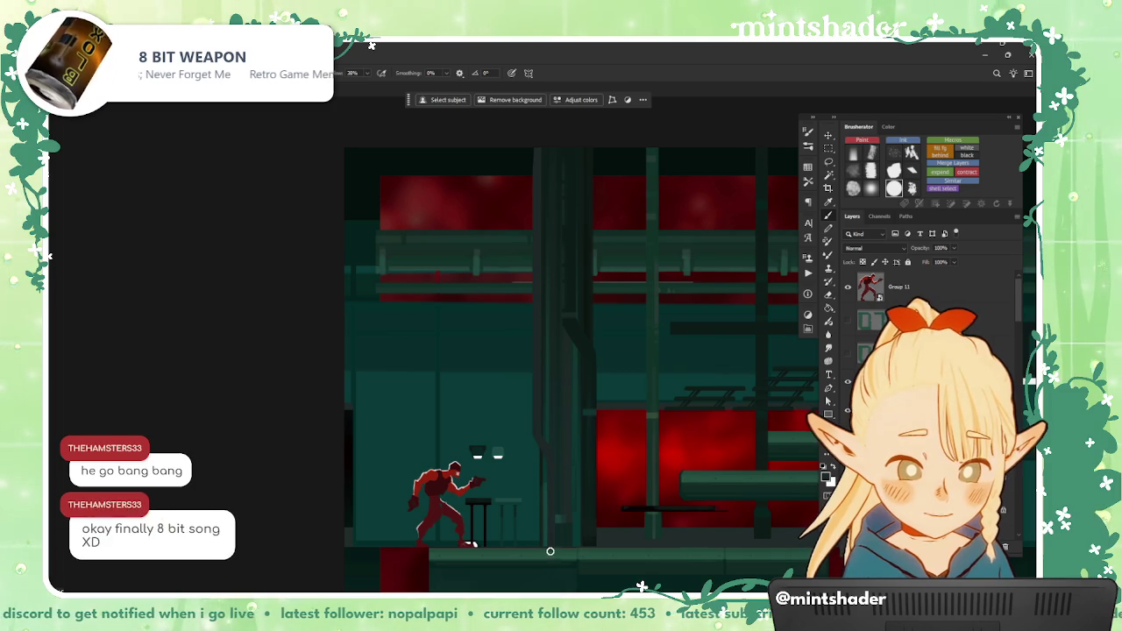
Step: Switch painting tool and adjust the brush size larger and smaller
scroll(606, 440, down, 1)
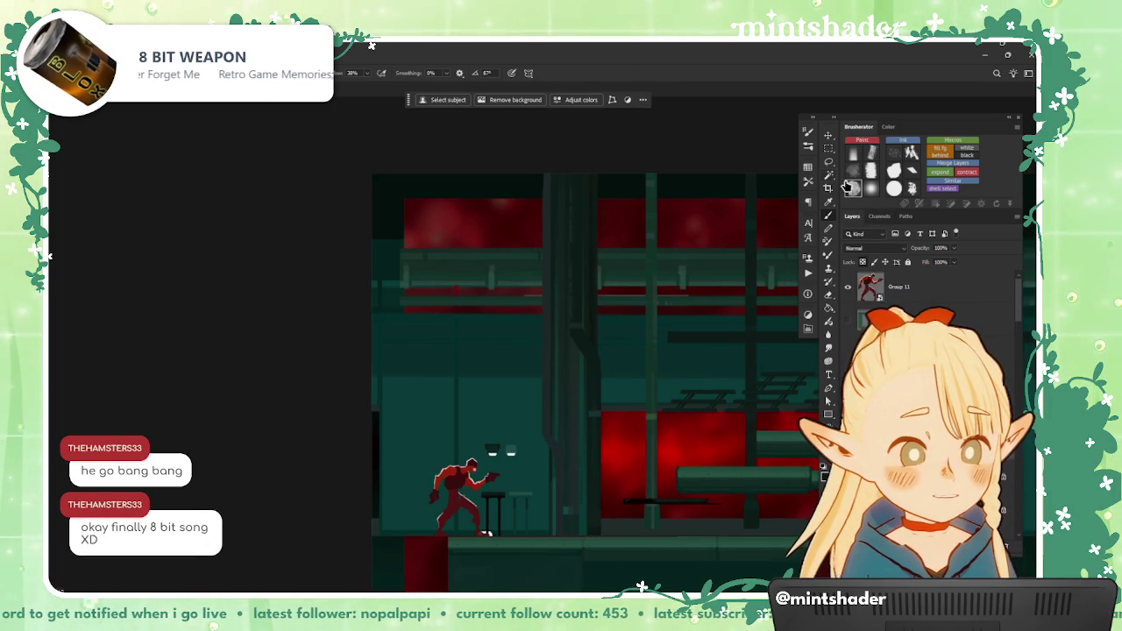
key(bracketright)
key(bracketright)
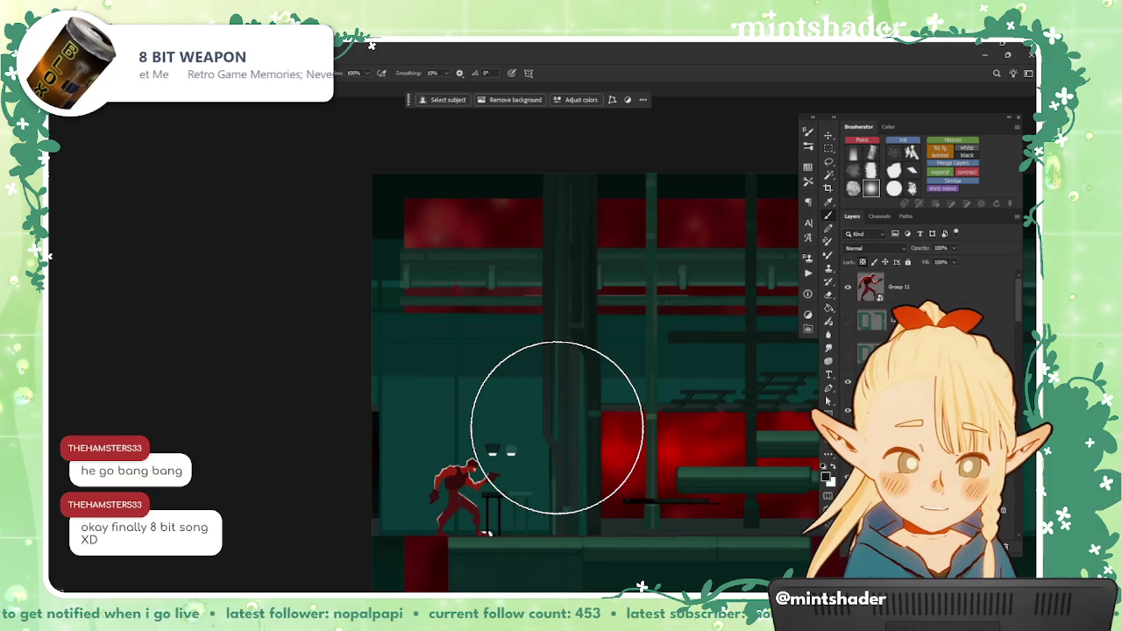
scroll(586, 463, up, 1)
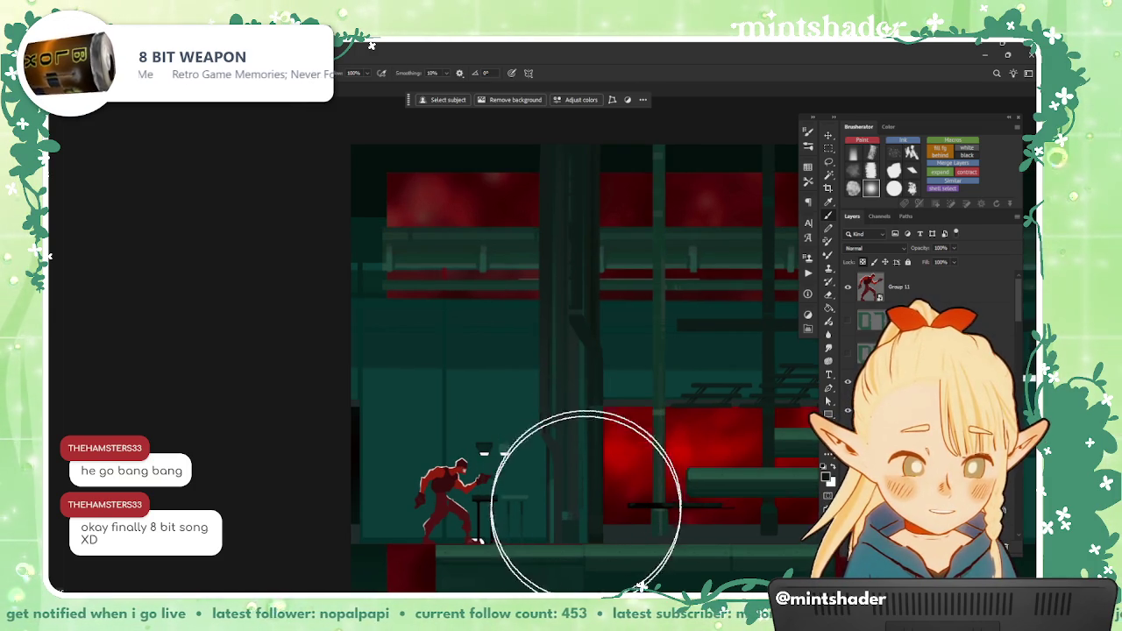
key(b)
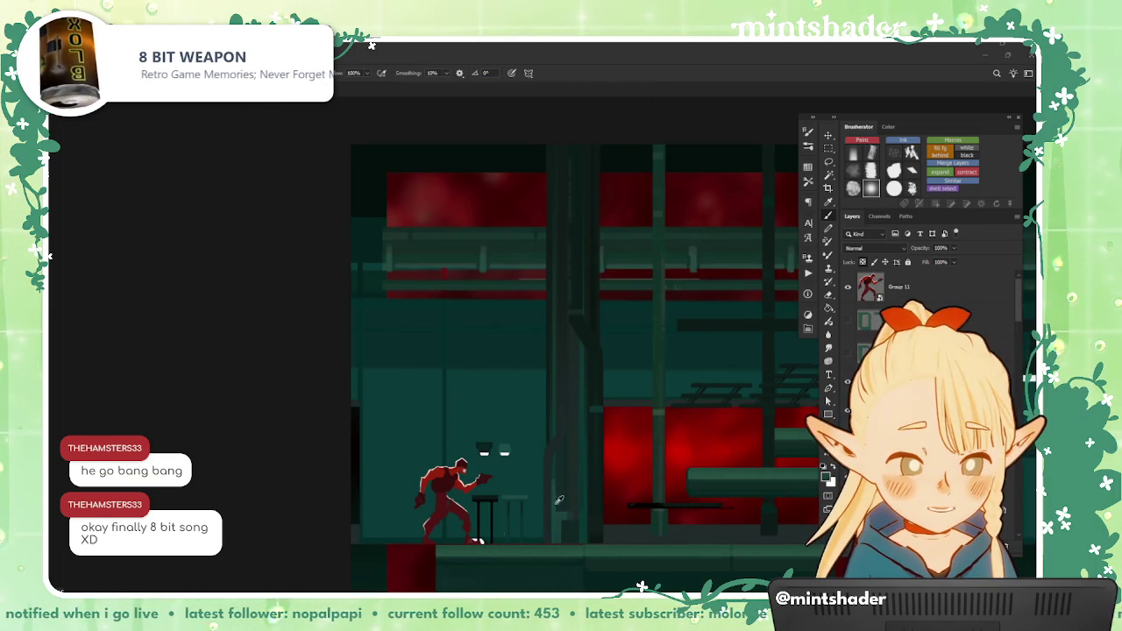
key(bracketleft)
key(bracketleft)
key(bracketleft)
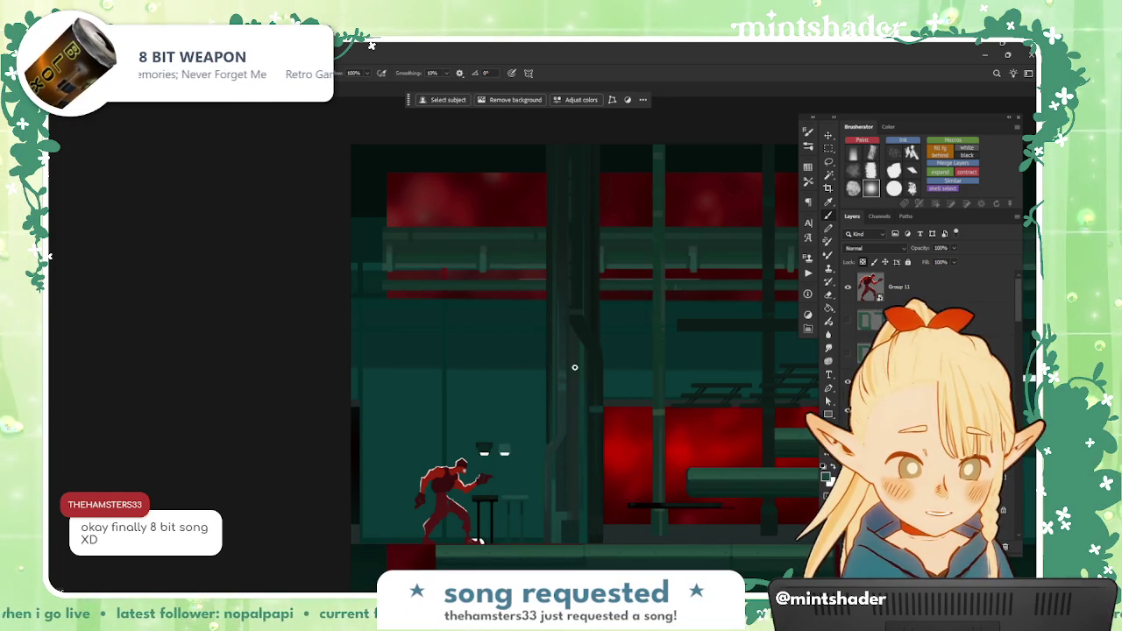
scroll(624, 502, down, 1)
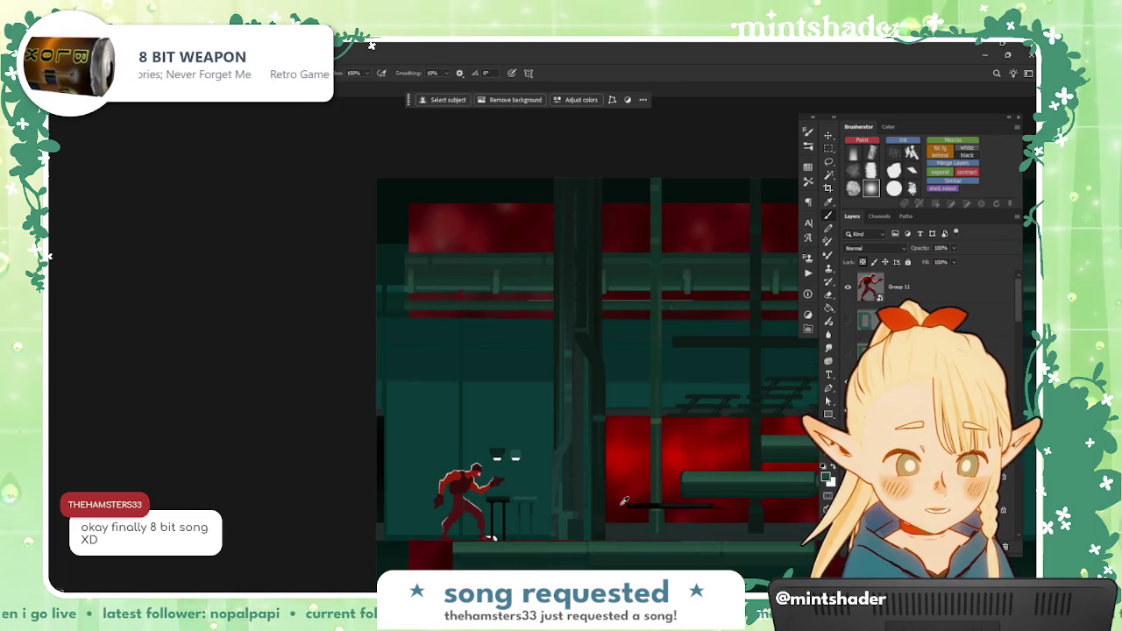
scroll(566, 491, up, 2)
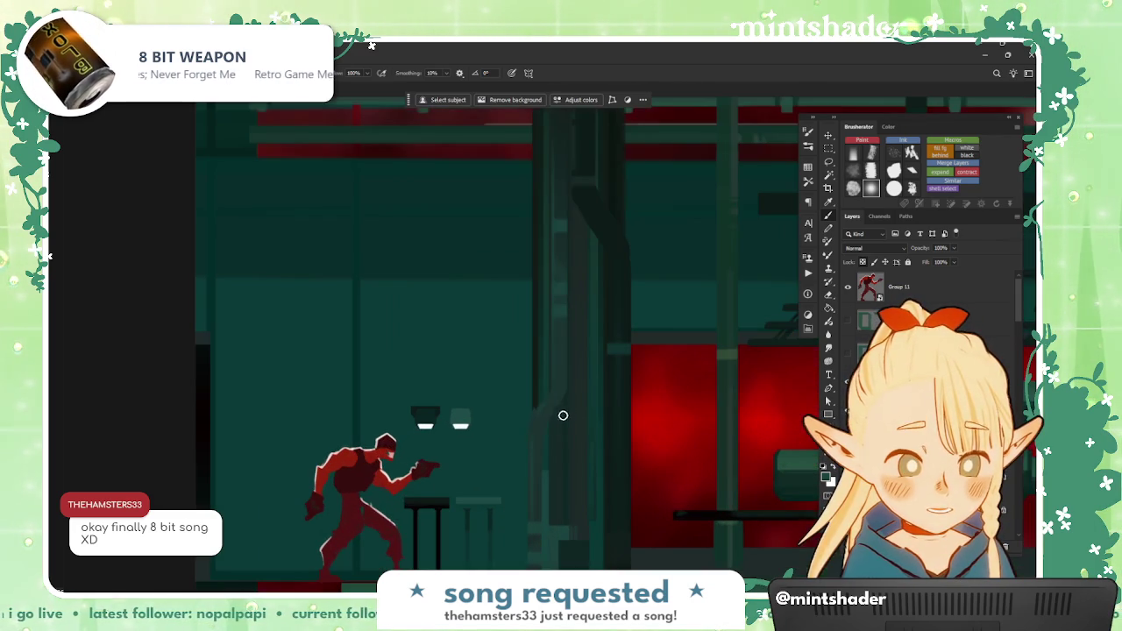
scroll(477, 481, down, 2)
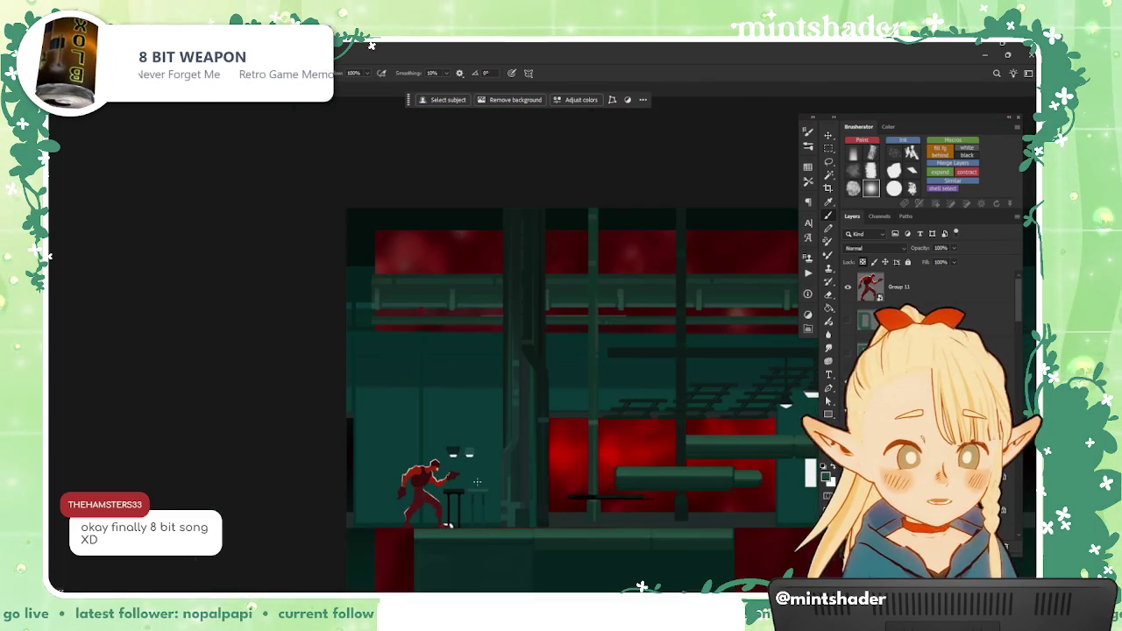
scroll(478, 482, up, 2)
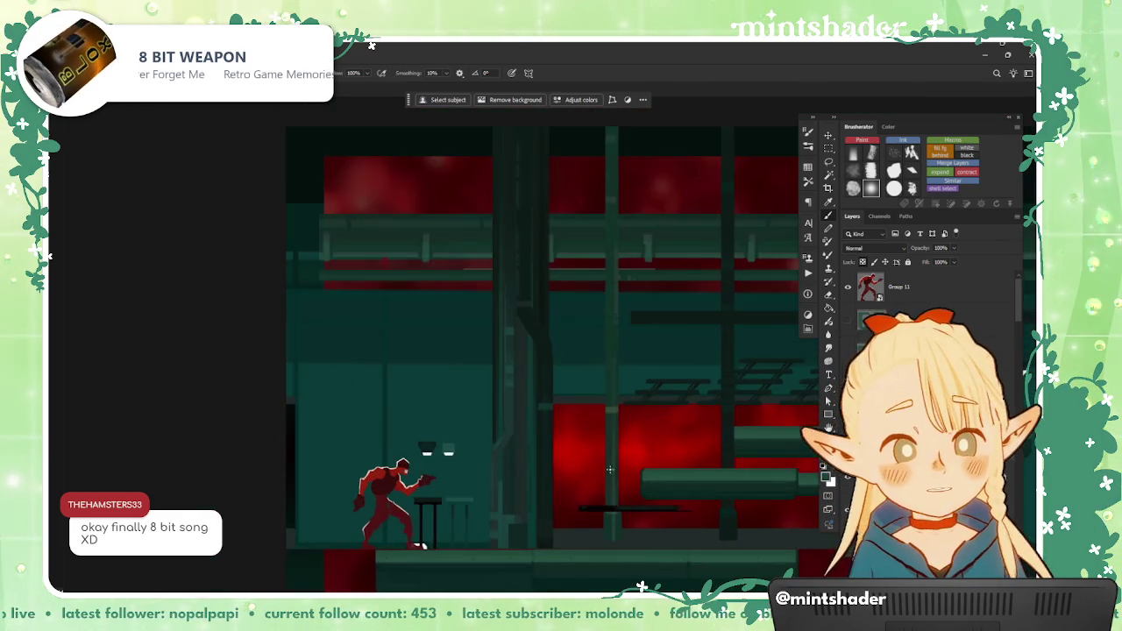
scroll(638, 520, down, 3)
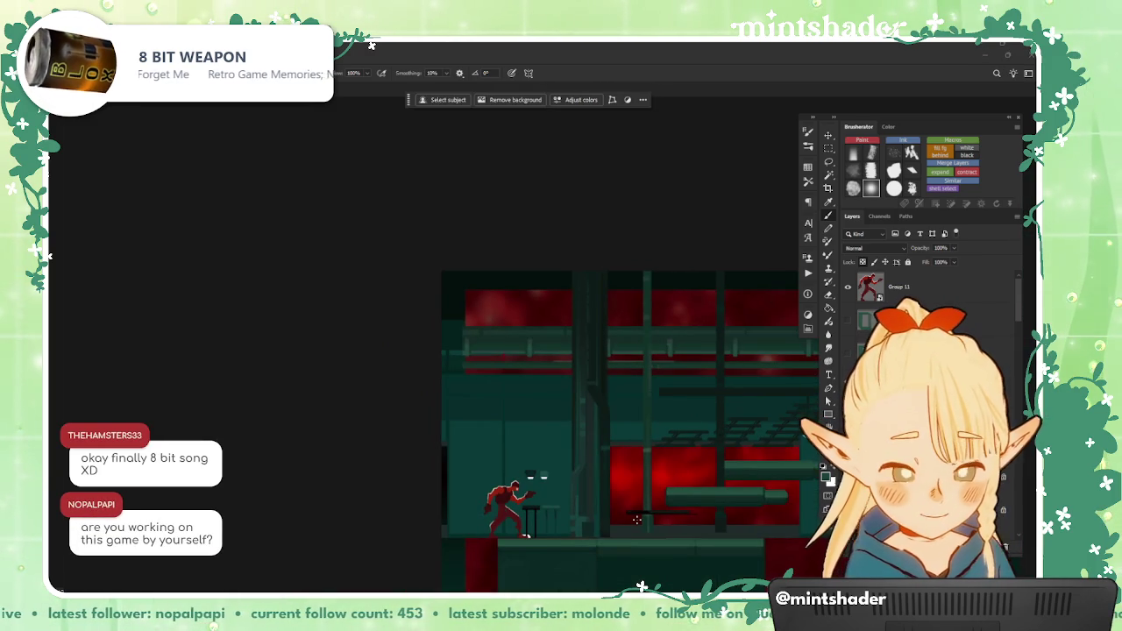
Step: Move the pipe layers, one 306 px left and another 110 px right
drag(635, 508, 616, 494)
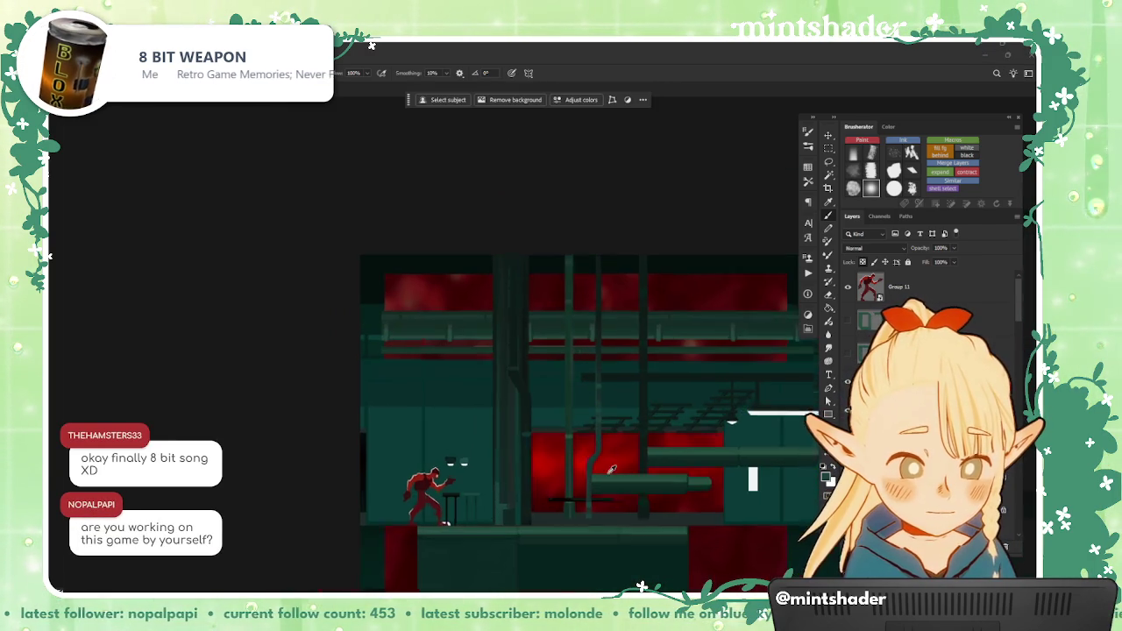
scroll(613, 473, up, 4)
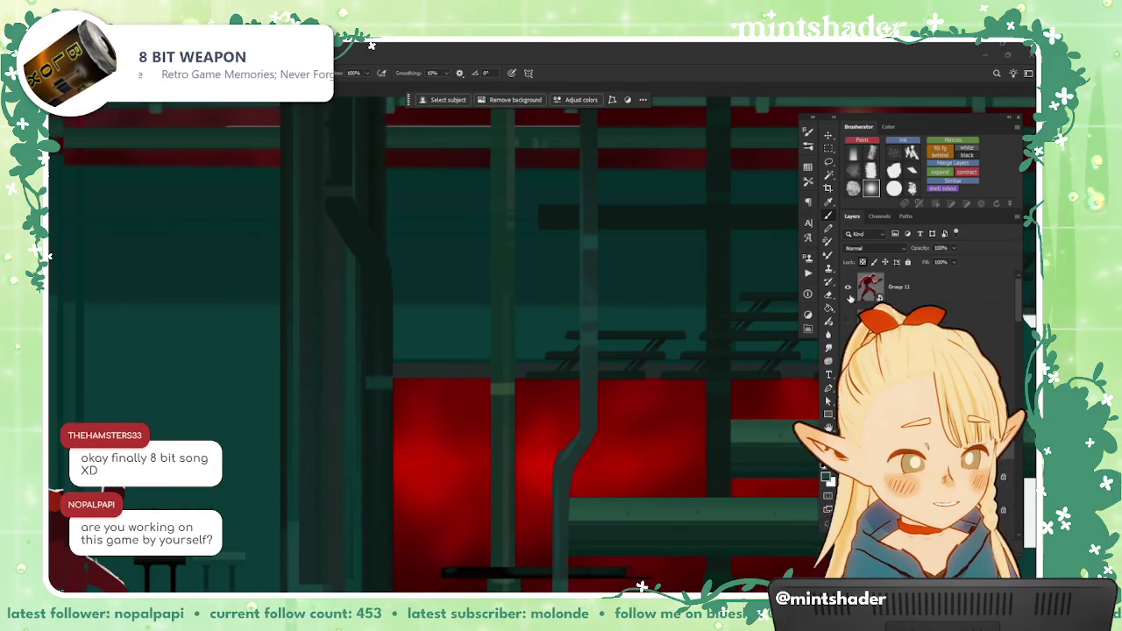
key(bracketleft)
key(bracketleft)
key(bracketleft)
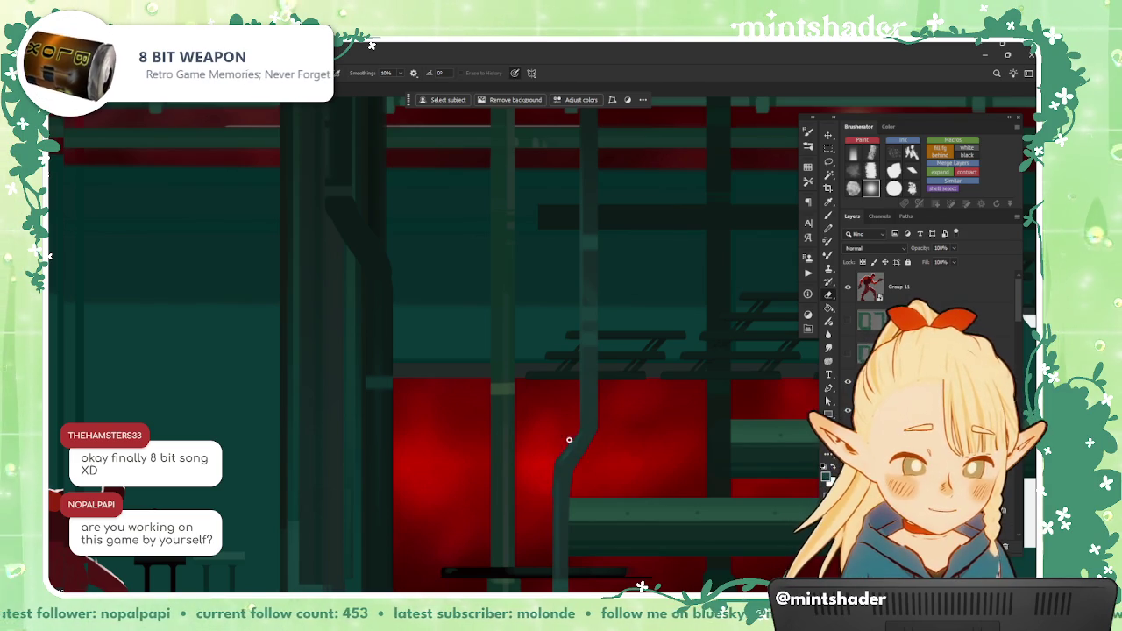
scroll(550, 506, down, 1)
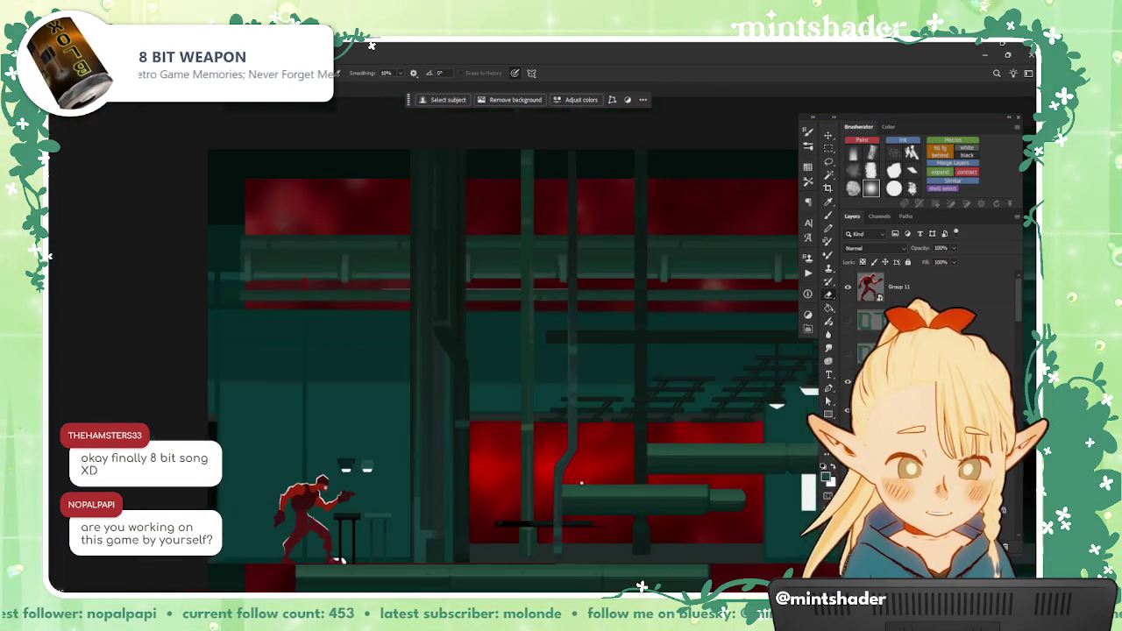
scroll(614, 509, down, 1)
scroll(666, 504, down, 1)
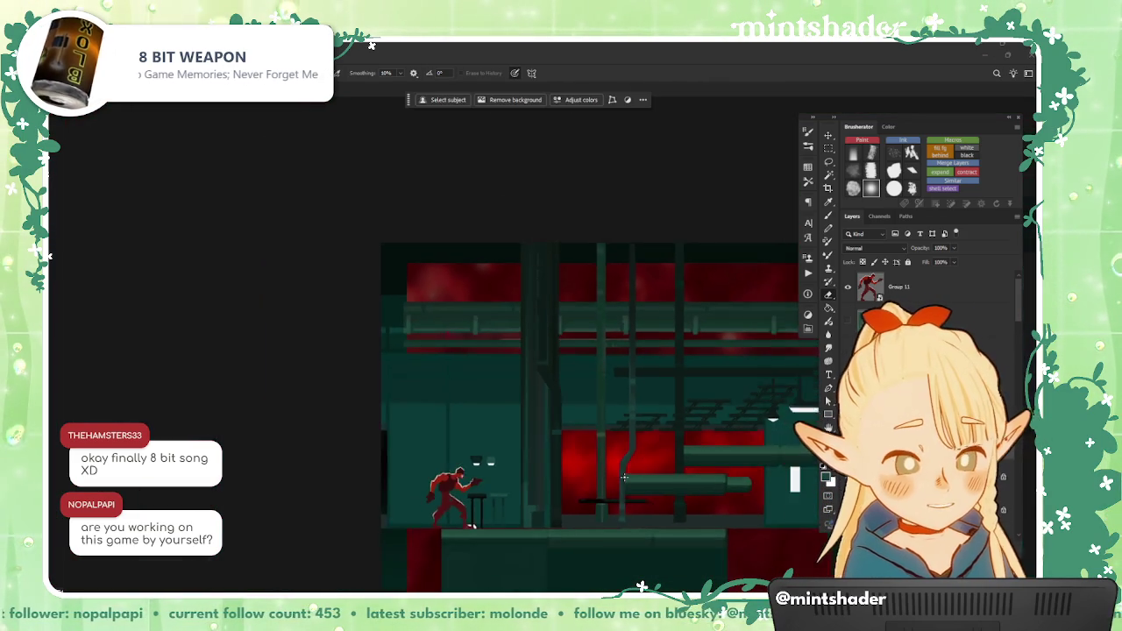
drag(508, 522, 532, 523)
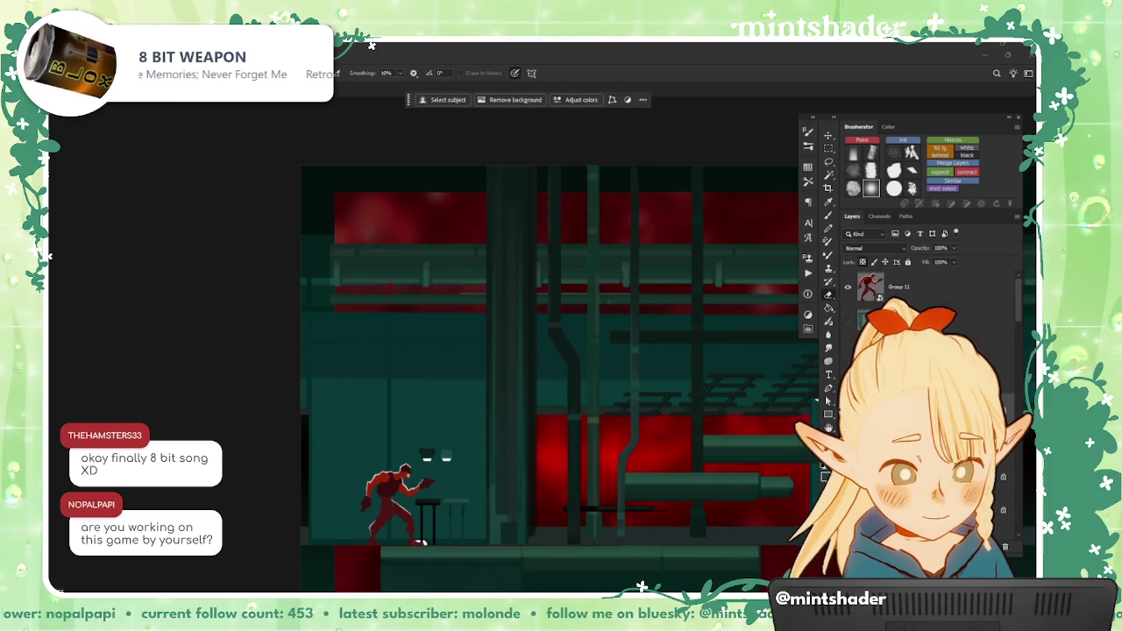
drag(606, 483, 644, 485)
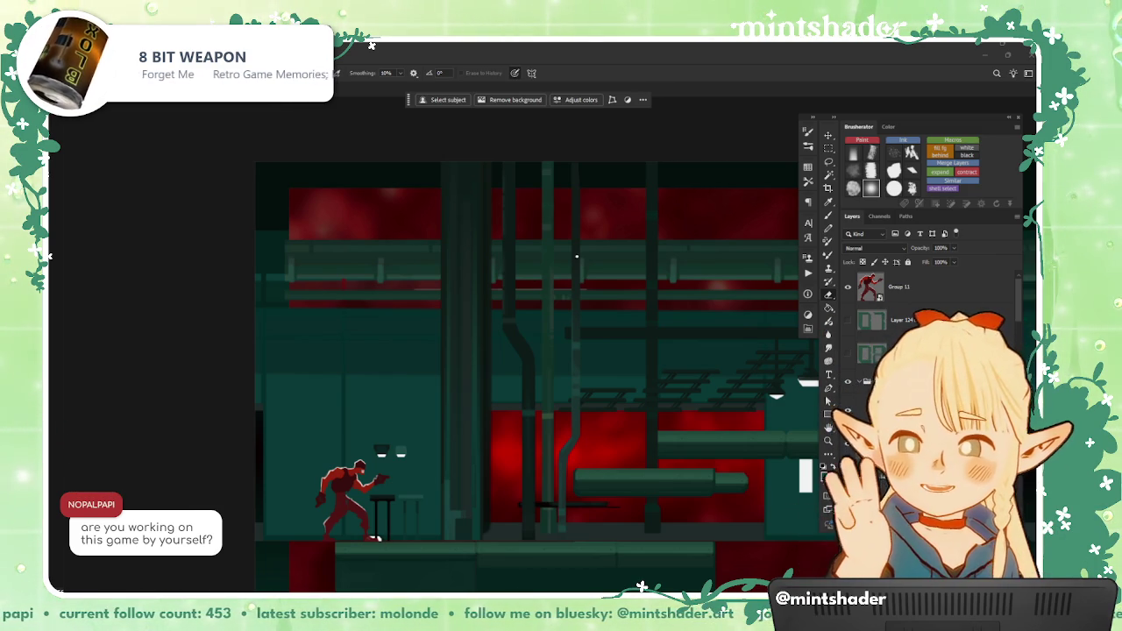
Step: Replay the gunman's shooting clip full screen in Discord, pausing on the raised-gun pose
key(alt+Tab)
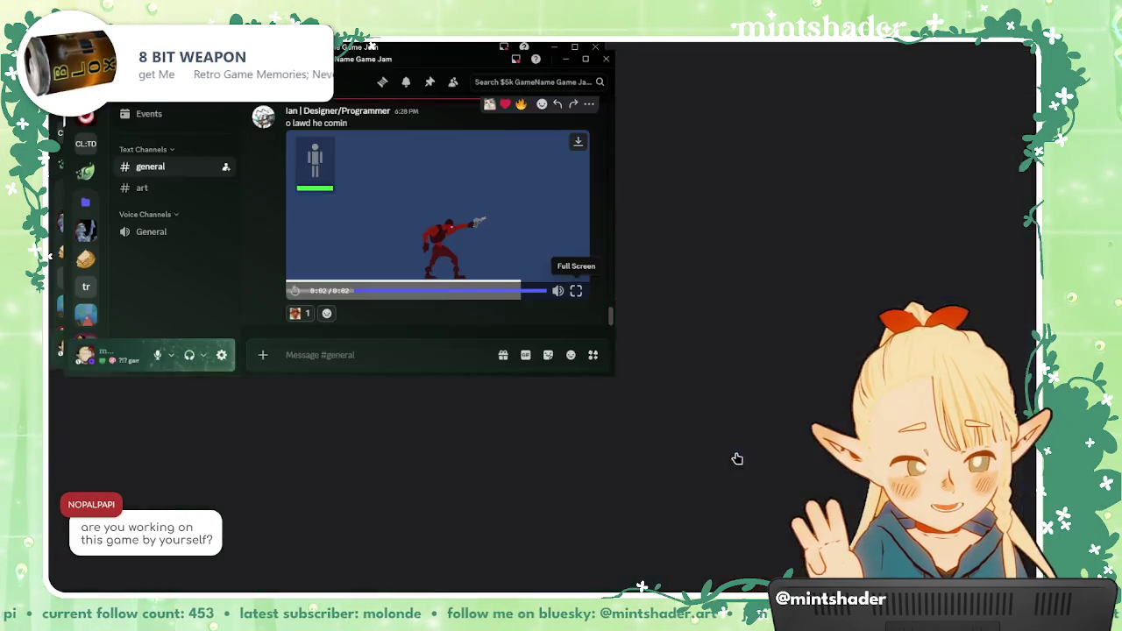
click(738, 459)
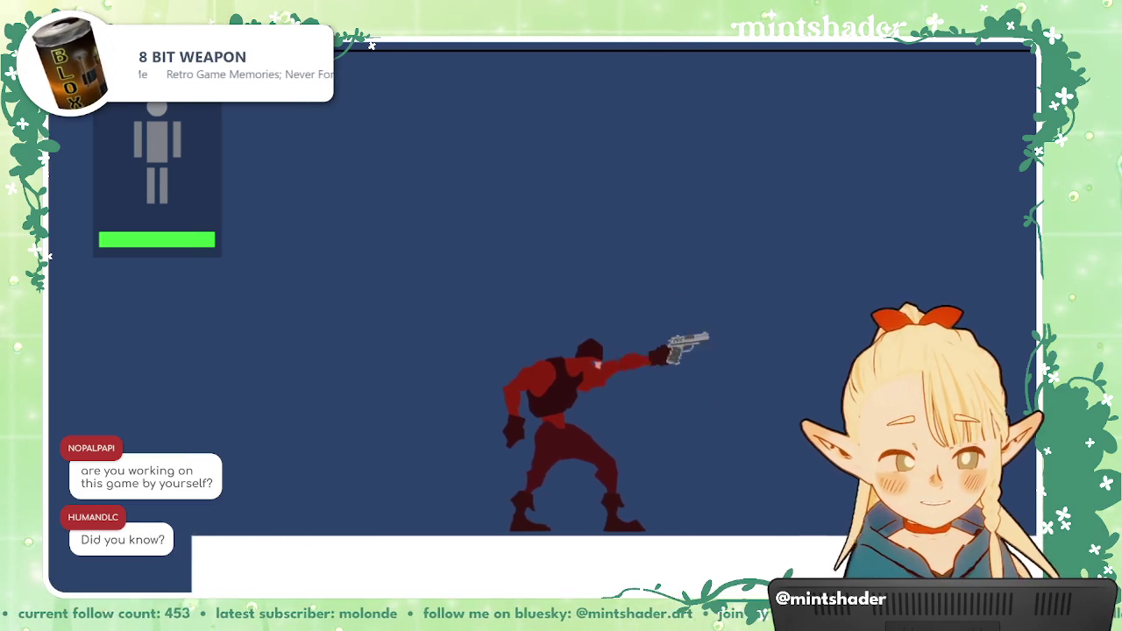
key(space)
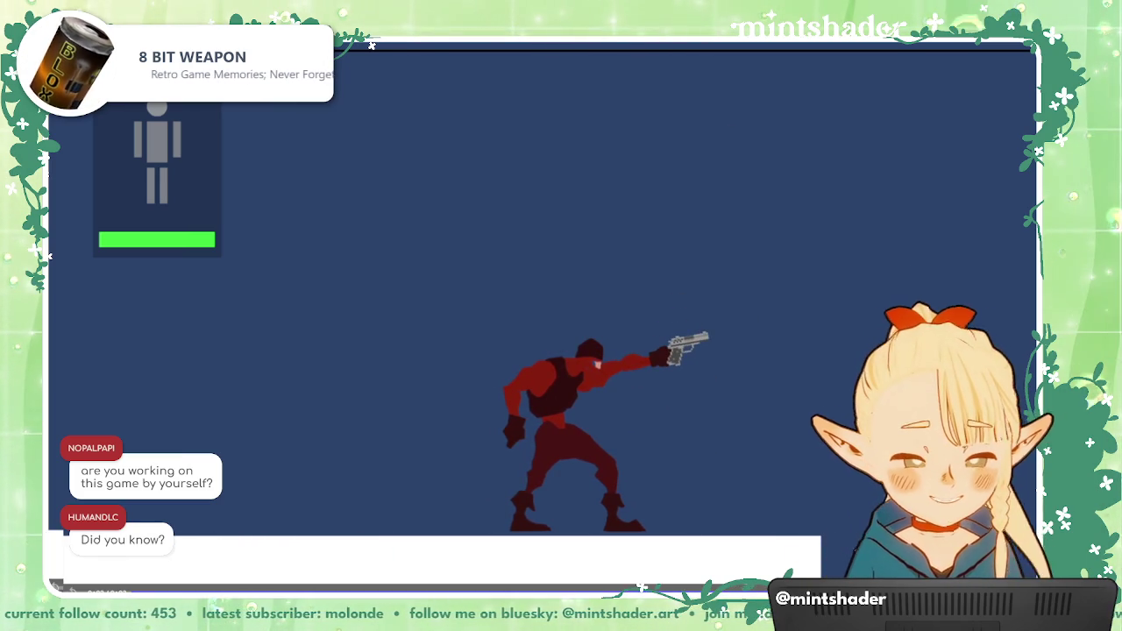
click(512, 425)
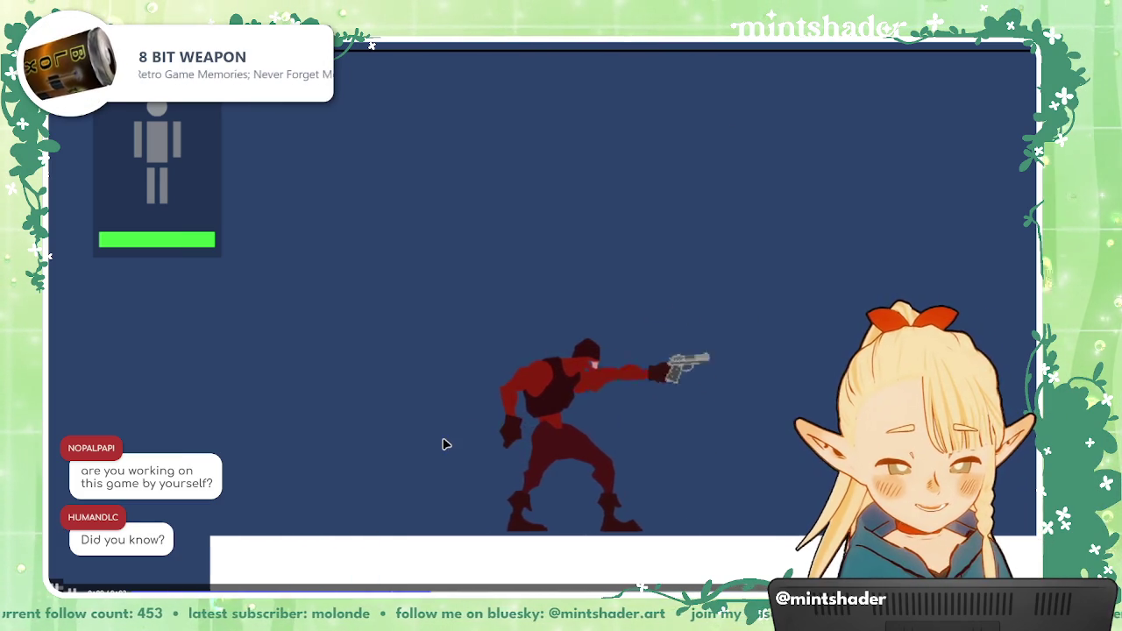
key(Escape)
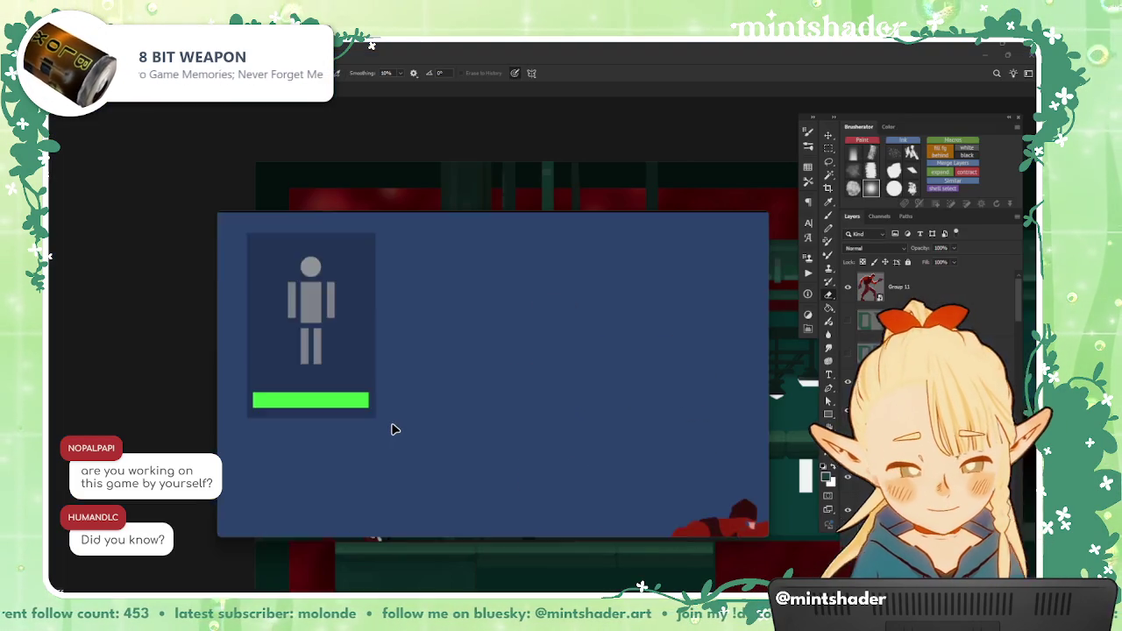
Step: Return to Photoshop and select the vertical pipe layer
key(alt+Tab)
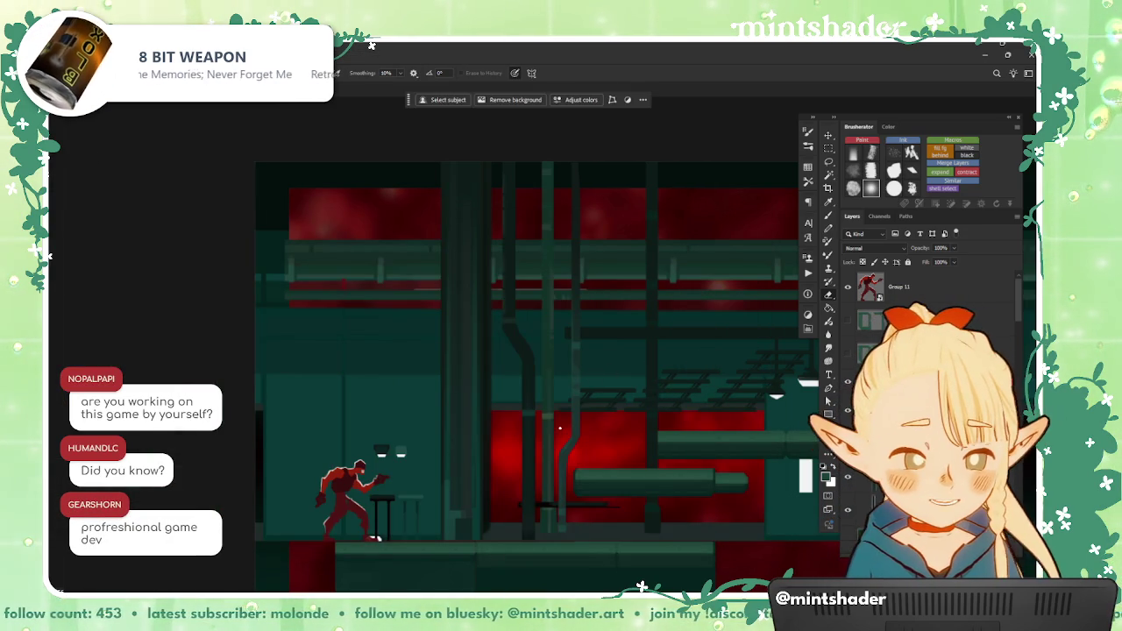
scroll(590, 375, up, 1)
scroll(590, 375, up, 1)
scroll(591, 375, up, 1)
scroll(579, 479, down, 2)
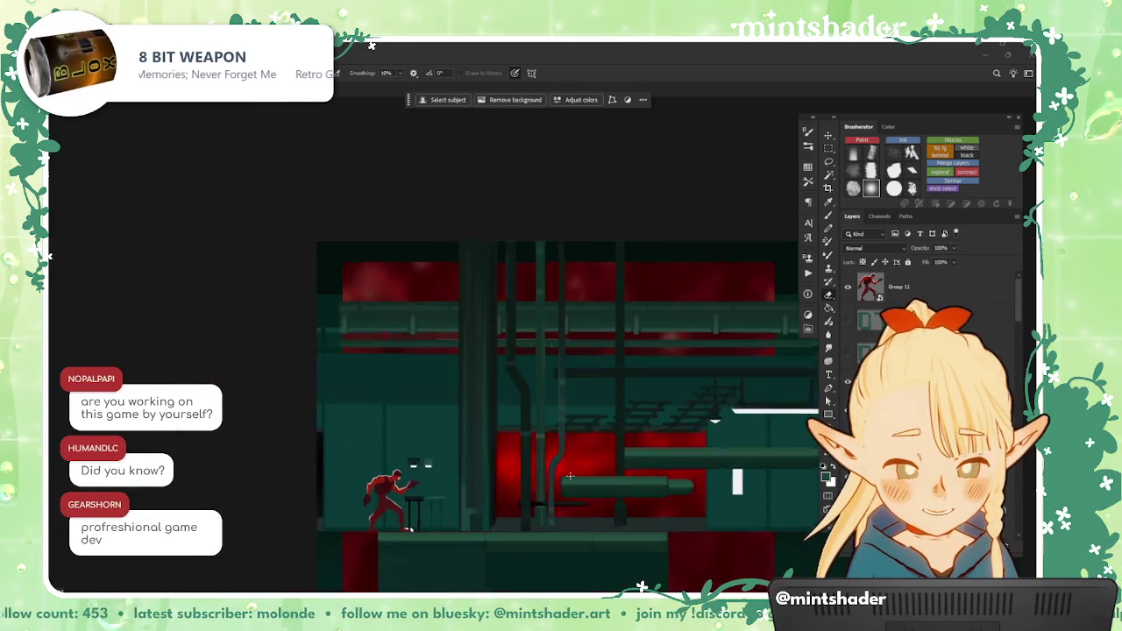
scroll(592, 480, up, 1)
scroll(605, 481, up, 1)
click(564, 365)
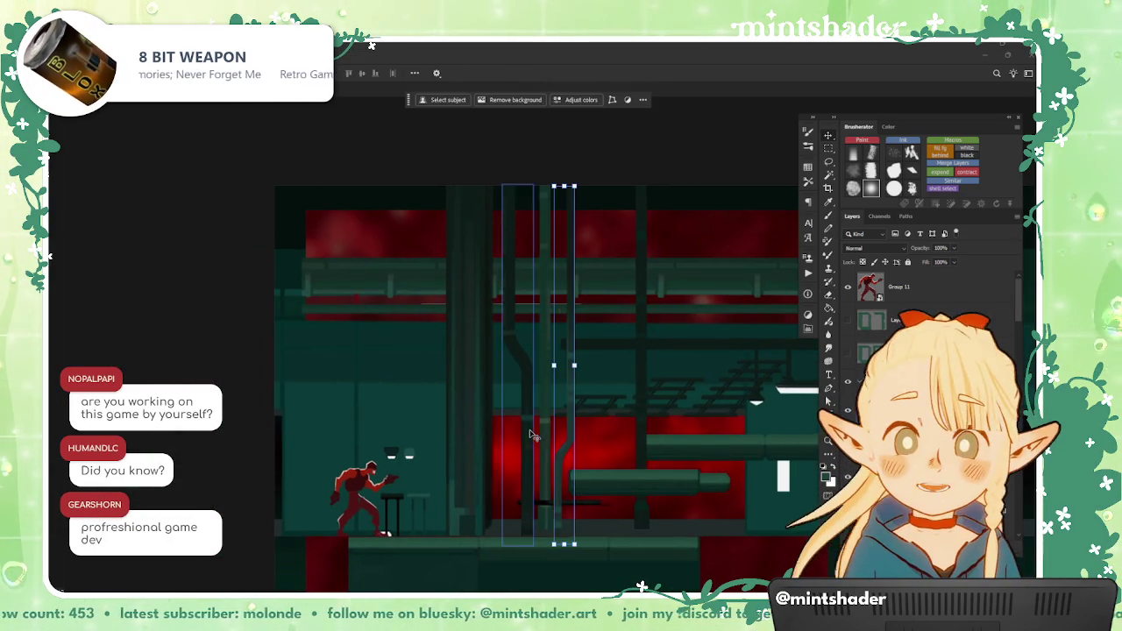
Step: Move the thick dark vertical pipe about 120 px right
scroll(631, 462, down, 1)
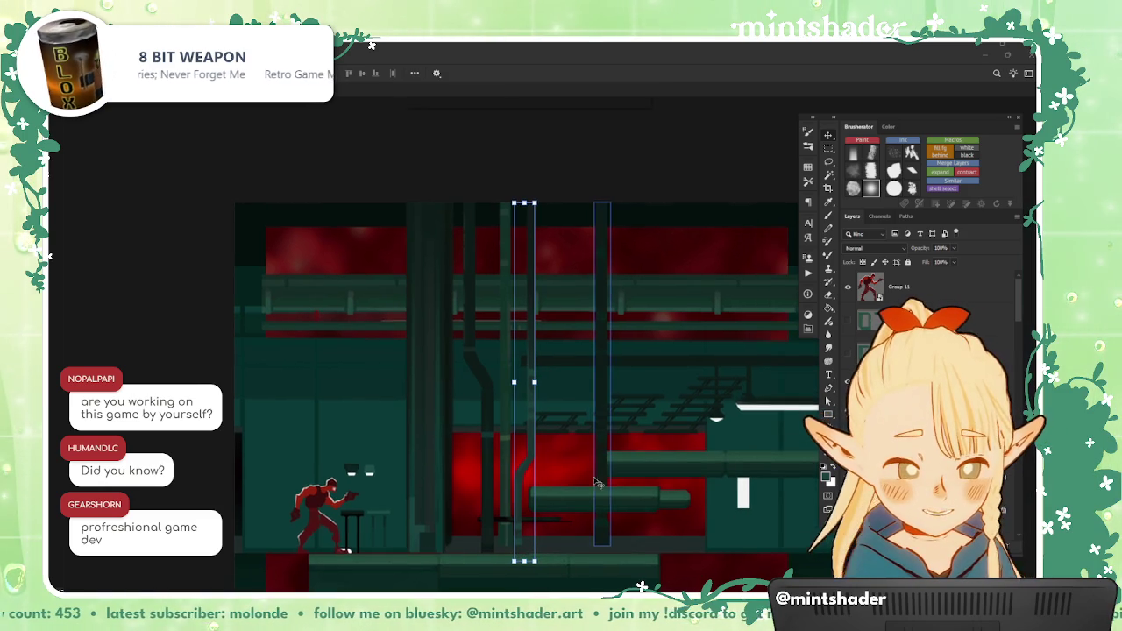
scroll(605, 474, down, 1)
scroll(570, 483, up, 1)
scroll(552, 489, up, 1)
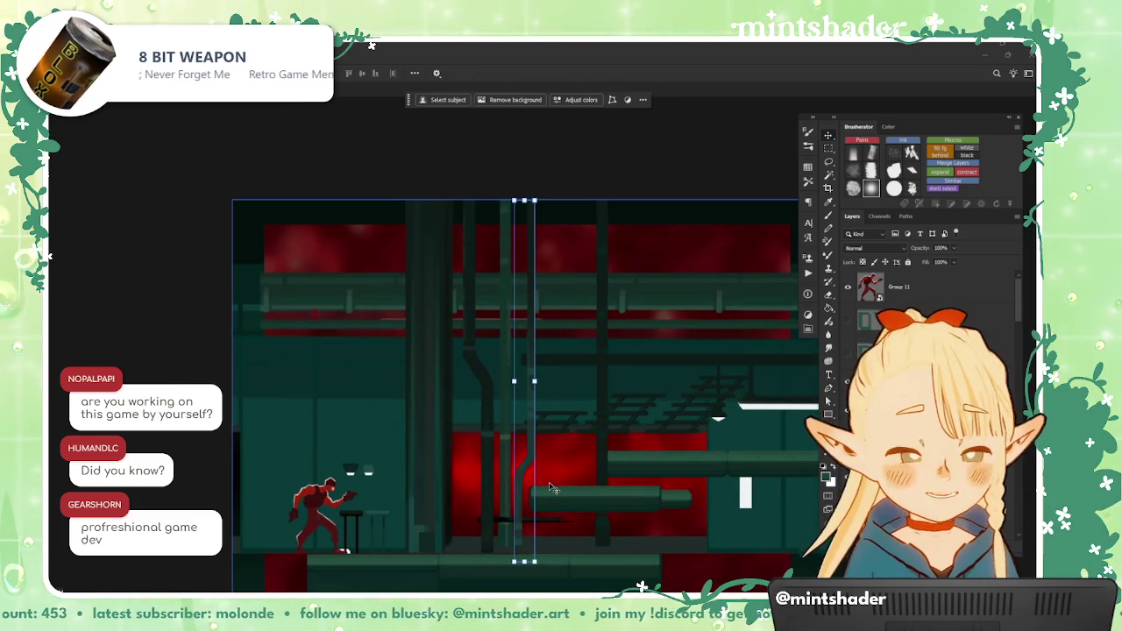
scroll(535, 489, down, 1)
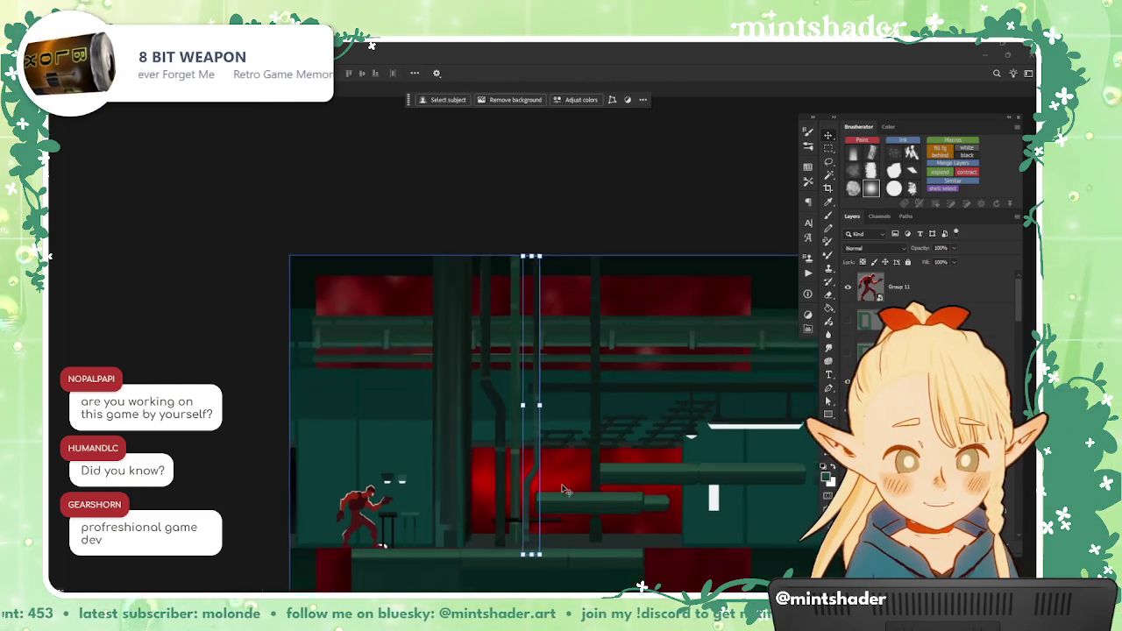
scroll(509, 488, up, 1)
scroll(518, 474, up, 1)
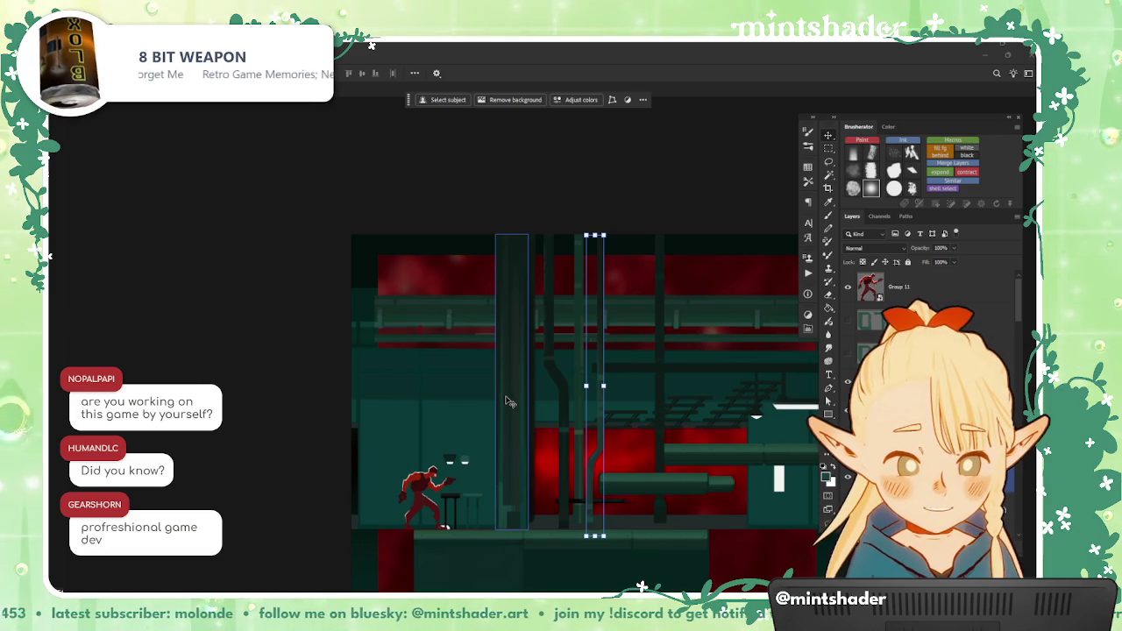
click(520, 454)
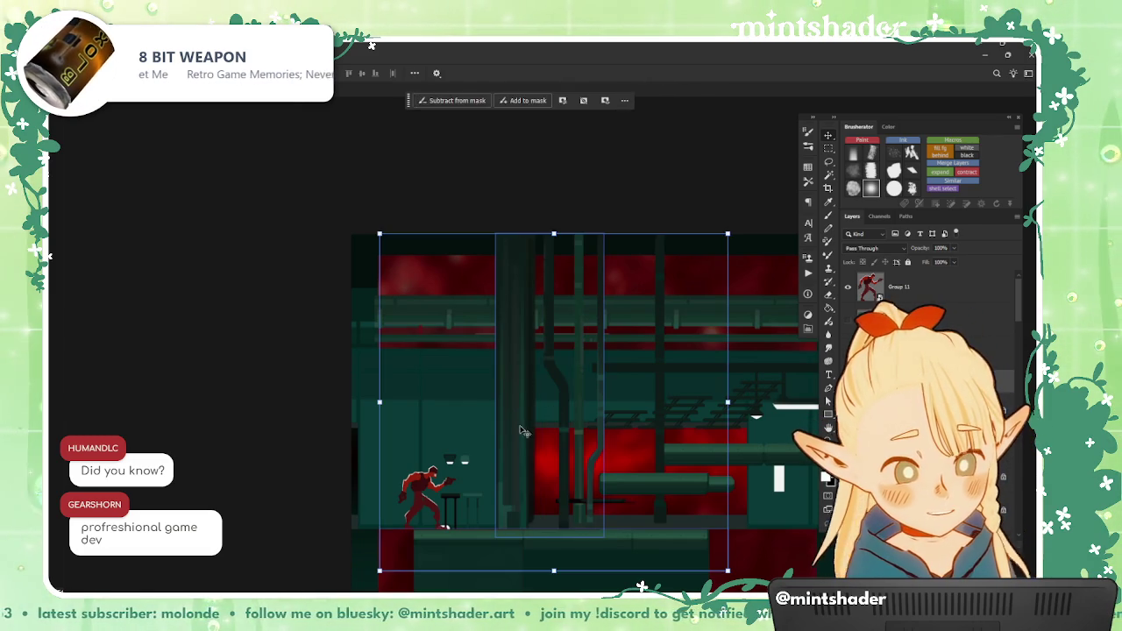
mouse_move(498, 452)
mouse_down()
mouse_move(603, 452)
mouse_move(647, 502)
mouse_move(579, 514)
mouse_up()
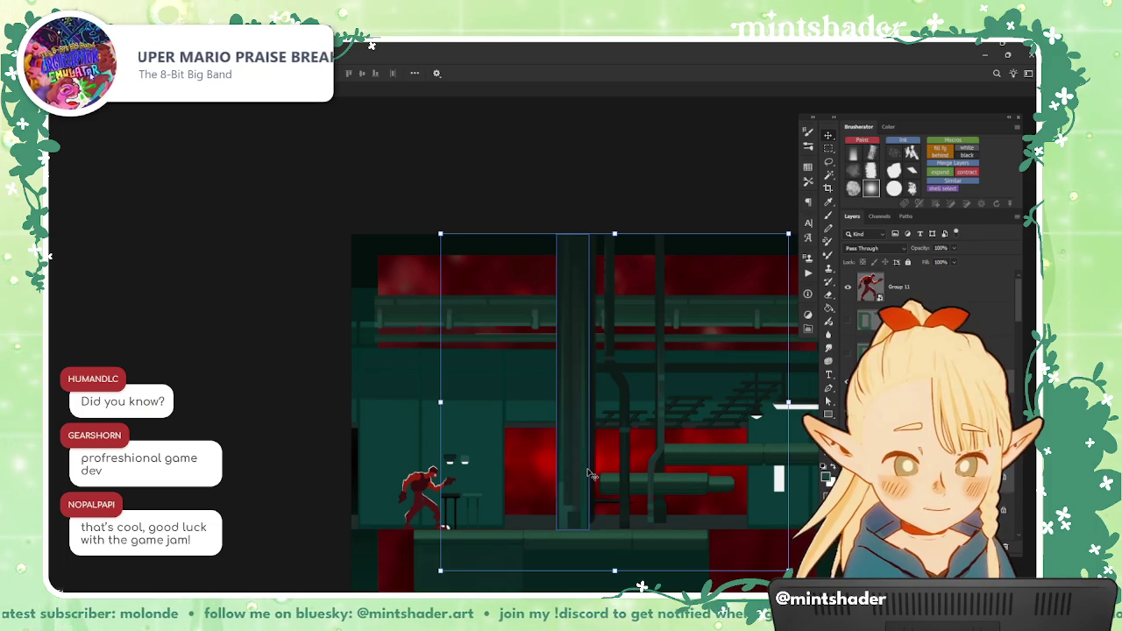
Step: Select the overhead grating piece, then Group 11 in the Layers panel
scroll(589, 474, up, 1)
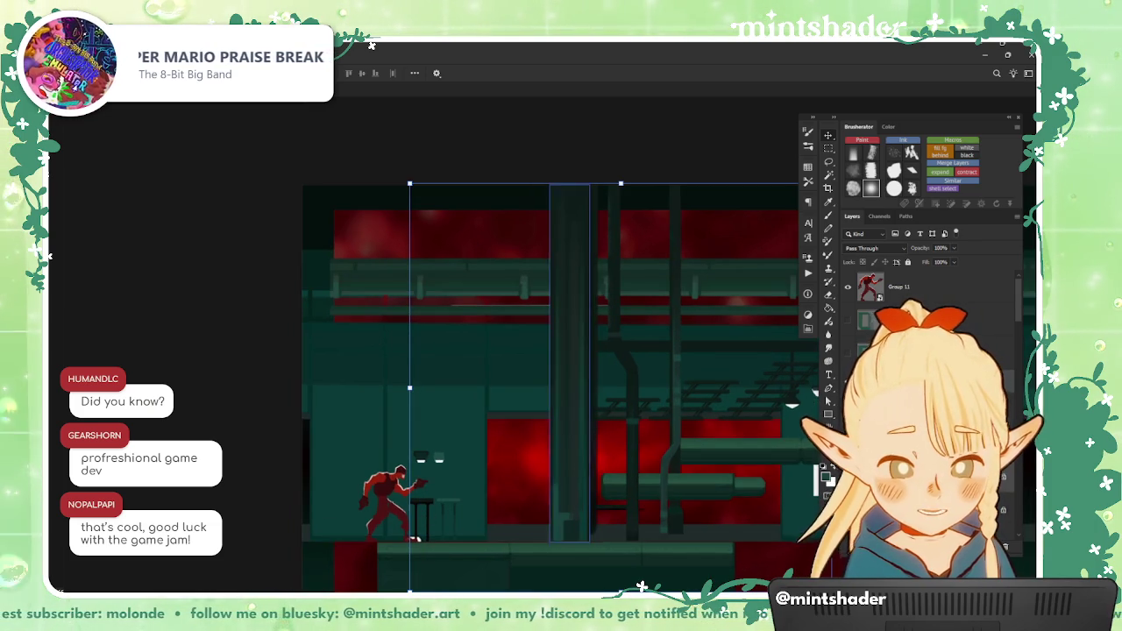
click(701, 391)
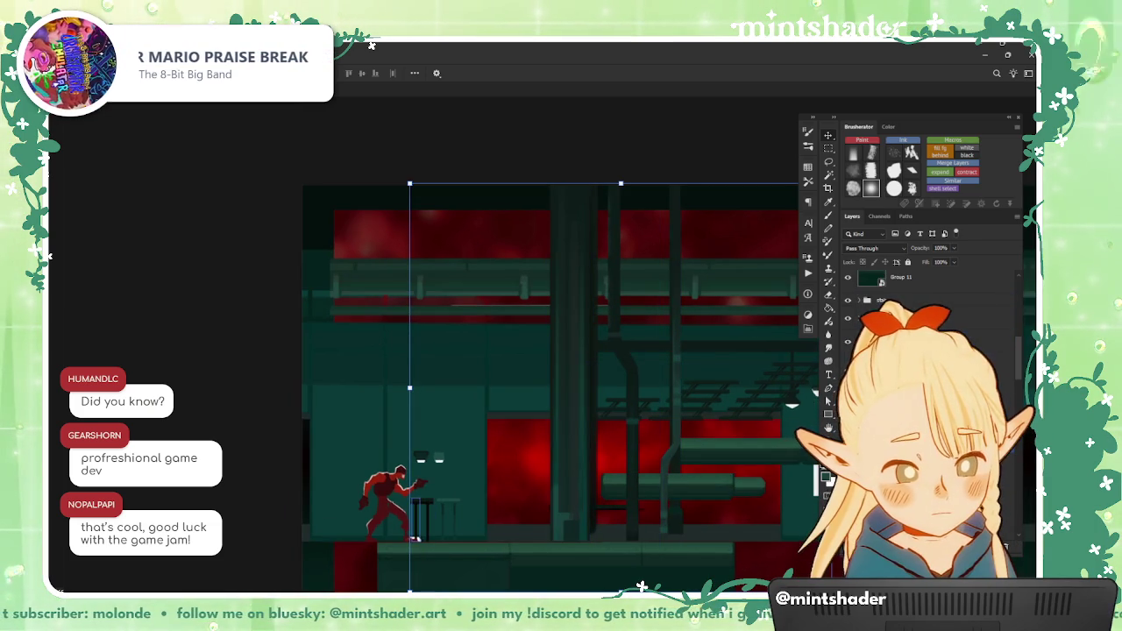
click(415, 538)
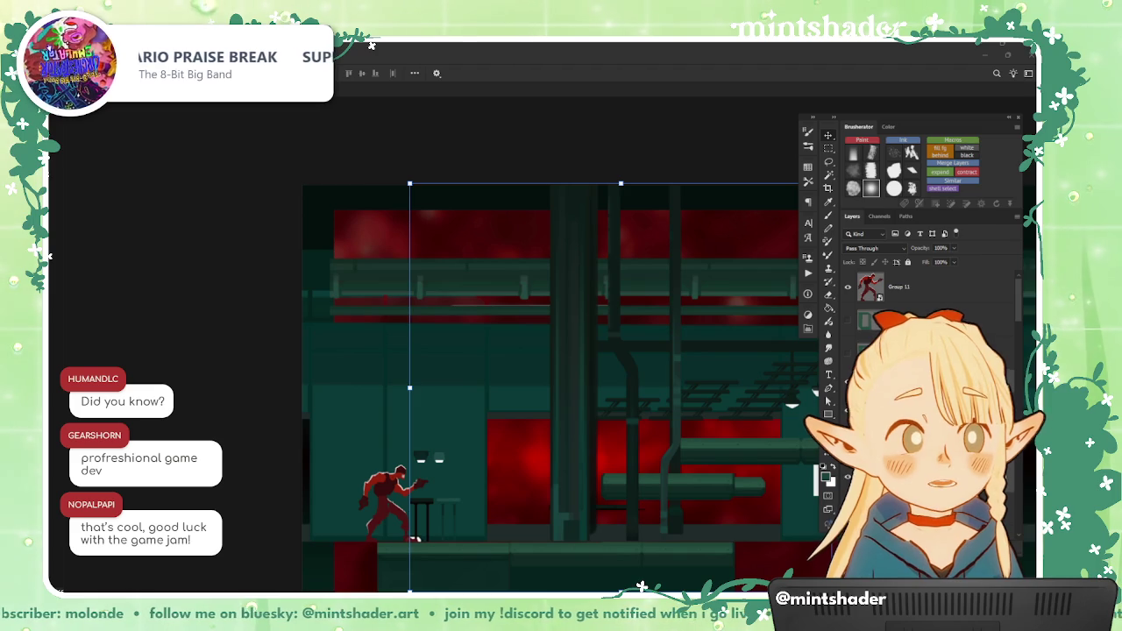
Step: Place the pale wall panel with its door into the scene and commit it
drag(680, 443, 471, 513)
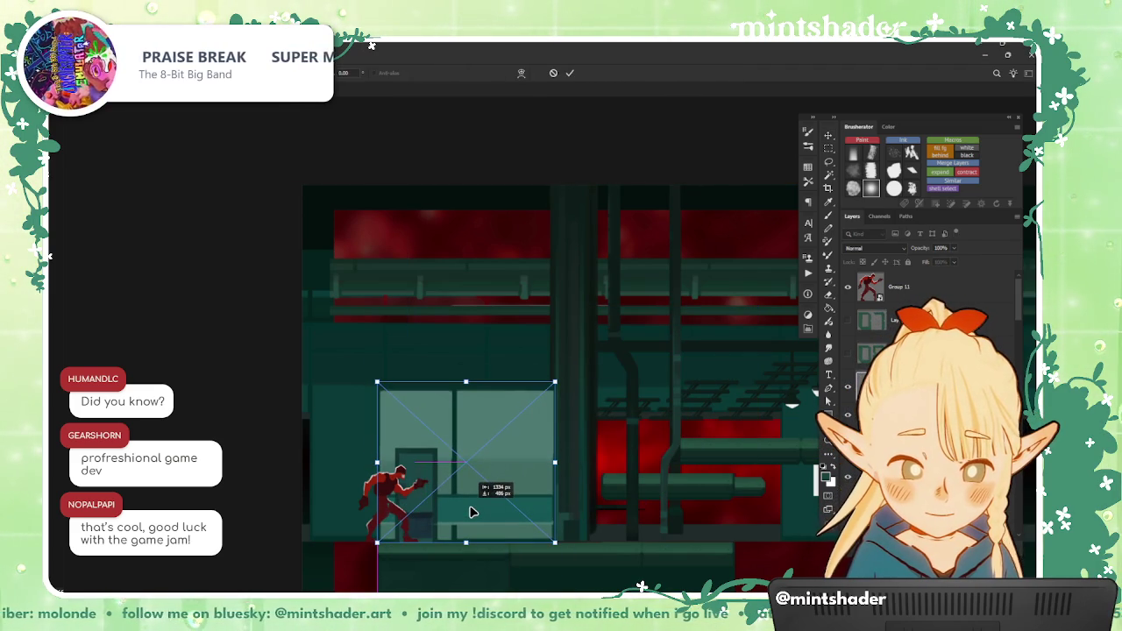
key(Return)
scroll(471, 509, up, 3)
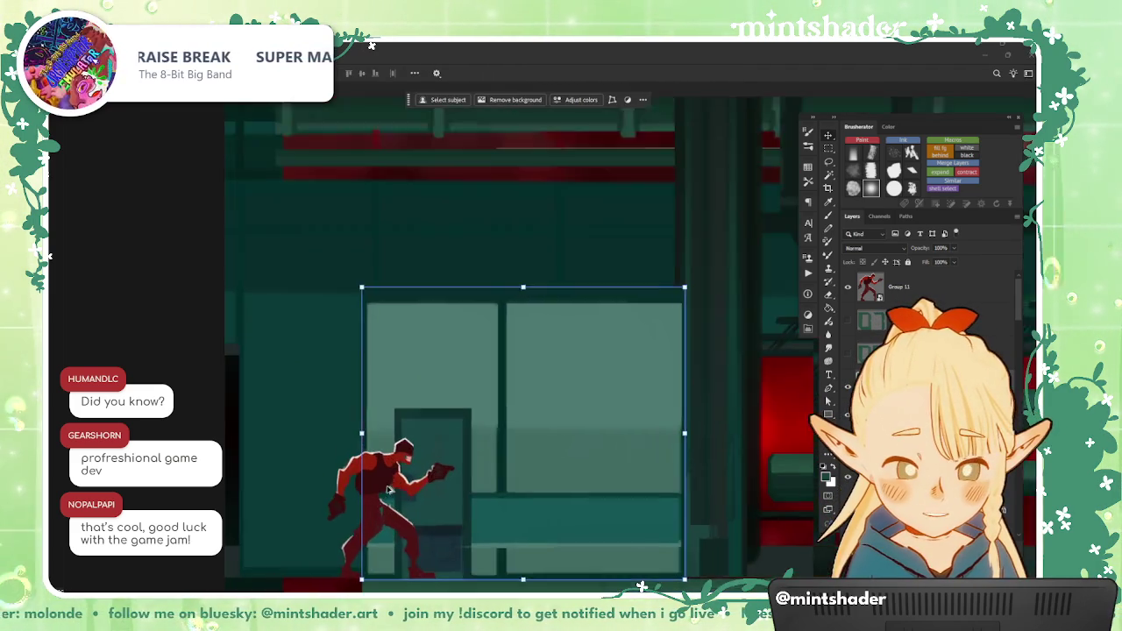
drag(484, 482, 577, 315)
scroll(576, 316, up, 3)
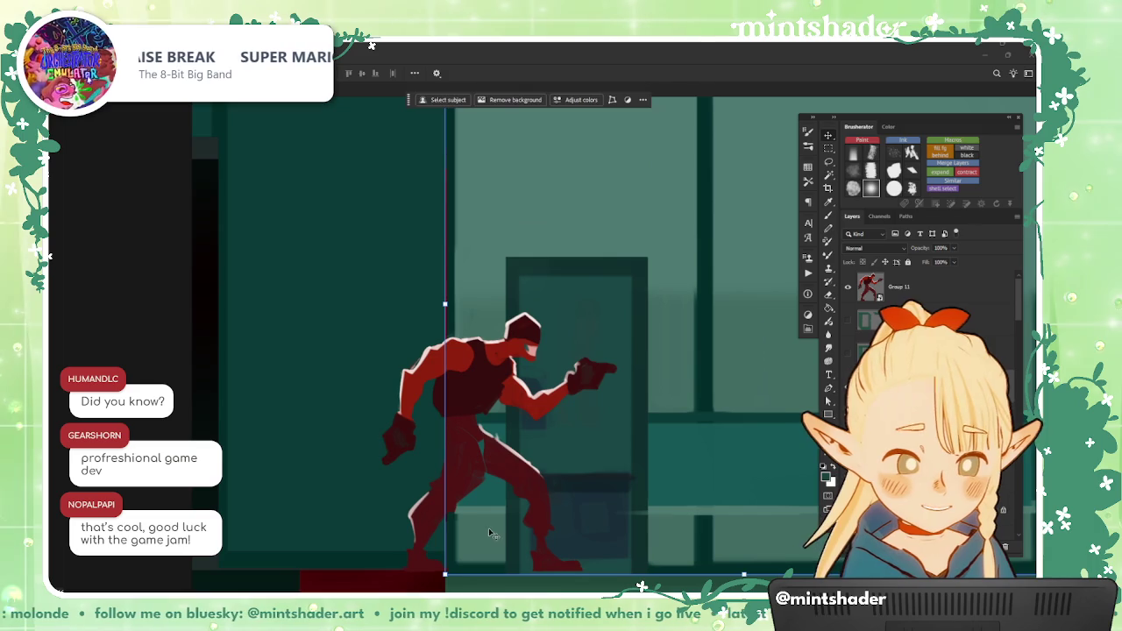
Step: Move the door panel right so it sits clear of the red gunman
click(648, 279)
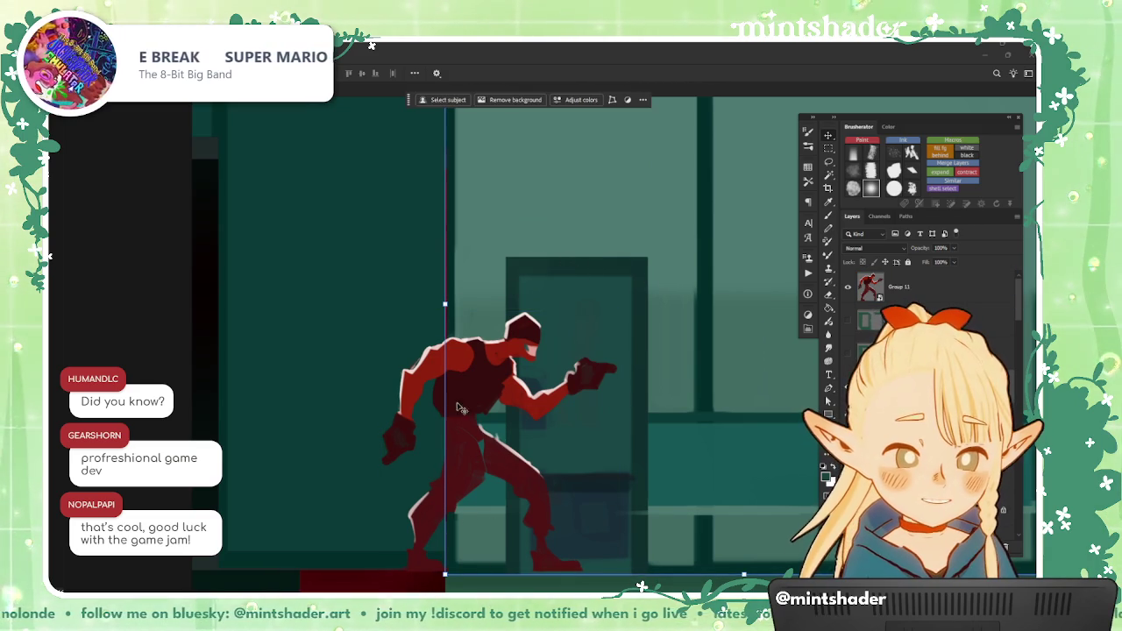
scroll(457, 408, down, 2)
scroll(458, 408, down, 2)
scroll(457, 408, down, 1)
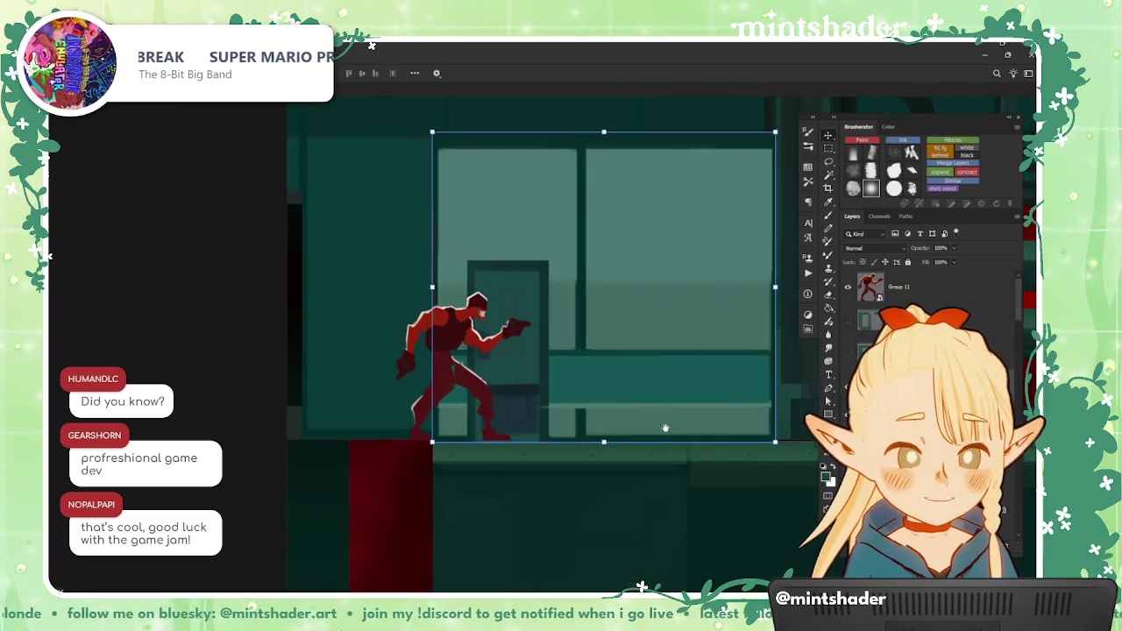
drag(666, 428, 528, 569)
scroll(508, 525, down, 1)
scroll(508, 525, up, 1)
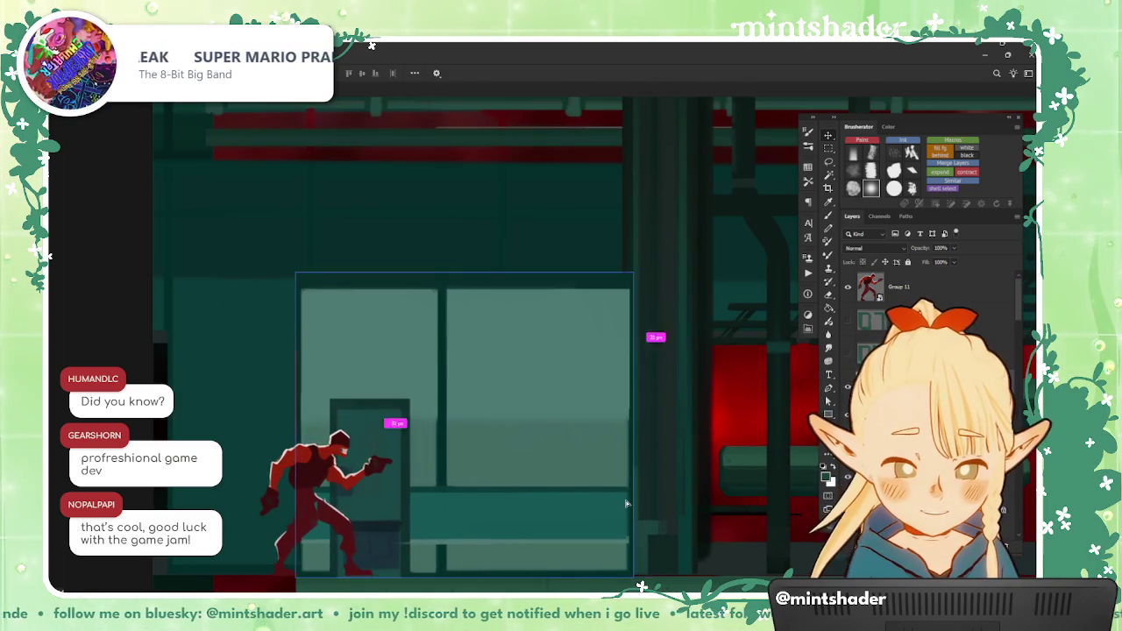
drag(626, 504, 730, 482)
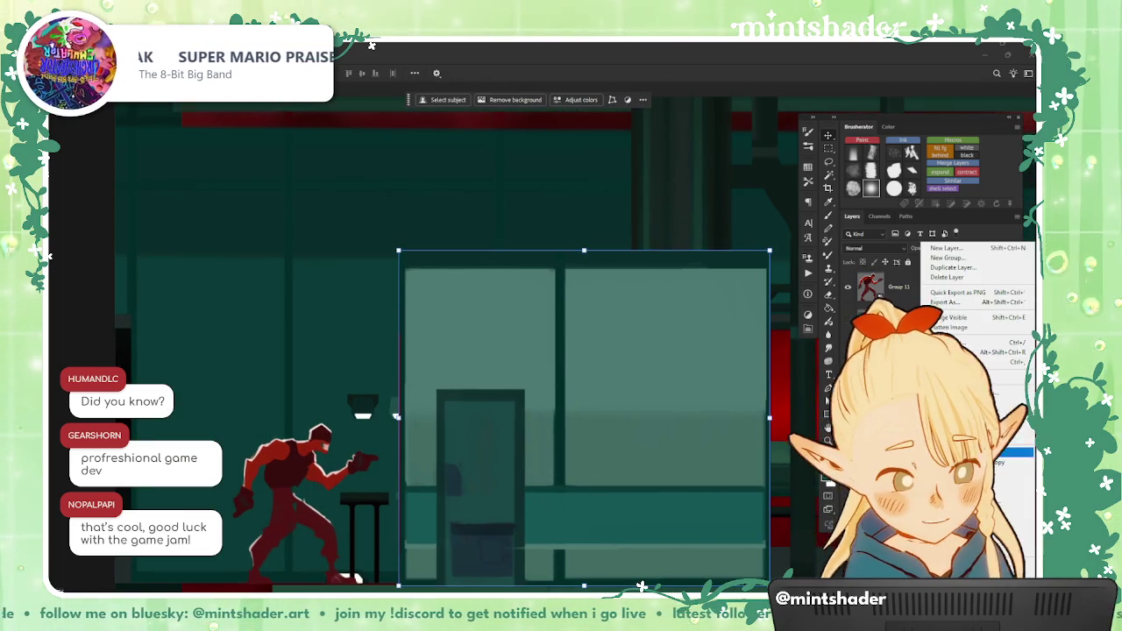
key(Escape)
Step: Zoom in on the panel and marquee-select its door area
scroll(561, 482, up, 2)
mouse_move(532, 513)
mouse_down()
mouse_move(615, 454)
mouse_move(600, 456)
mouse_up()
scroll(493, 286, up, 1)
scroll(491, 283, up, 2)
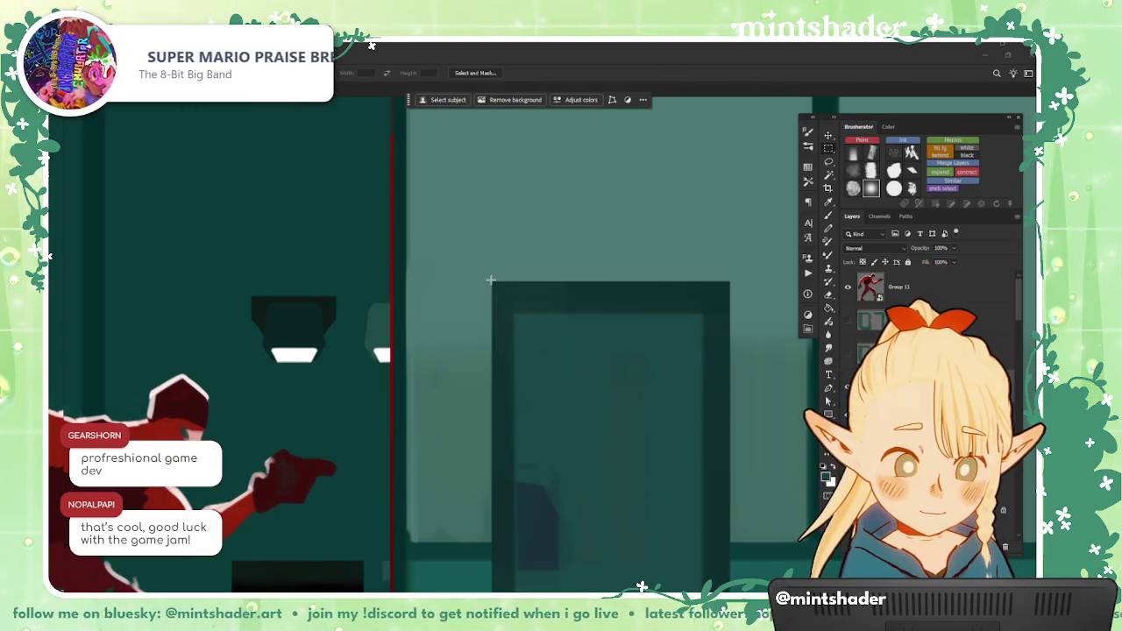
mouse_move(492, 281)
mouse_down()
mouse_move(709, 585)
mouse_move(730, 551)
mouse_up()
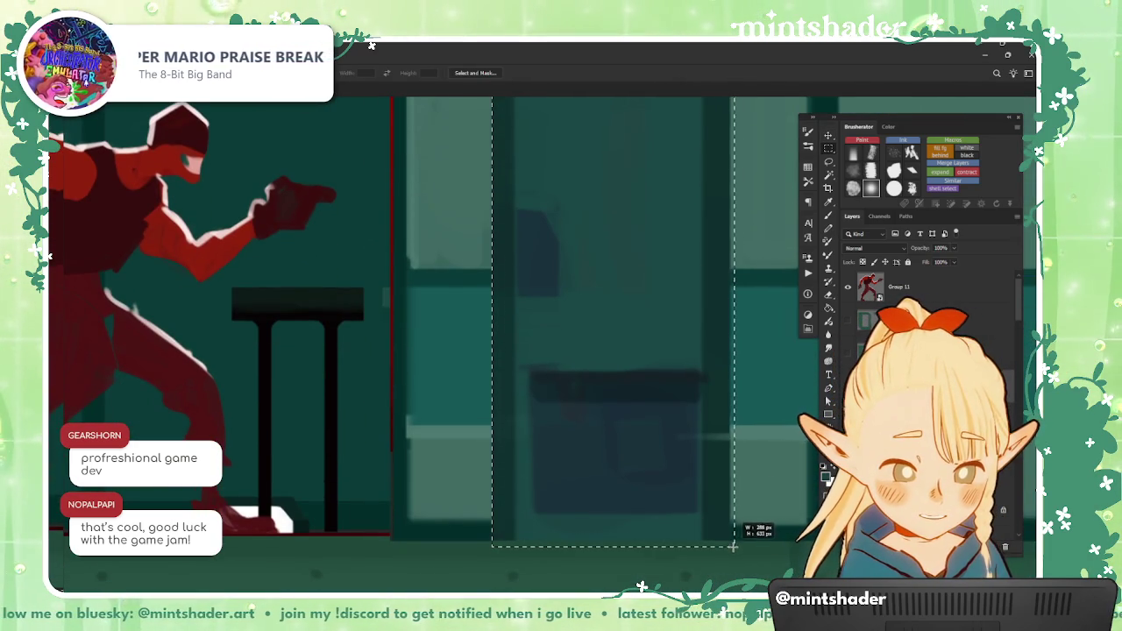
Step: Content-Aware Fill the door selection with panel texture, then deselect
right_click(643, 314)
click(717, 390)
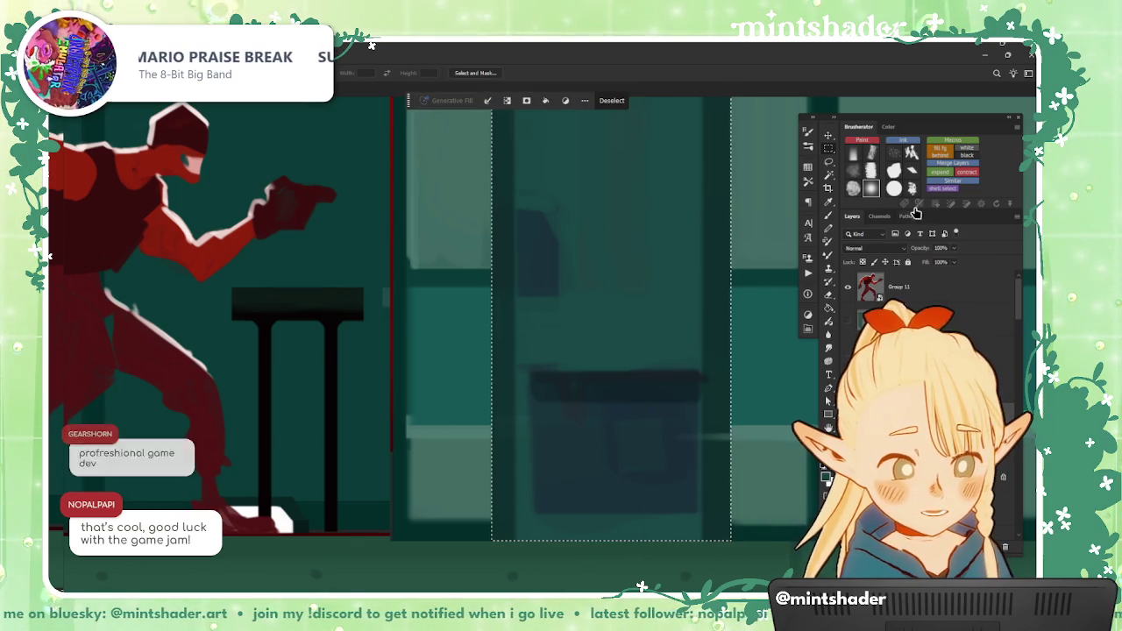
scroll(521, 472, down, 3)
drag(522, 472, 524, 470)
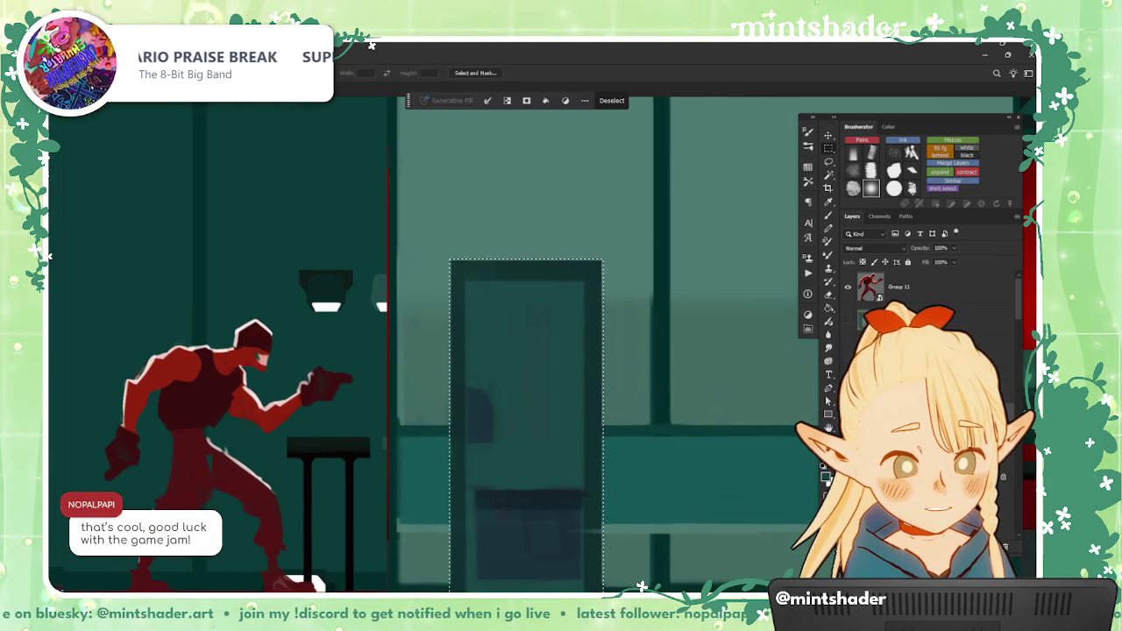
right_click(672, 362)
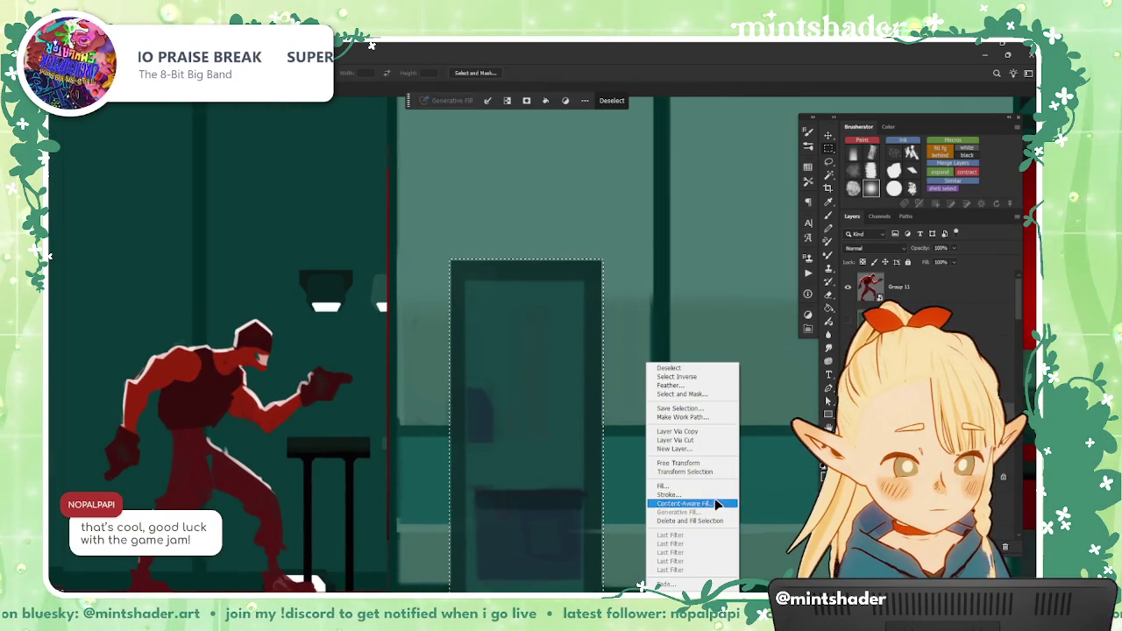
key(Escape)
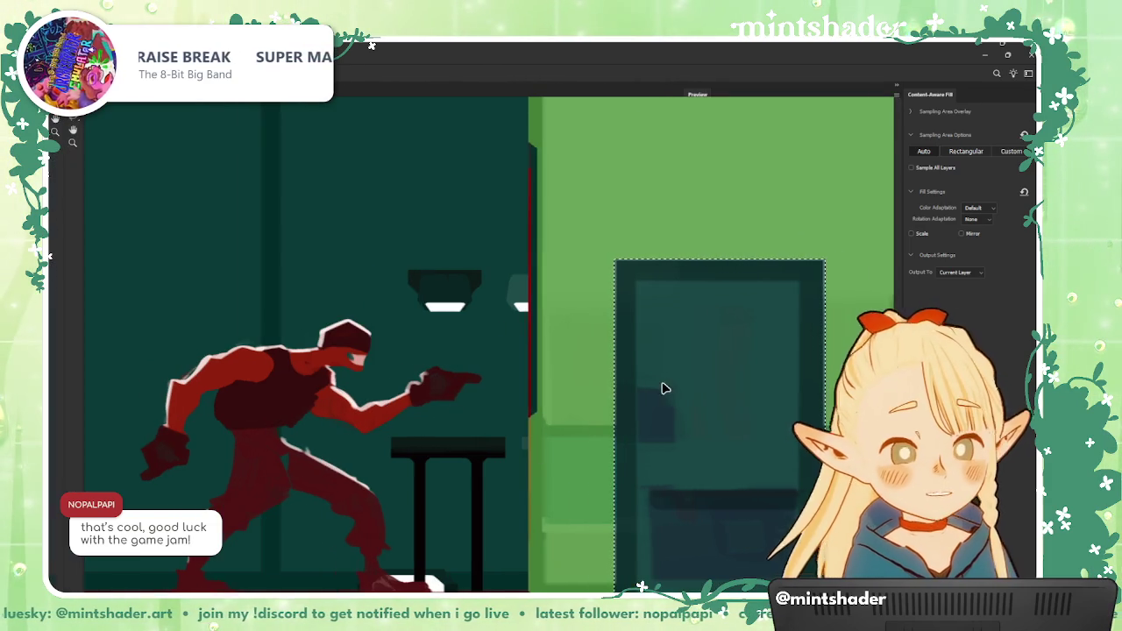
key(Return)
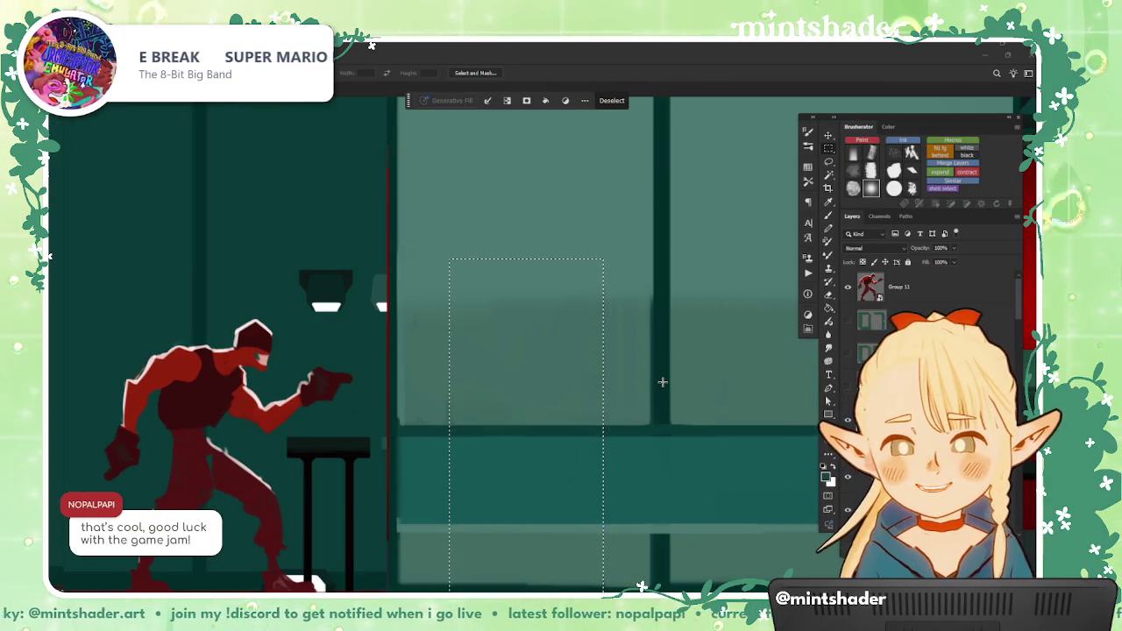
key(ctrl+d)
Step: Marquee a narrow strip over the panel's middle divider and reposition it
scroll(676, 355, down, 5)
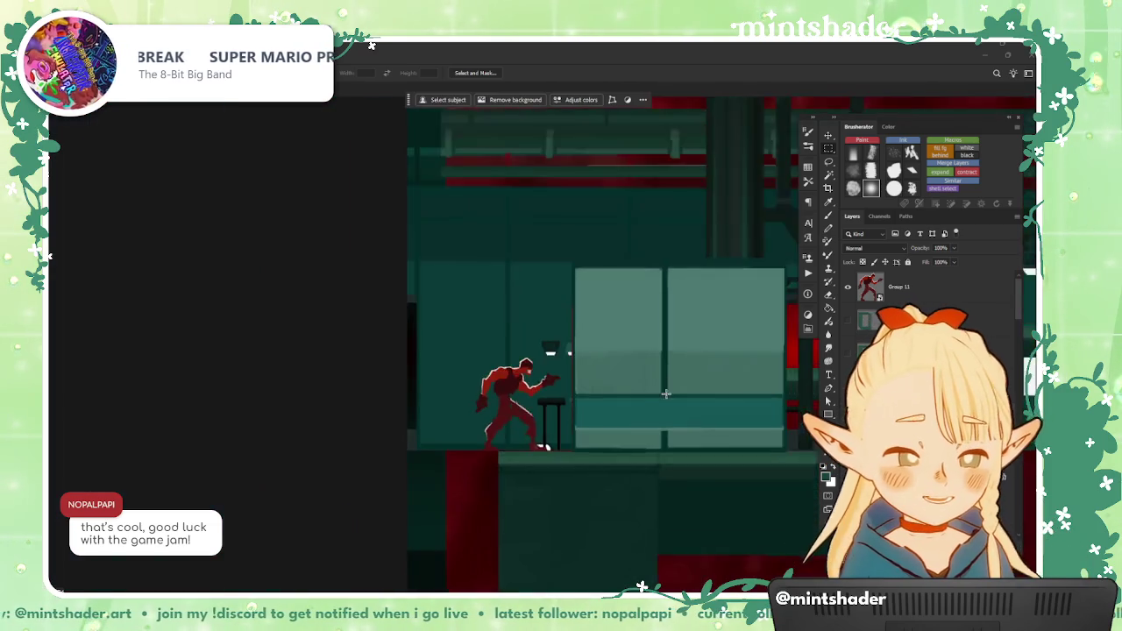
scroll(570, 290, up, 3)
scroll(486, 233, down, 2)
drag(483, 213, 583, 564)
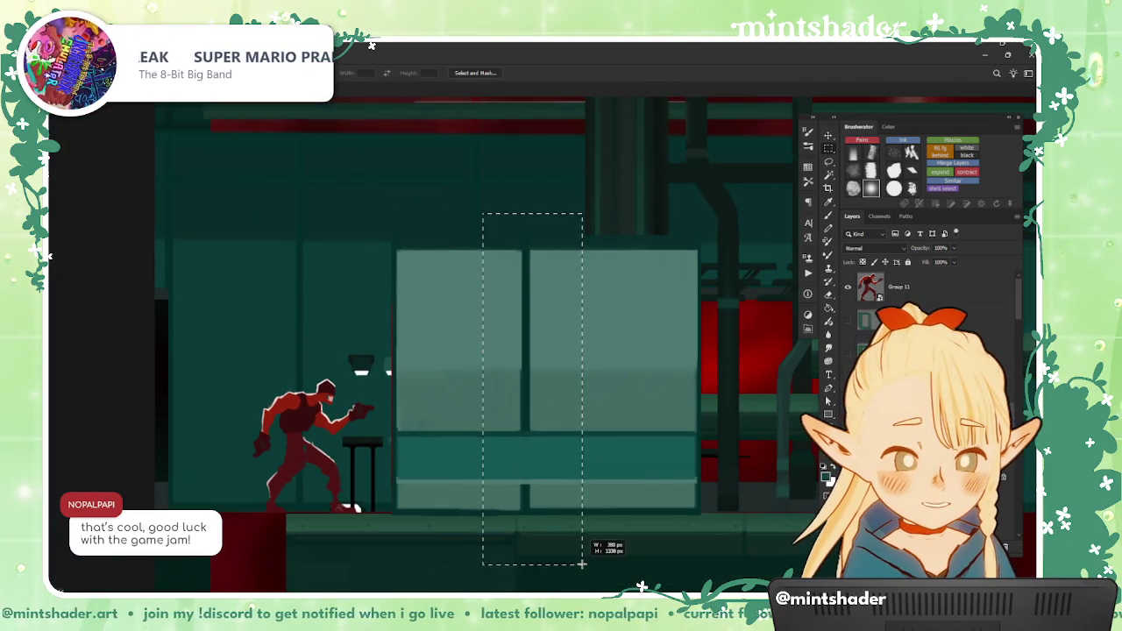
drag(558, 504, 570, 519)
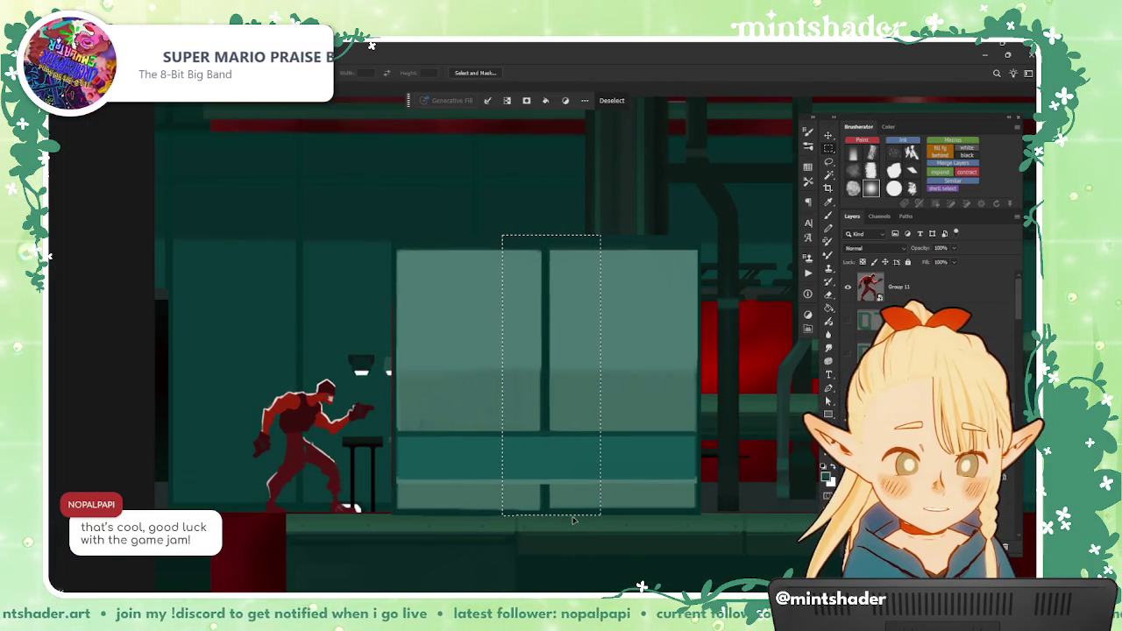
click(577, 526)
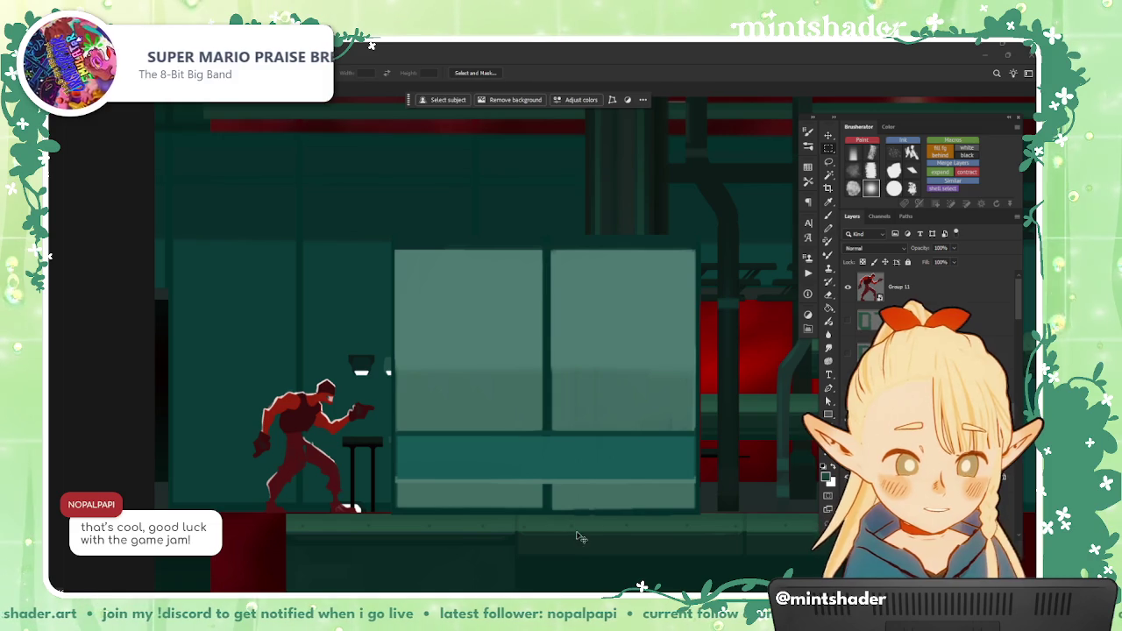
drag(578, 531, 499, 223)
mouse_move(571, 377)
mouse_down()
mouse_move(556, 394)
mouse_move(565, 392)
mouse_up()
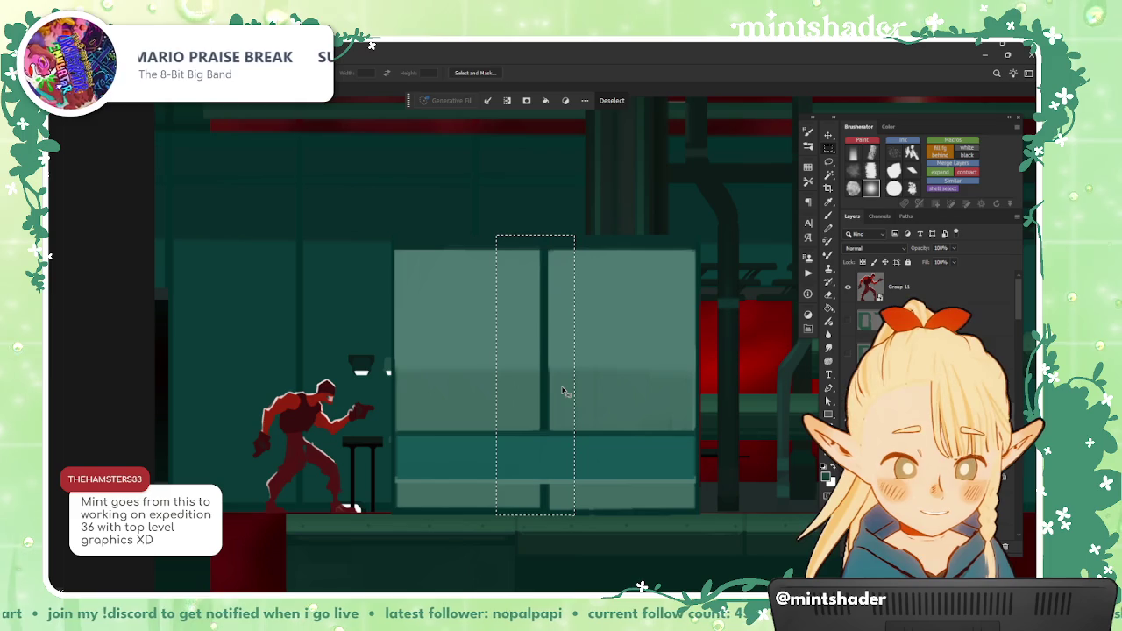
key(ctrl+d)
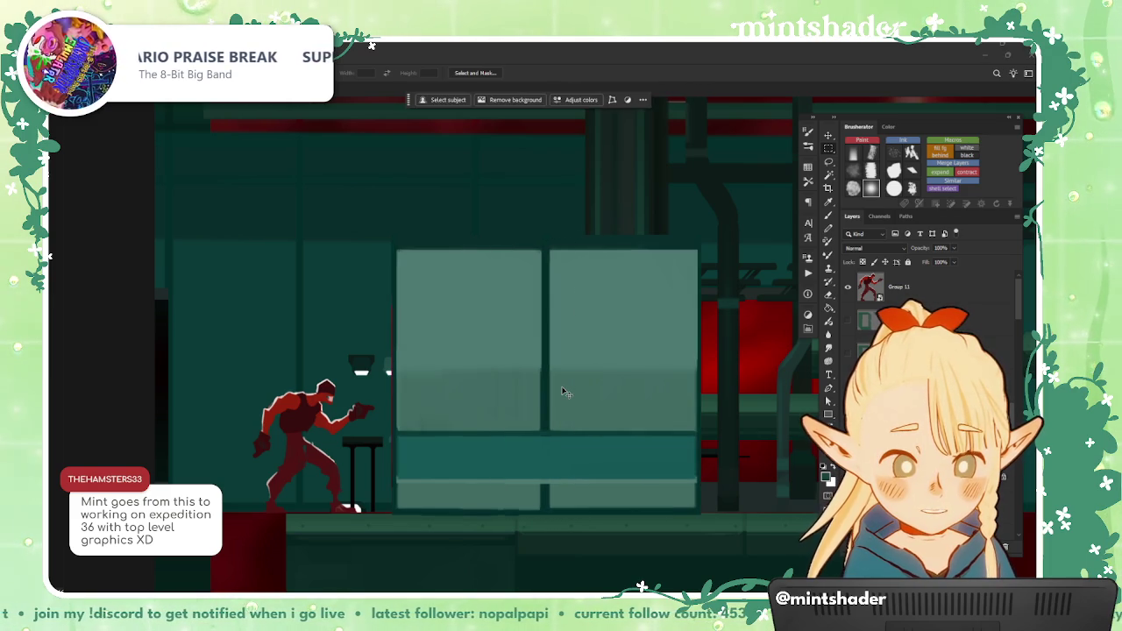
scroll(563, 390, down, 2)
scroll(563, 390, down, 1)
scroll(571, 387, up, 2)
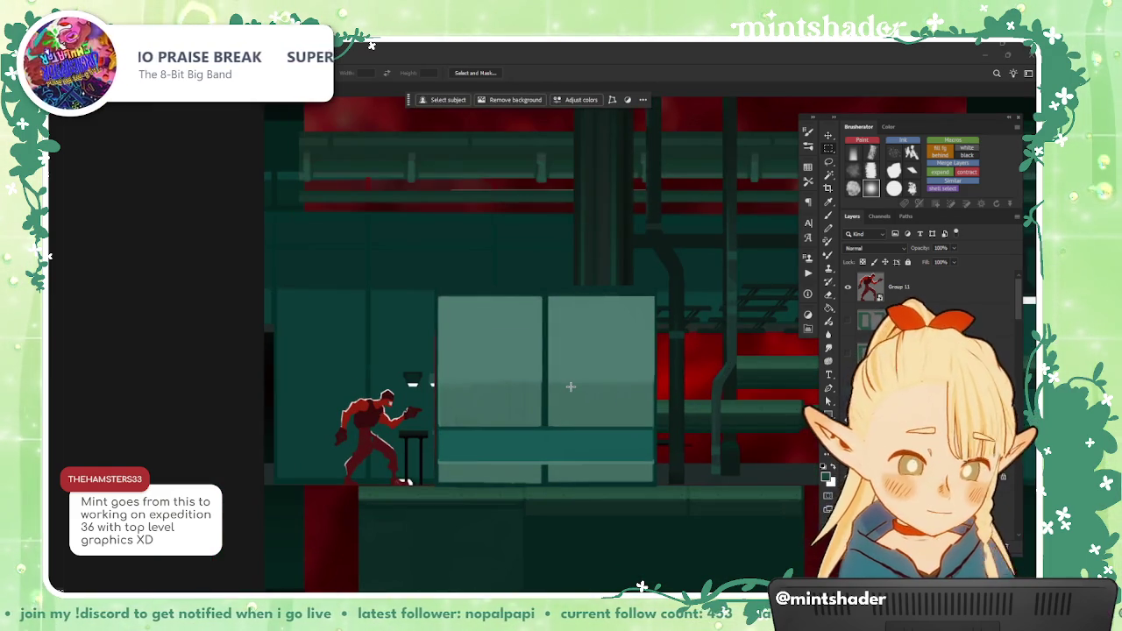
mouse_move(571, 386)
mouse_down()
mouse_move(496, 389)
mouse_move(664, 413)
mouse_up()
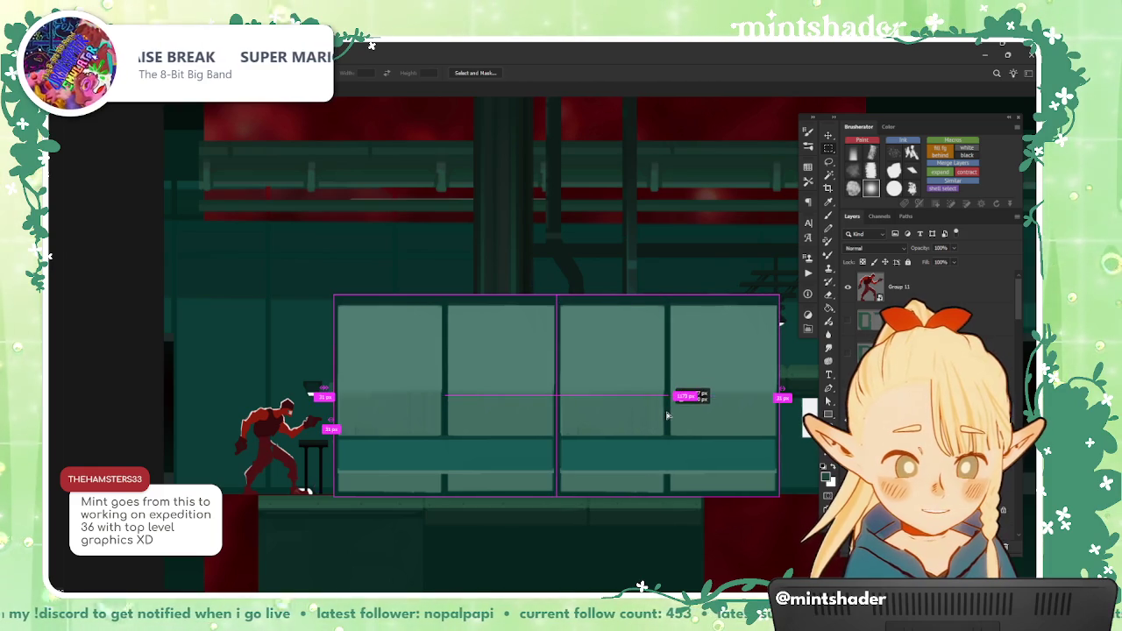
drag(664, 413, 667, 413)
scroll(635, 432, up, 2)
scroll(605, 438, up, 2)
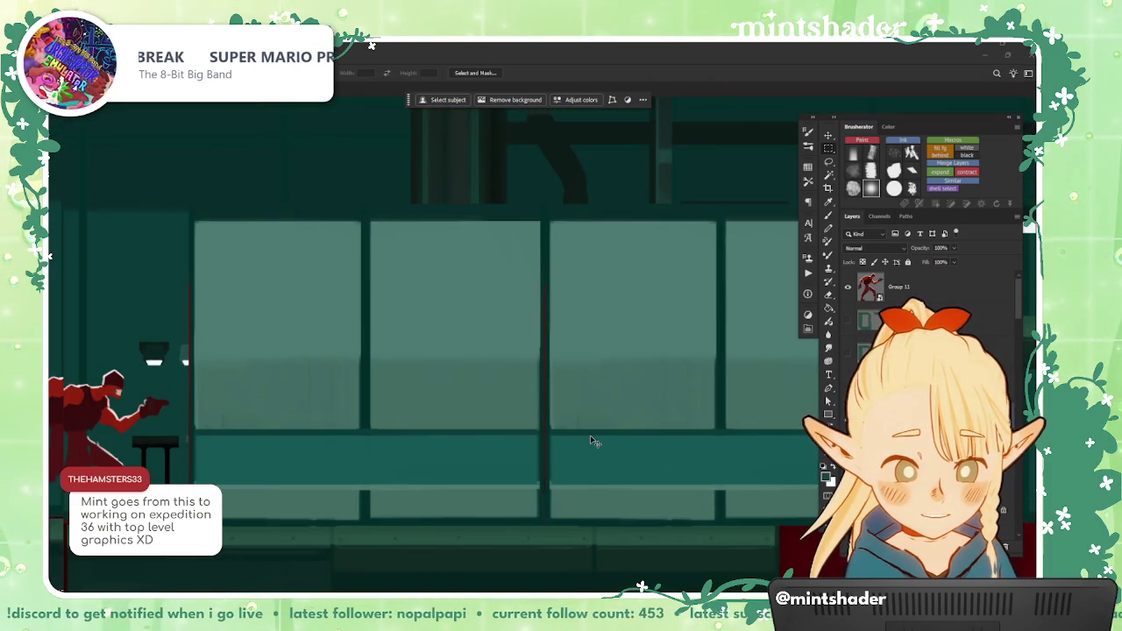
key(ctrl+z)
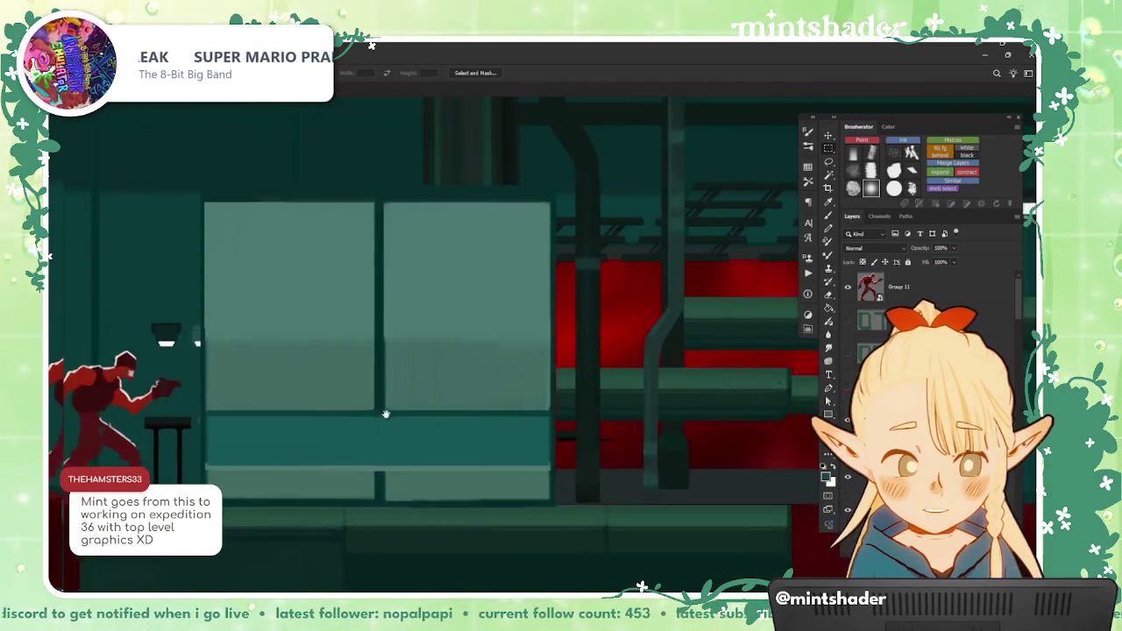
drag(354, 429, 473, 428)
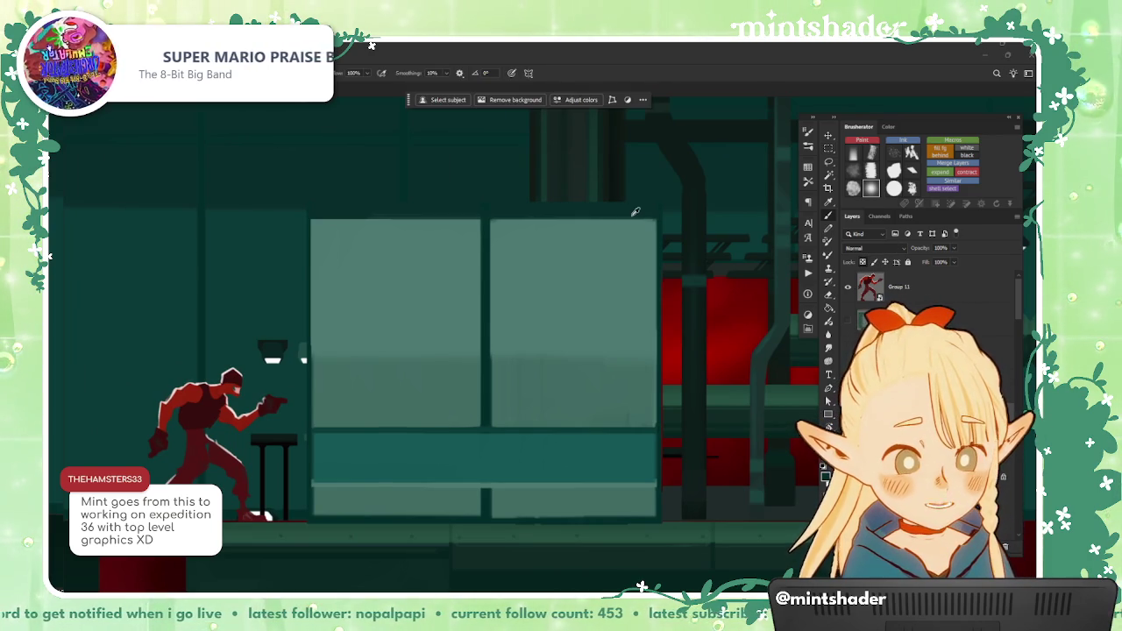
scroll(678, 311, down, 1)
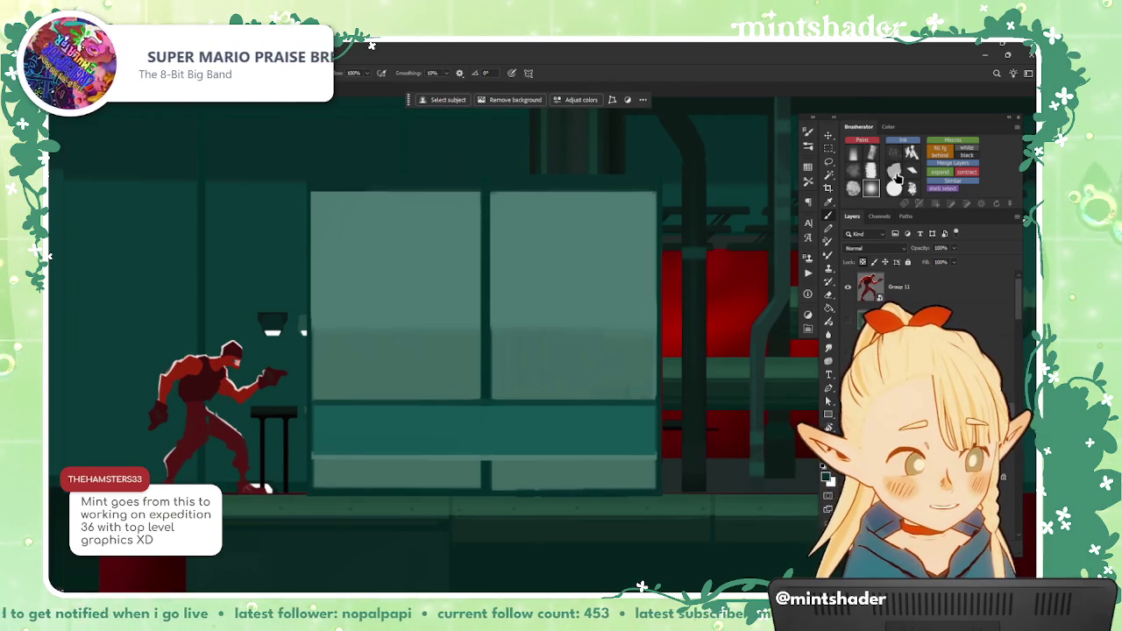
scroll(662, 493, up, 1)
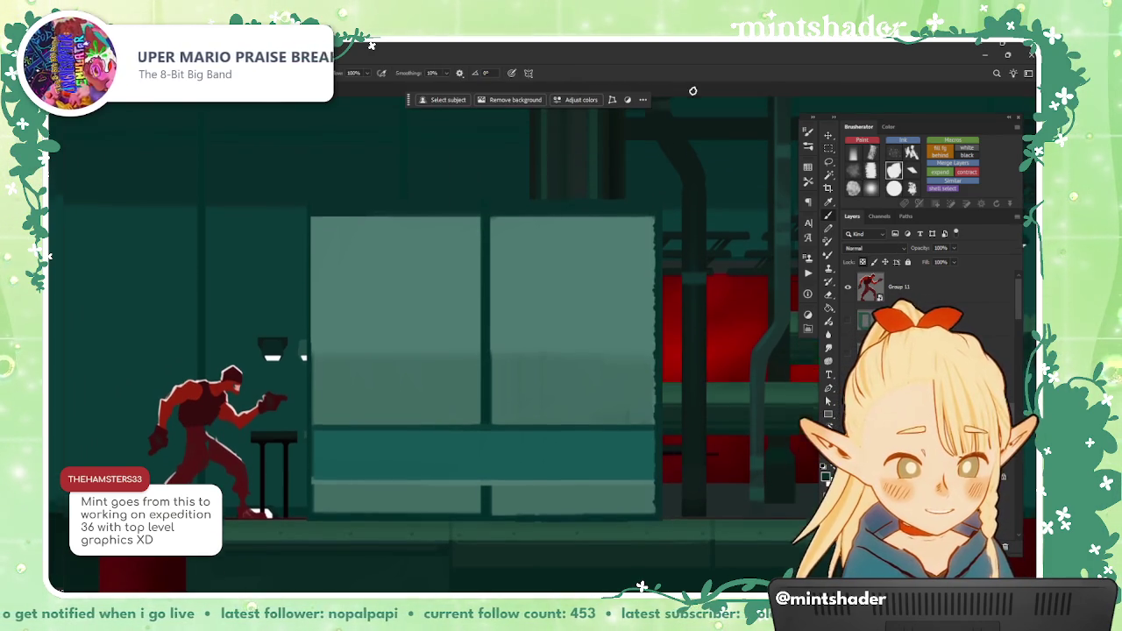
scroll(662, 494, up, 1)
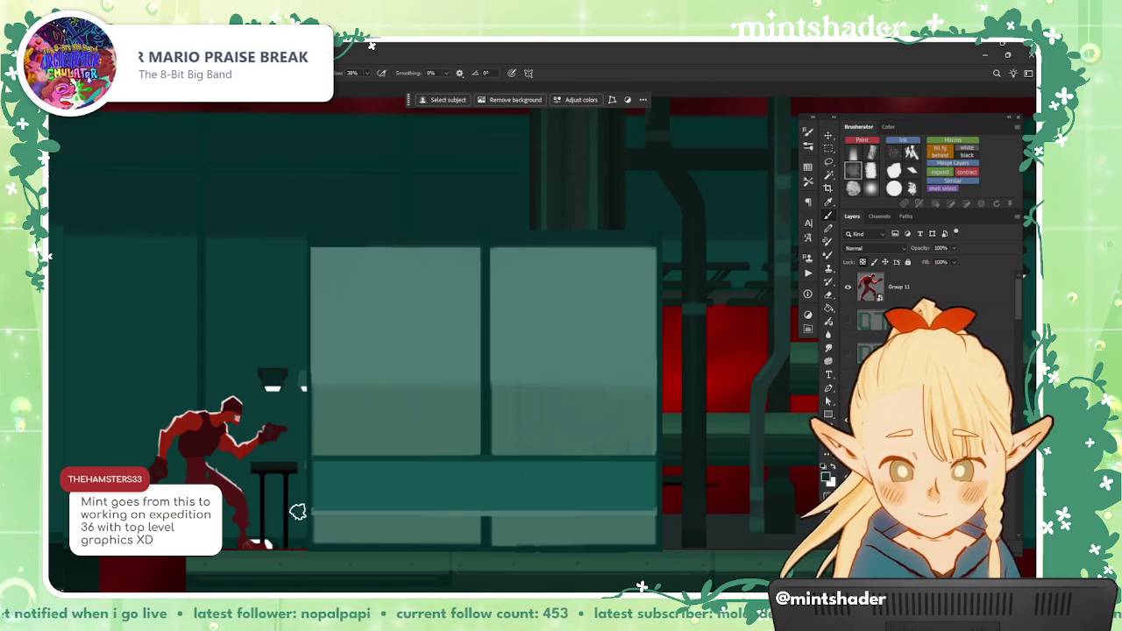
scroll(355, 275, down, 1)
scroll(361, 289, down, 1)
drag(370, 318, 683, 378)
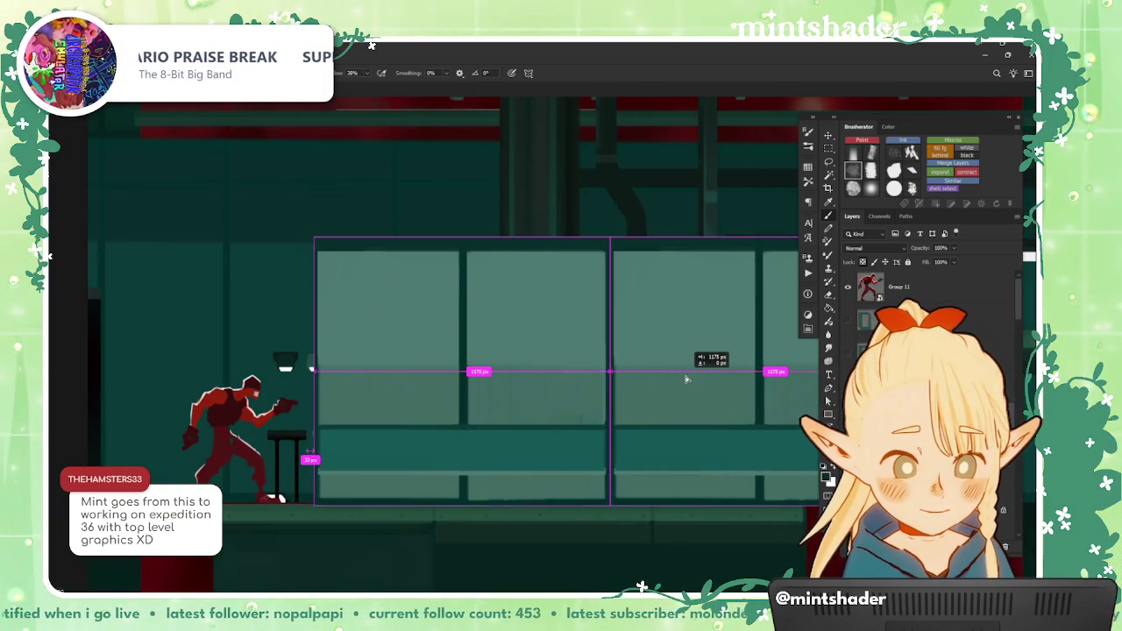
drag(687, 379, 470, 471)
scroll(672, 384, down, 2)
key(l)
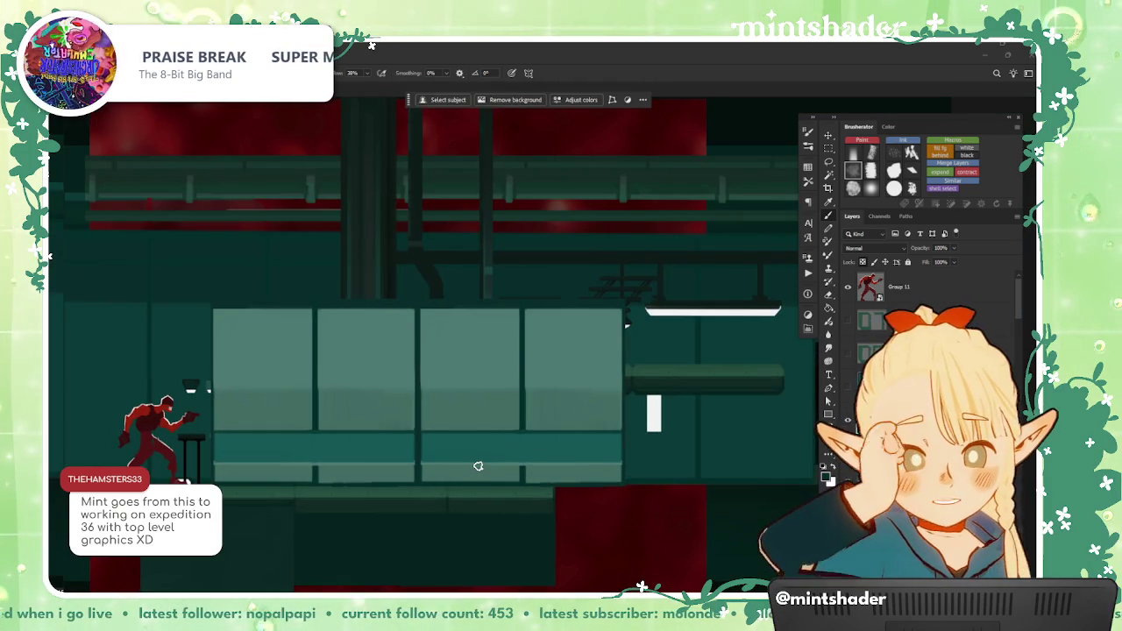
key(Delete)
Step: Export the pale wall panel layer as blank.png into Assets/Generic/Midground
right_click(914, 365)
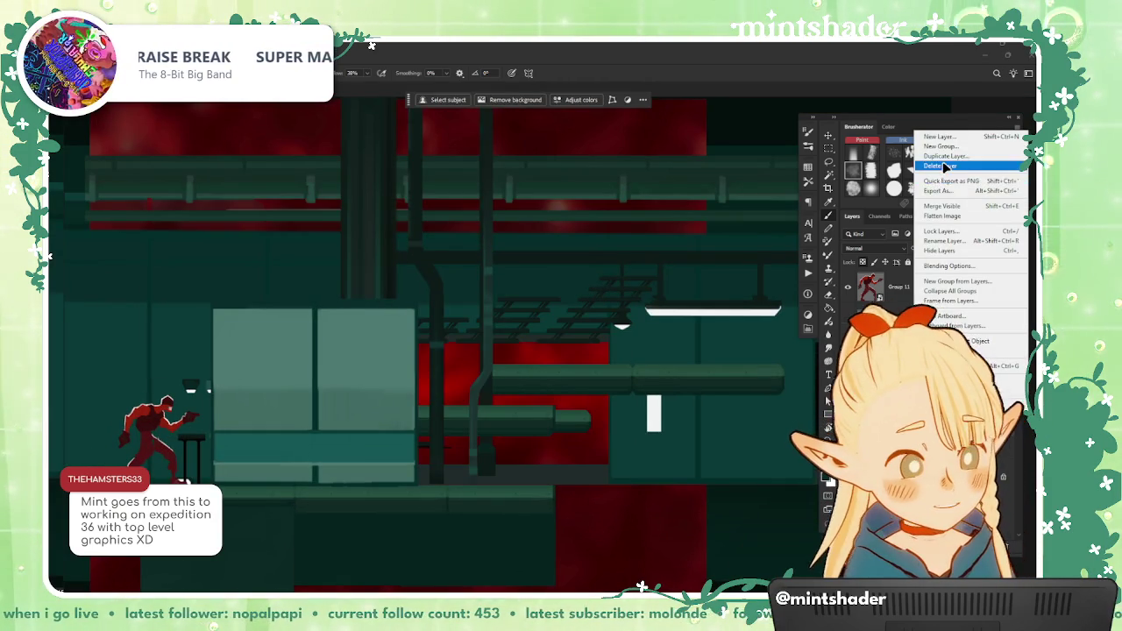
click(964, 182)
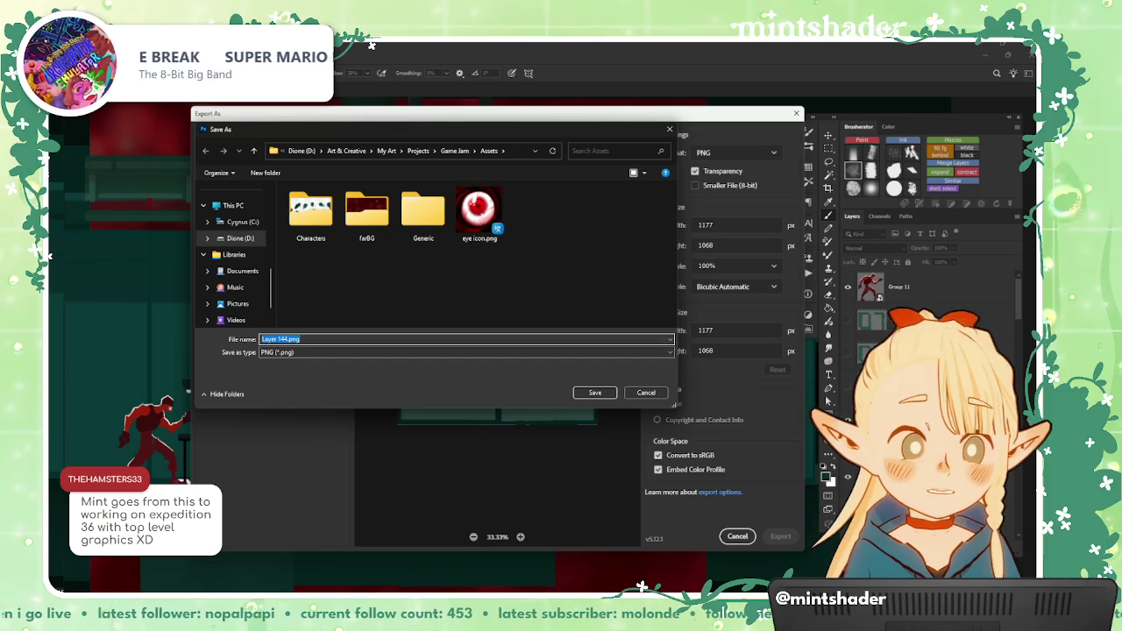
click(367, 214)
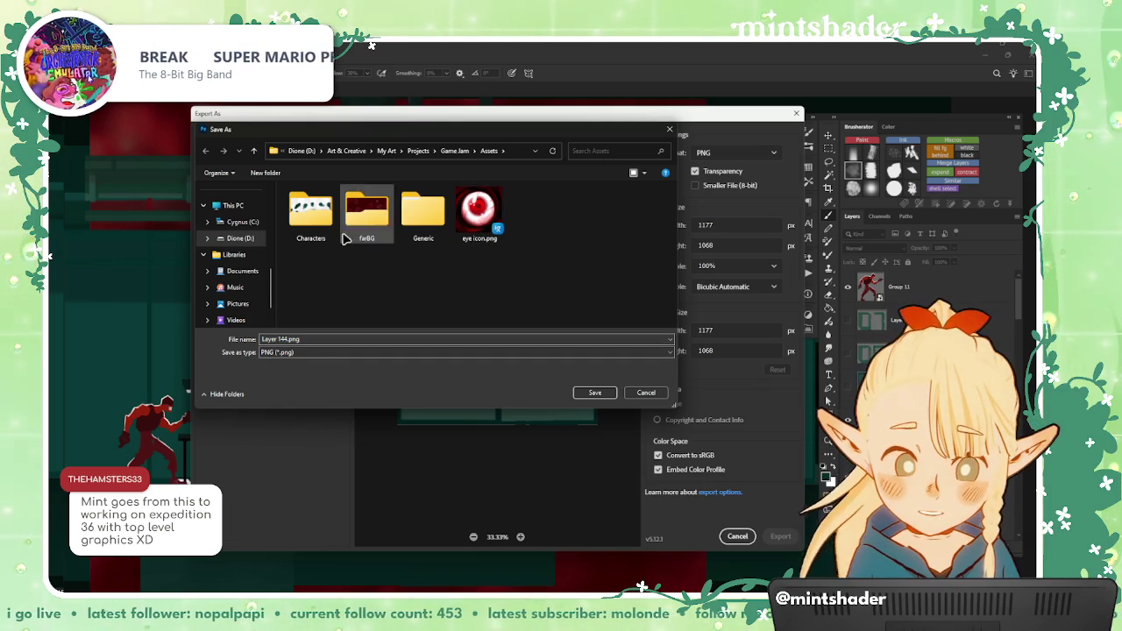
double_click(423, 215)
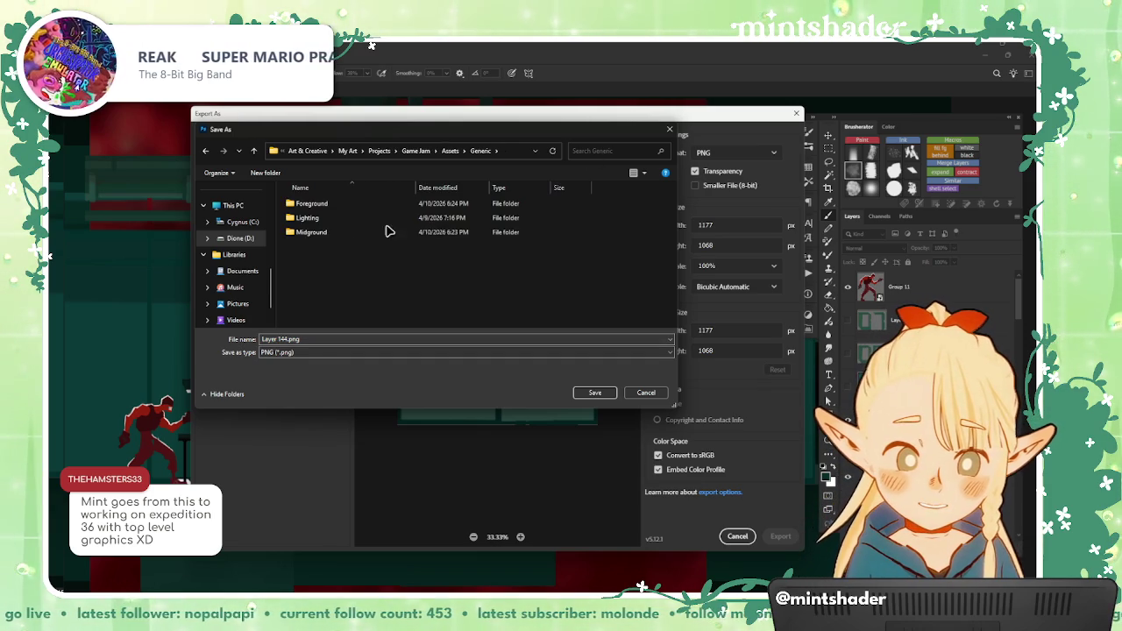
double_click(342, 230)
click(328, 339)
text(blank)
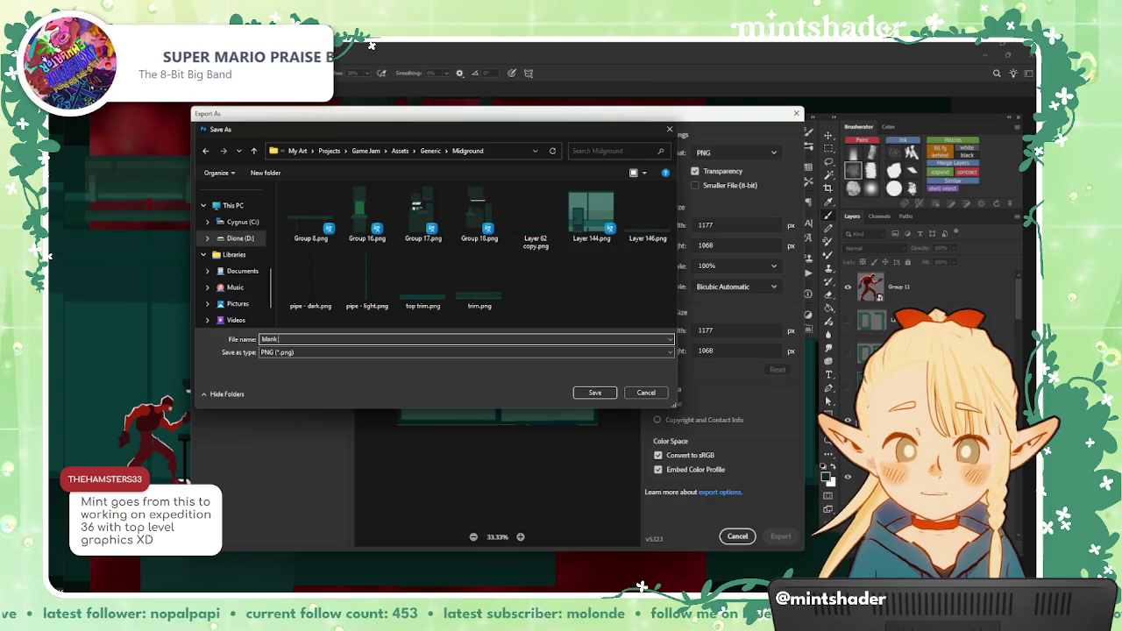
key(Return)
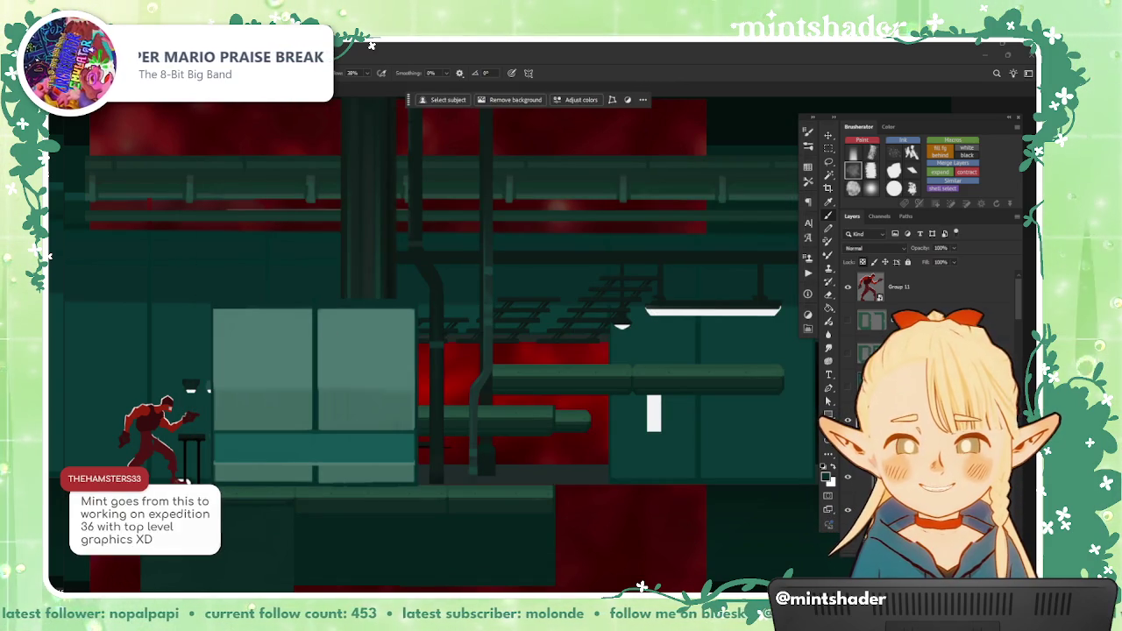
Step: Reposition the light panel box in the room, undoing an accidental delete
mouse_move(271, 381)
mouse_down()
mouse_move(540, 400)
mouse_move(575, 386)
mouse_up()
scroll(421, 397, up, 3)
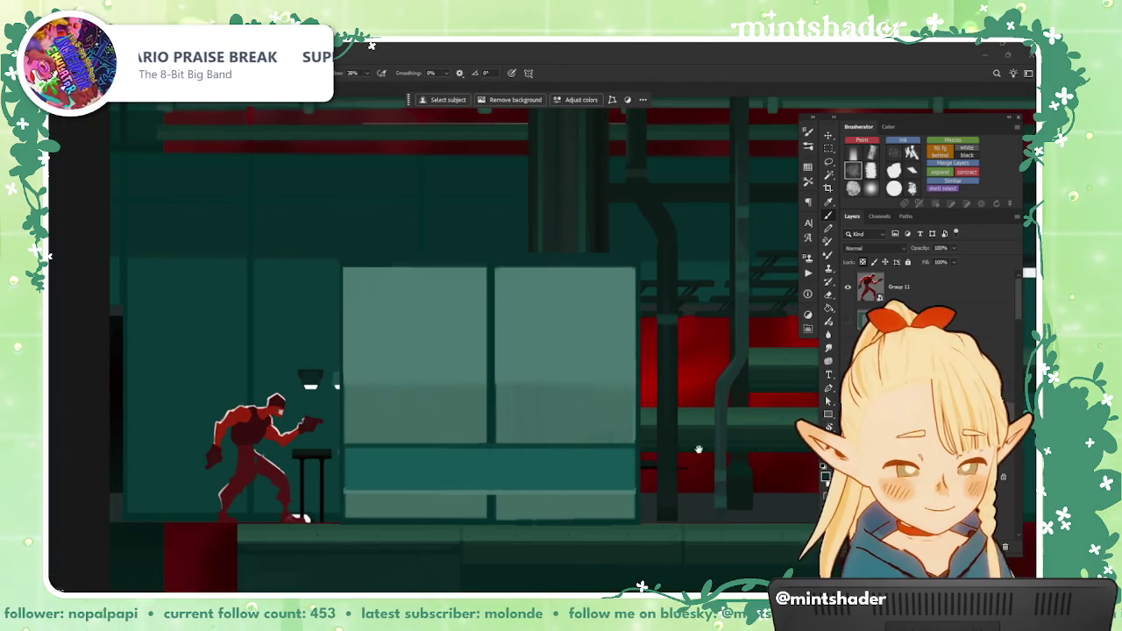
drag(698, 449, 604, 464)
scroll(494, 444, down, 1)
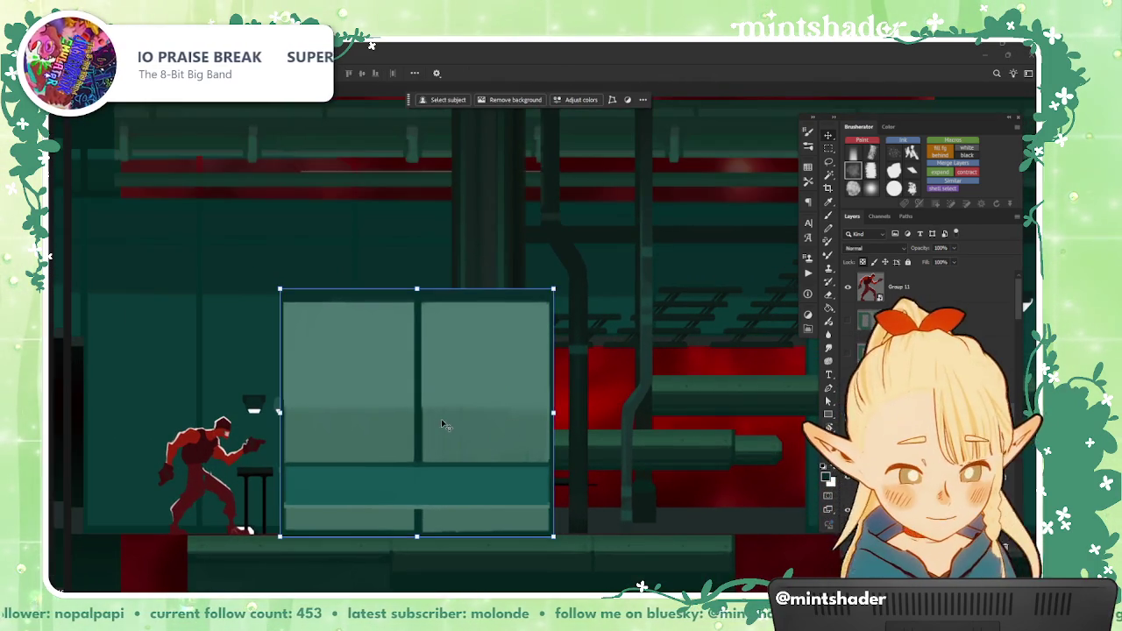
key(Delete)
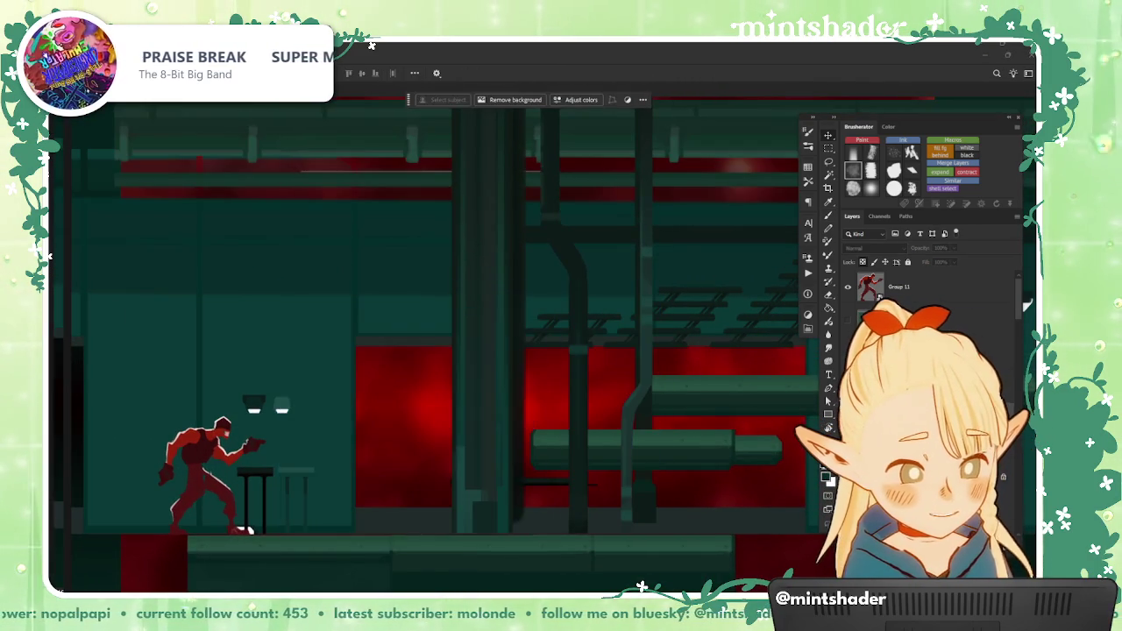
key(ctrl+z)
Step: Alt-drag a duplicate of the panel box to the right of the original
click(336, 448)
scroll(338, 450, up, 2)
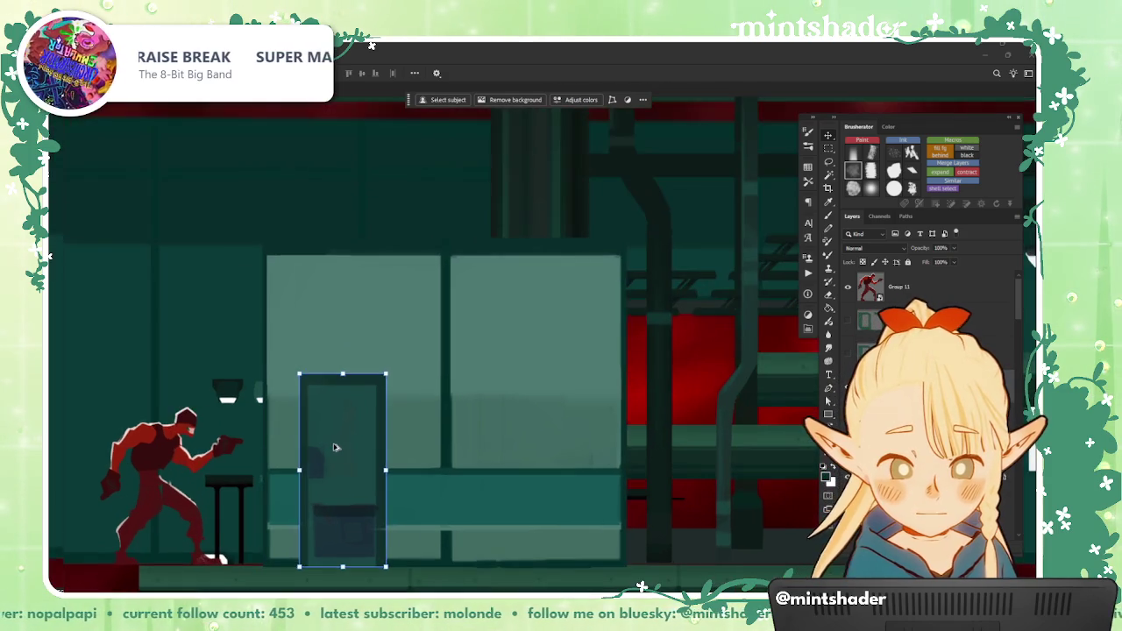
scroll(338, 458, down, 2)
mouse_move(409, 457)
mouse_down()
mouse_move(685, 457)
mouse_move(673, 457)
mouse_up()
scroll(673, 457, right, 3)
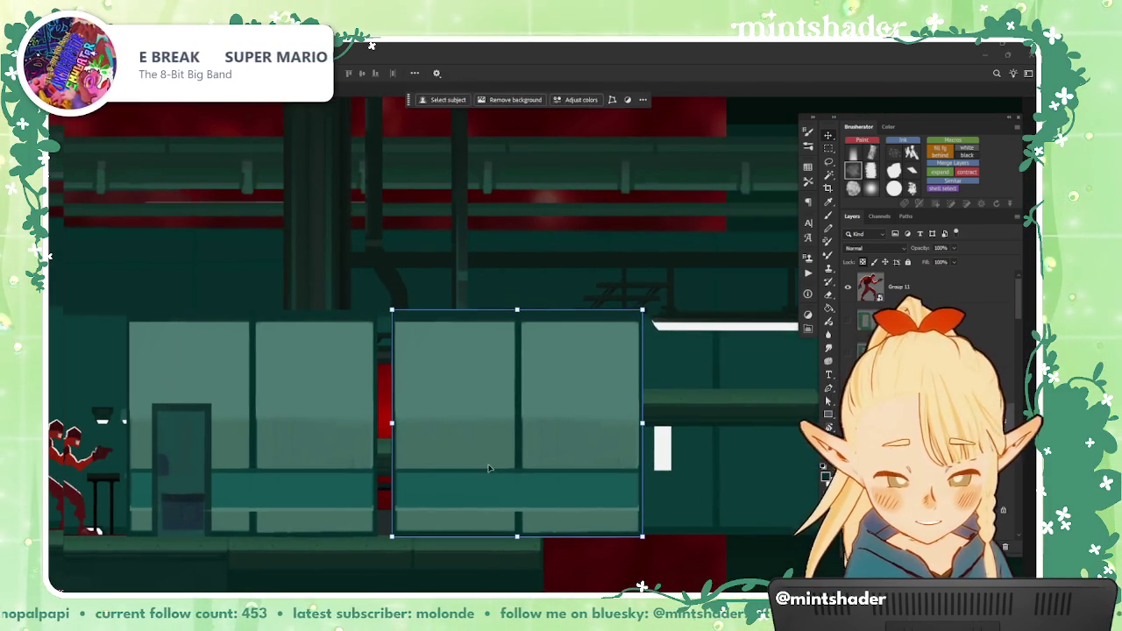
key(ctrl+l)
key(Escape)
Step: Darken the copied panels with Levels, lowering output white to 61
key(ctrl+u)
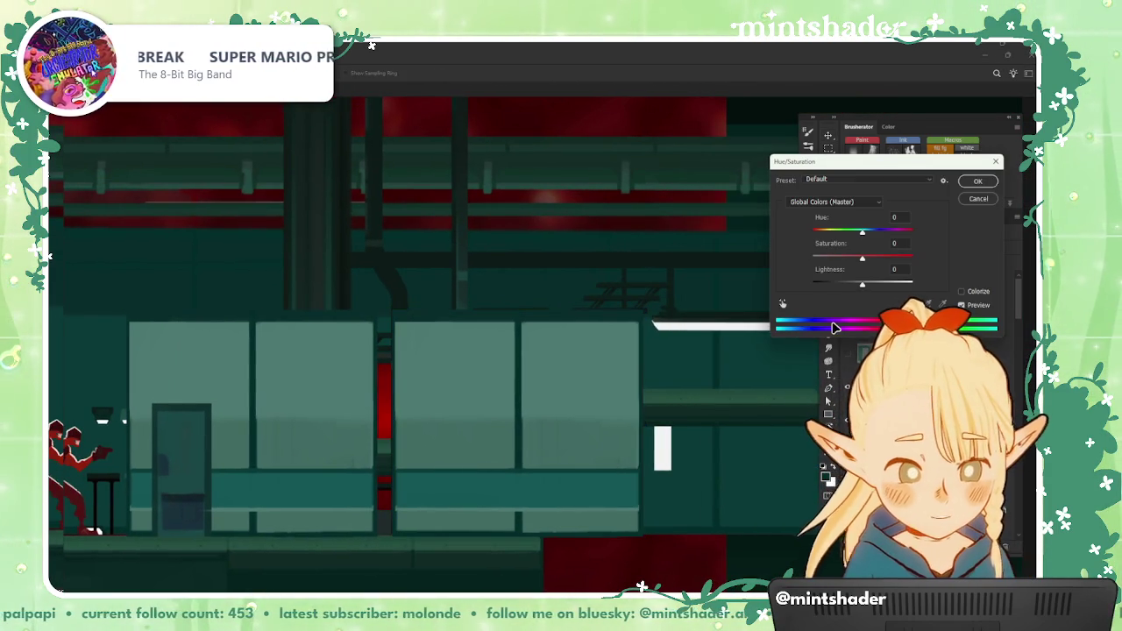
key(Escape)
key(ctrl+l)
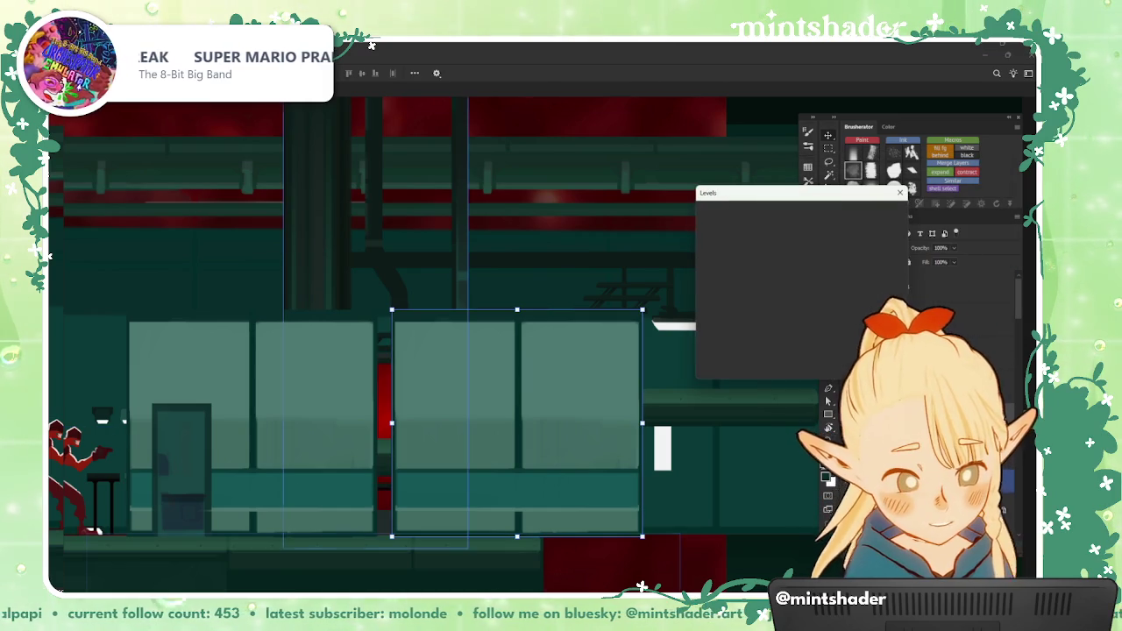
mouse_move(775, 311)
mouse_down()
mouse_move(794, 311)
mouse_move(775, 310)
mouse_up()
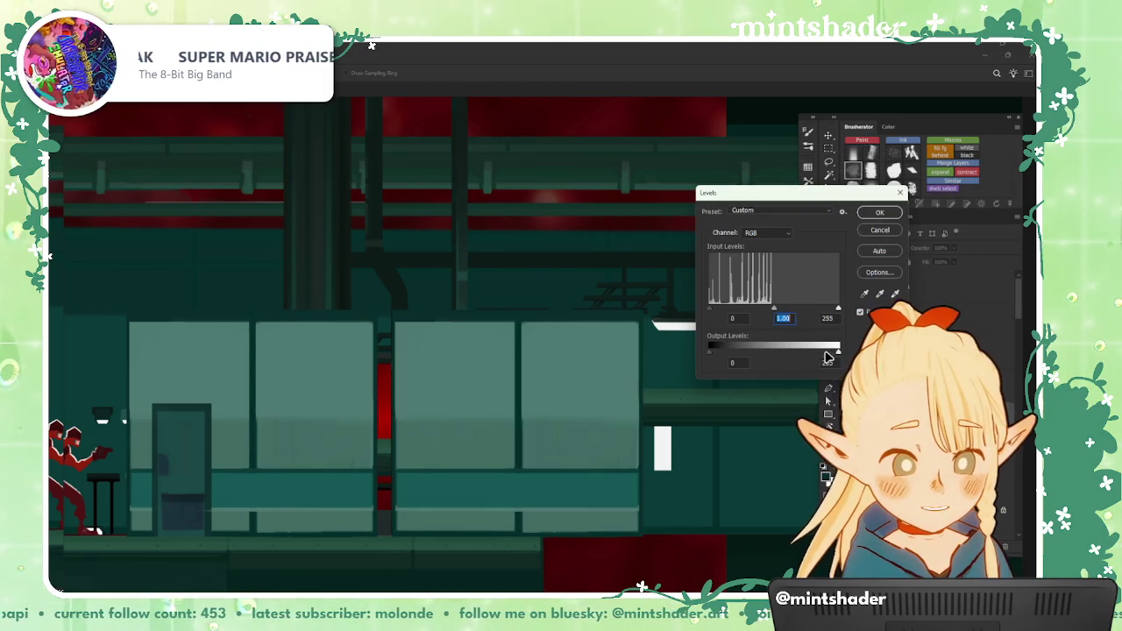
drag(837, 351, 720, 358)
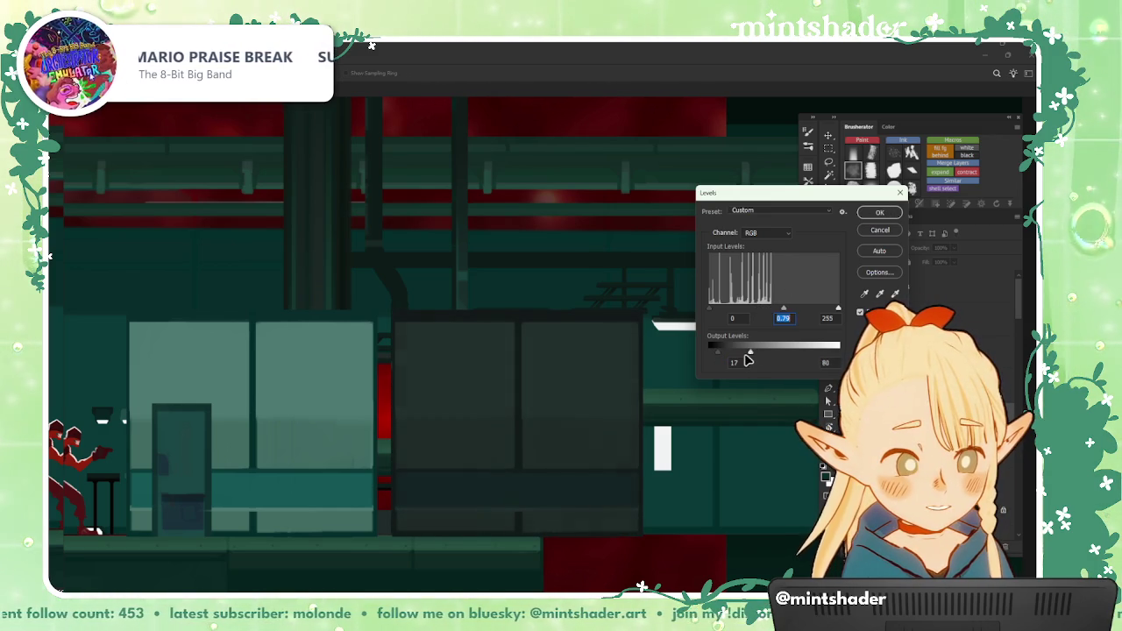
drag(748, 356, 733, 354)
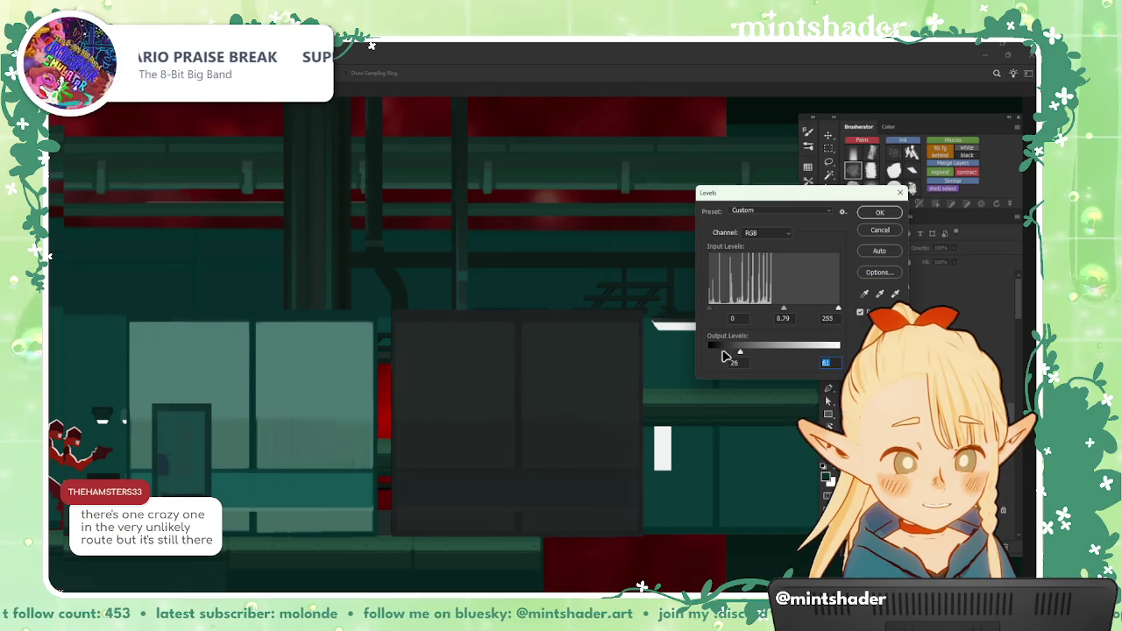
key(Return)
Step: Colorize the panels teal: Hue 178, Saturation 36, Lightness +2
key(ctrl+u)
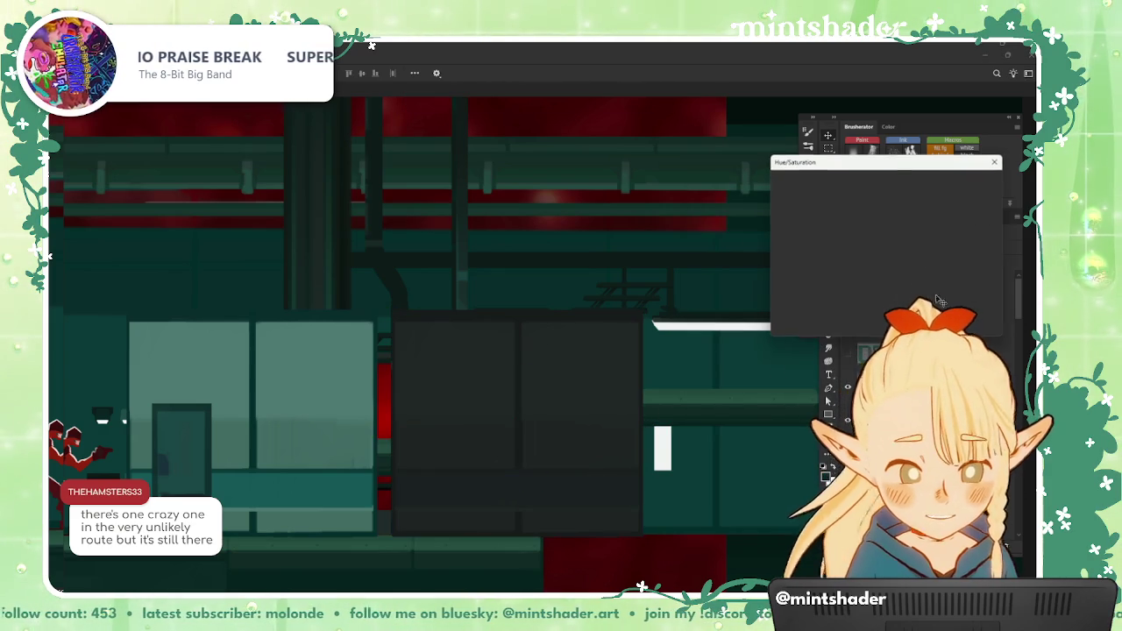
click(965, 292)
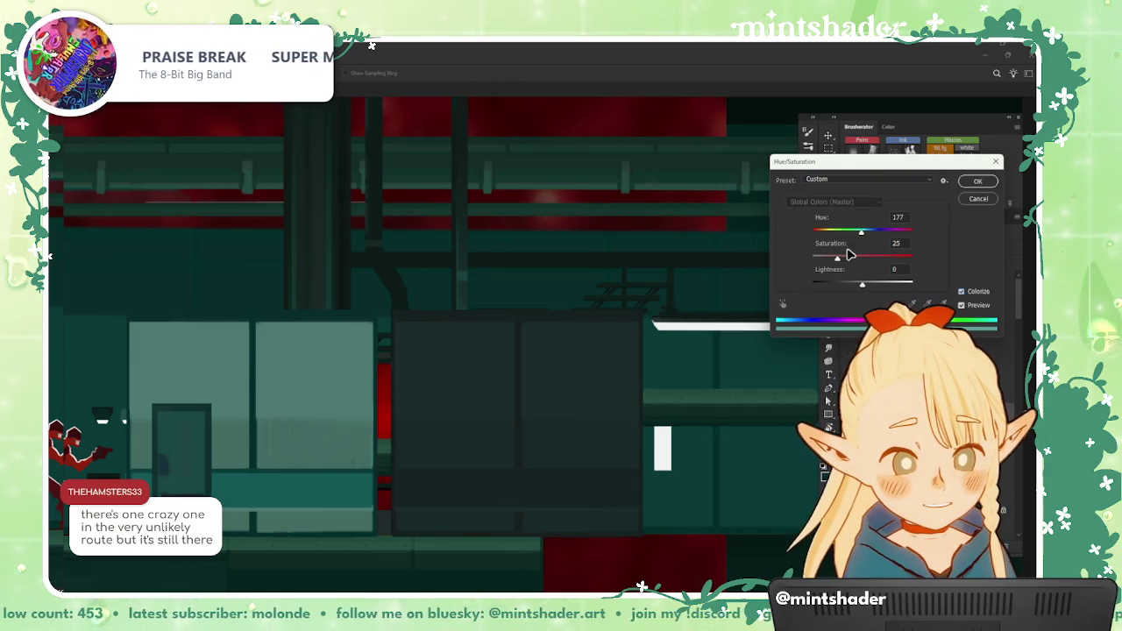
drag(863, 285, 866, 290)
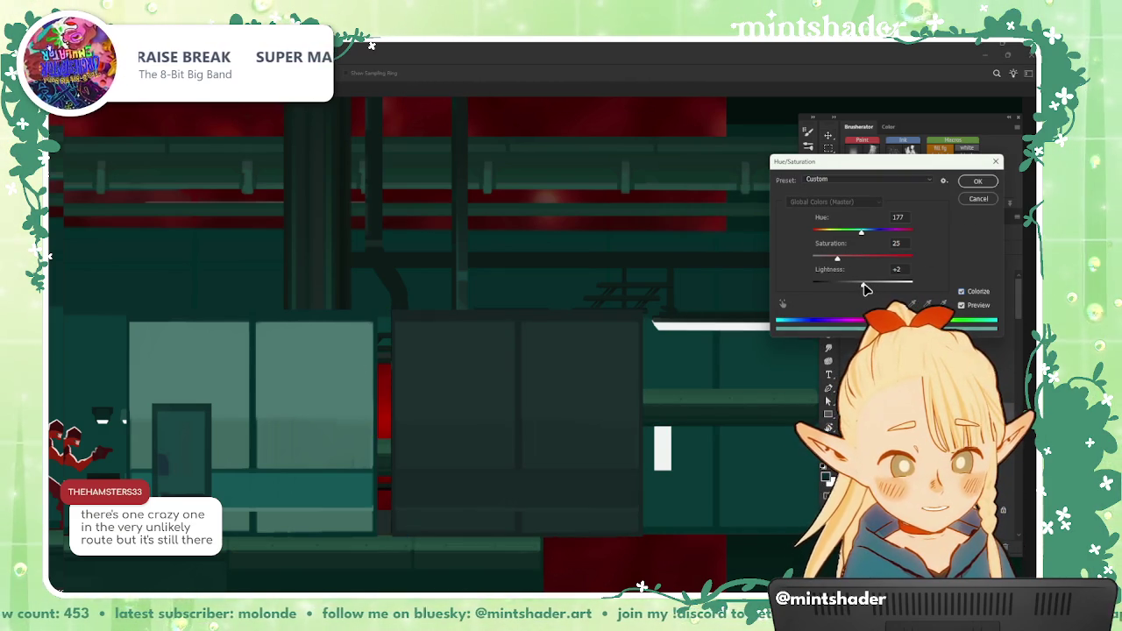
click(850, 260)
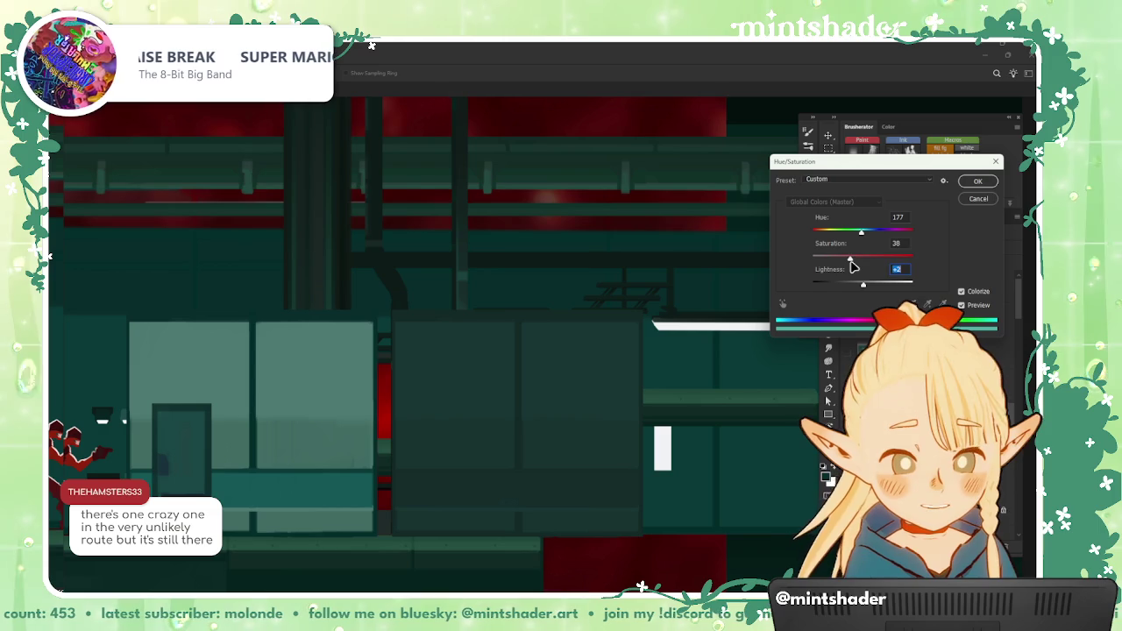
drag(866, 235, 866, 241)
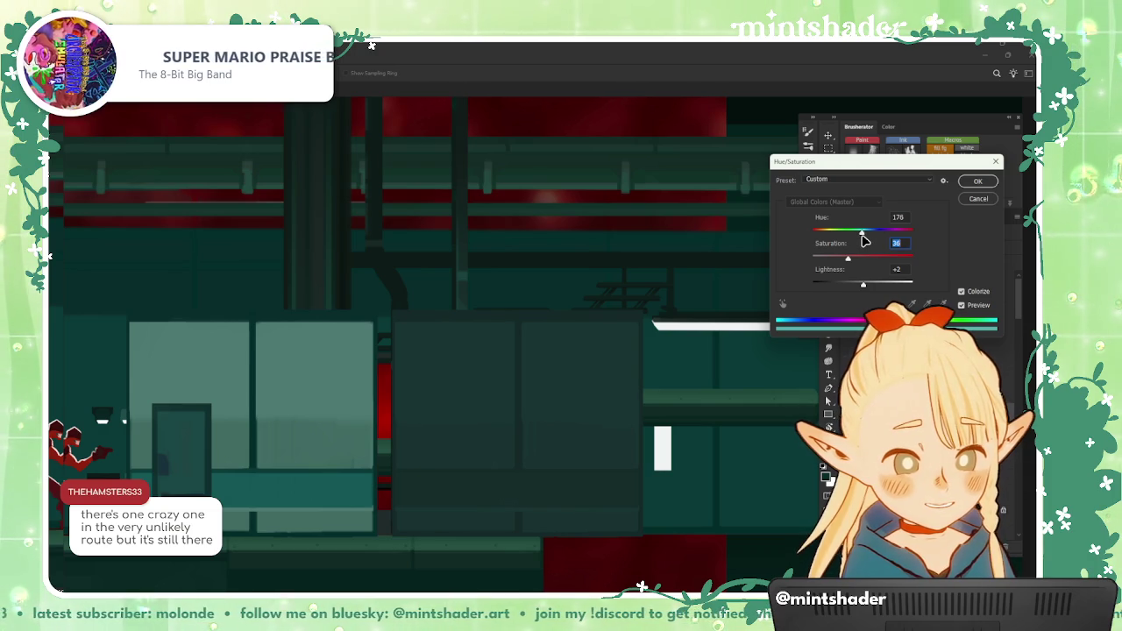
click(972, 186)
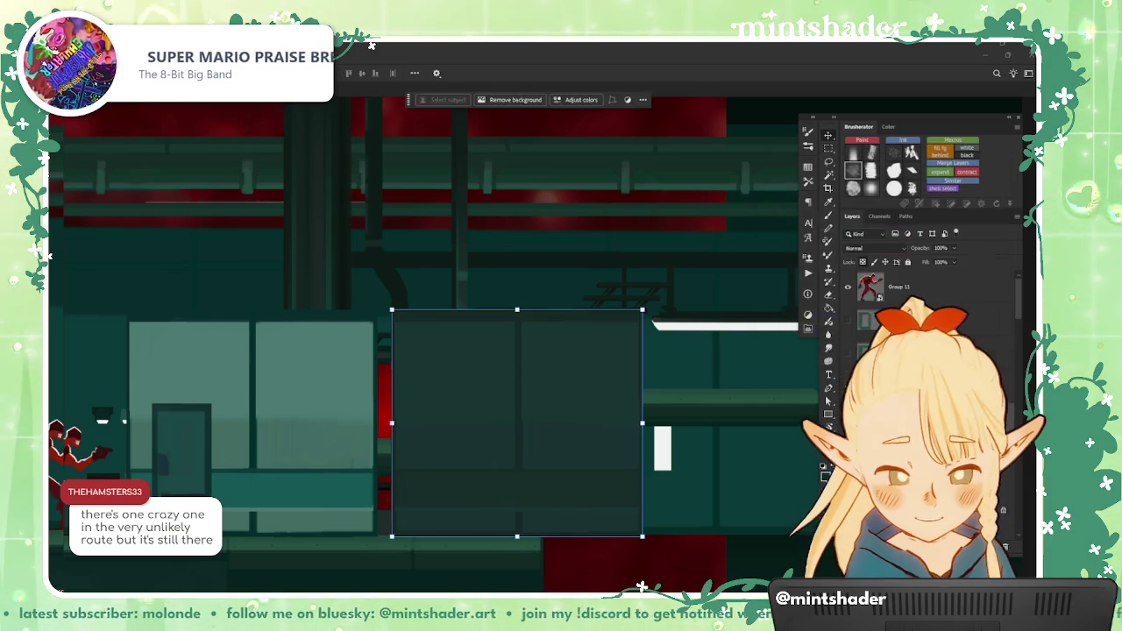
Step: Raise the Levels black input to 10, then deselect
key(ctrl+l)
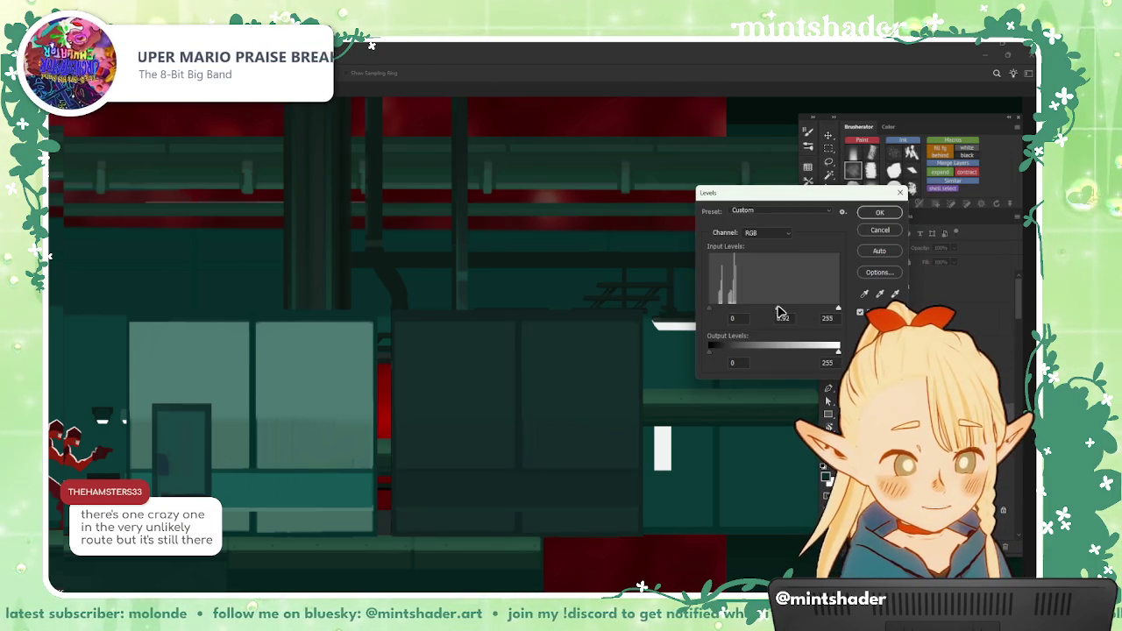
drag(714, 316, 717, 316)
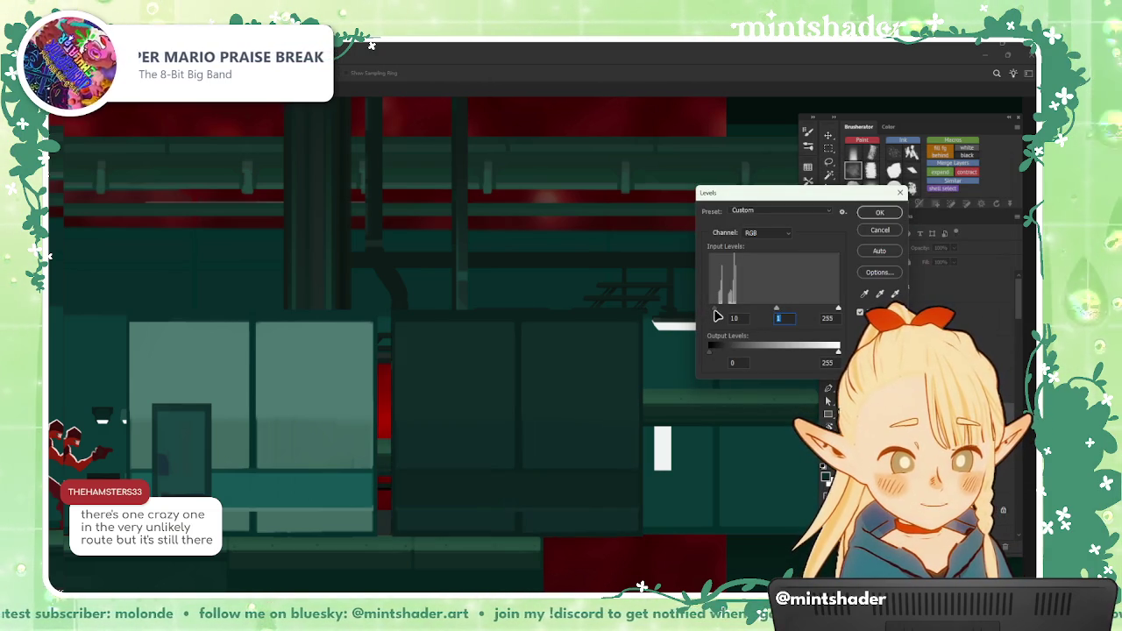
click(880, 212)
key(ctrl+d)
Step: Select the four dark middle panels and undo their darkening
click(561, 345)
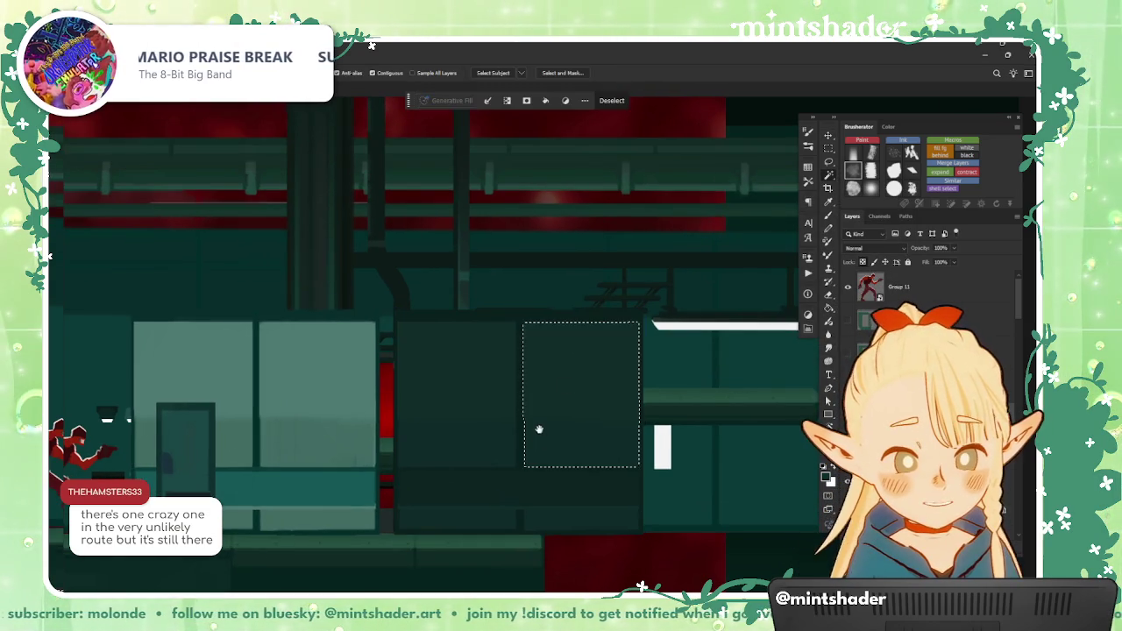
scroll(488, 366, left, 1)
shift+click(488, 366)
shift+click(494, 524)
shift+click(588, 517)
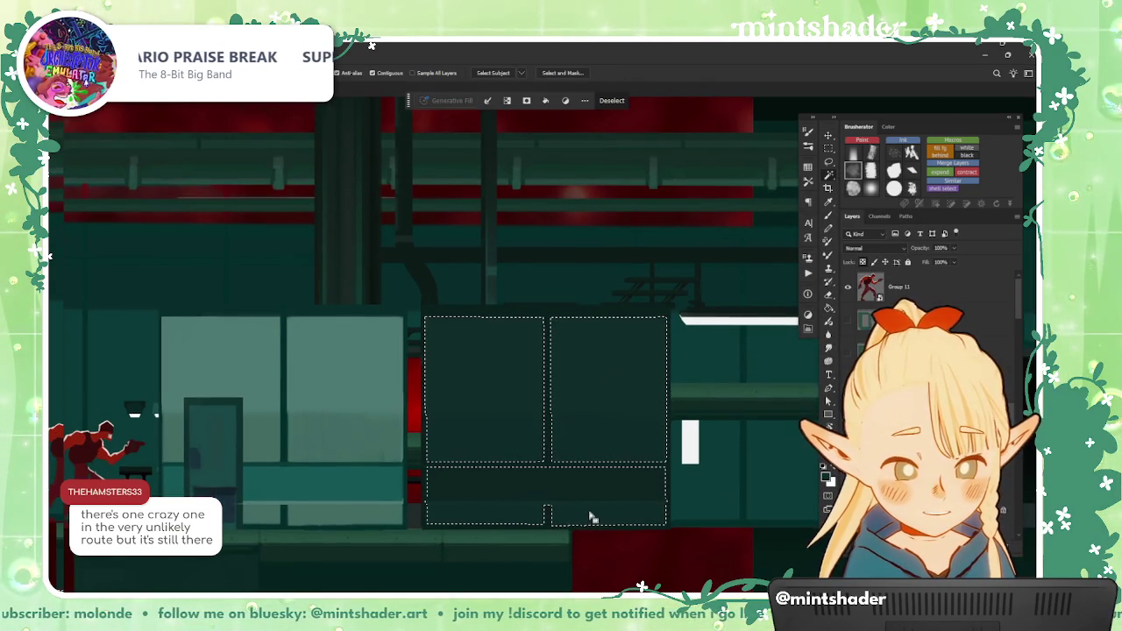
shift+click(571, 478)
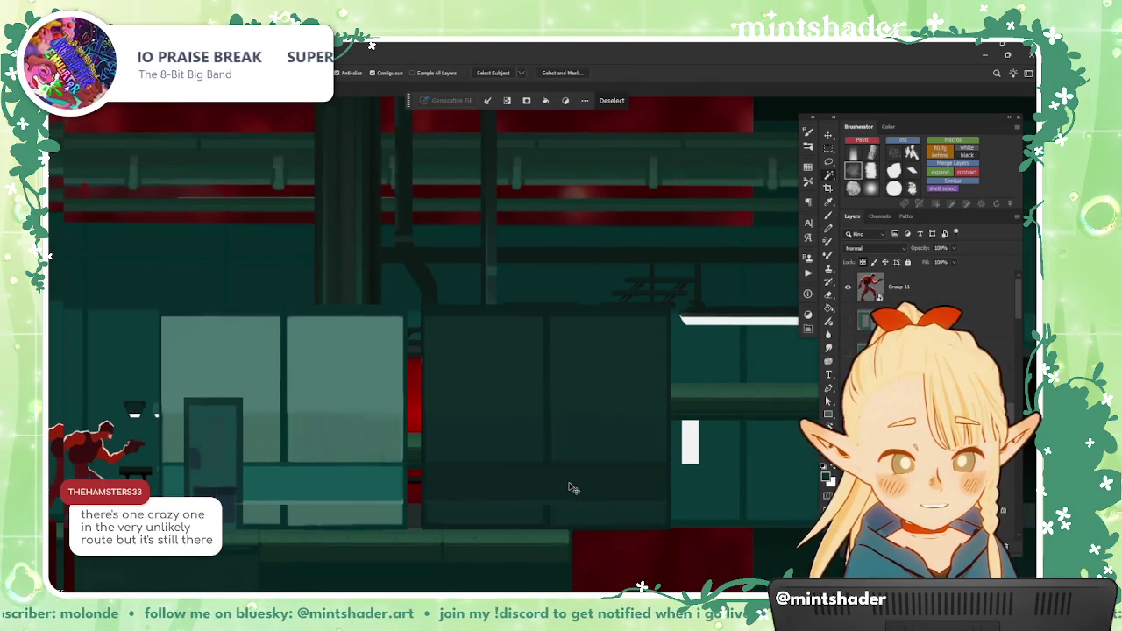
key(ctrl+alt+l)
key(ctrl+d)
key(ctrl+z)
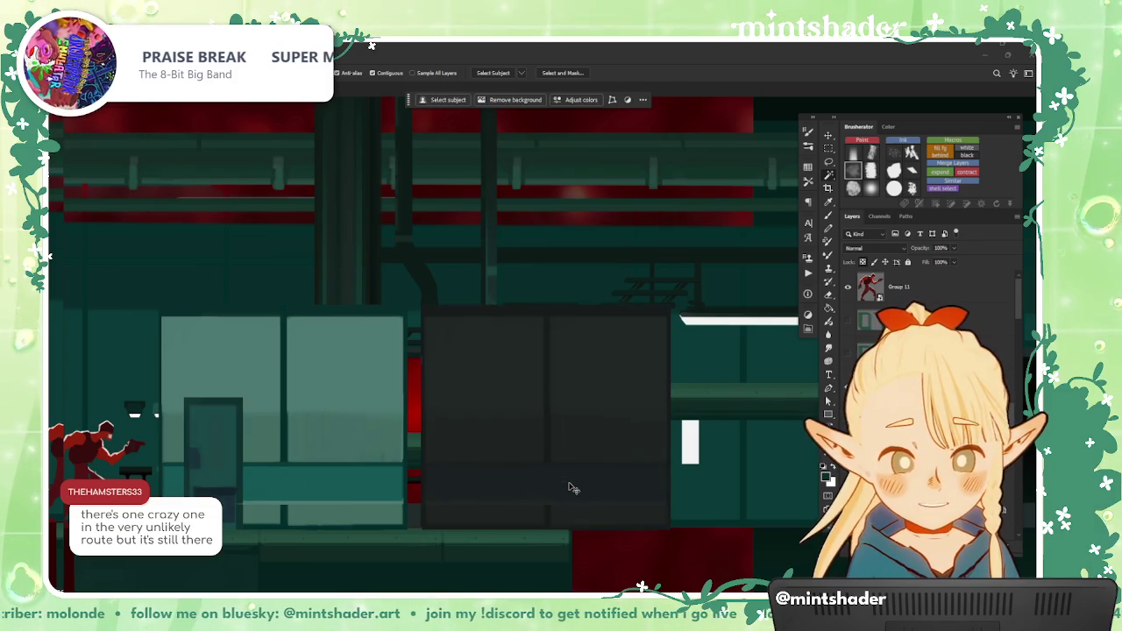
key(ctrl+shift+z)
Step: Magic Wand-select the middle panels and reduce their Saturation to -30
click(531, 403)
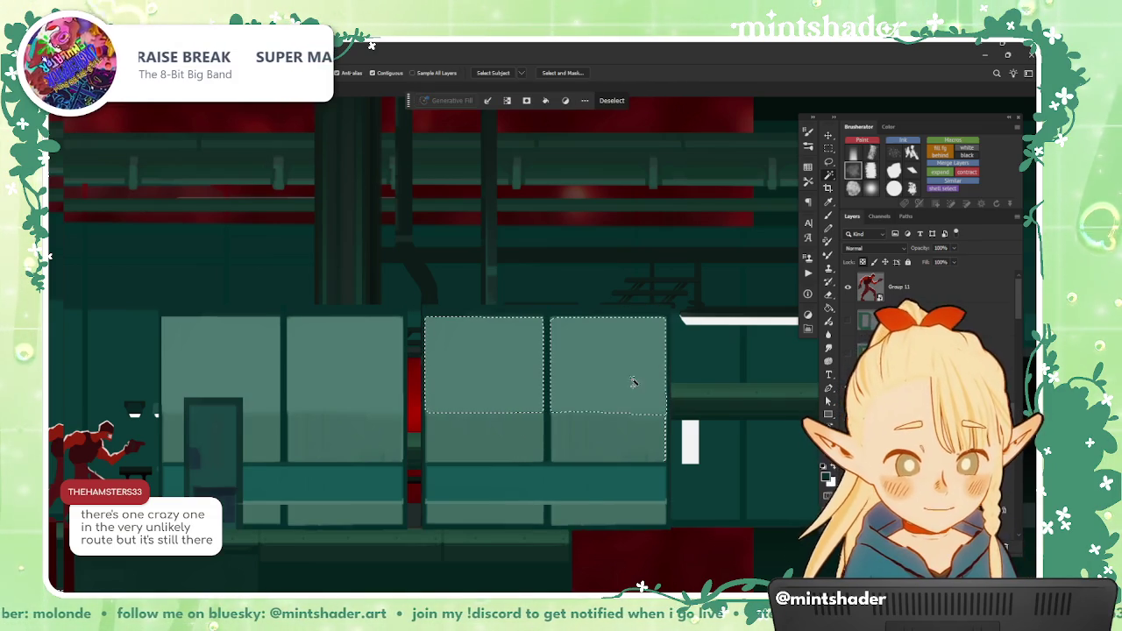
shift+click(532, 447)
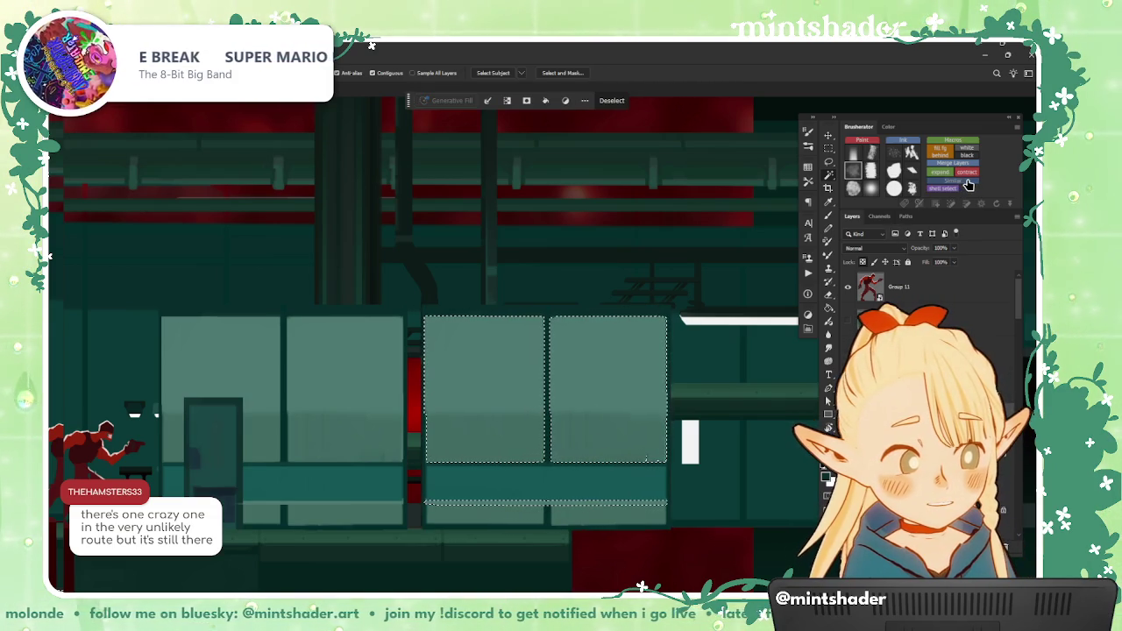
scroll(584, 481, up, 2)
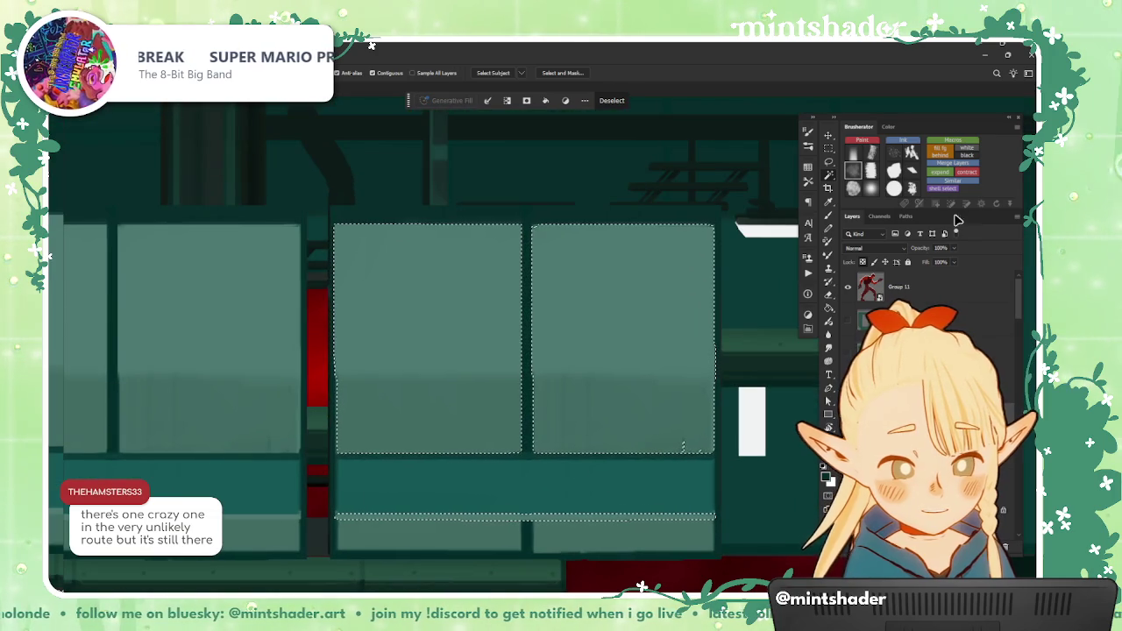
click(971, 190)
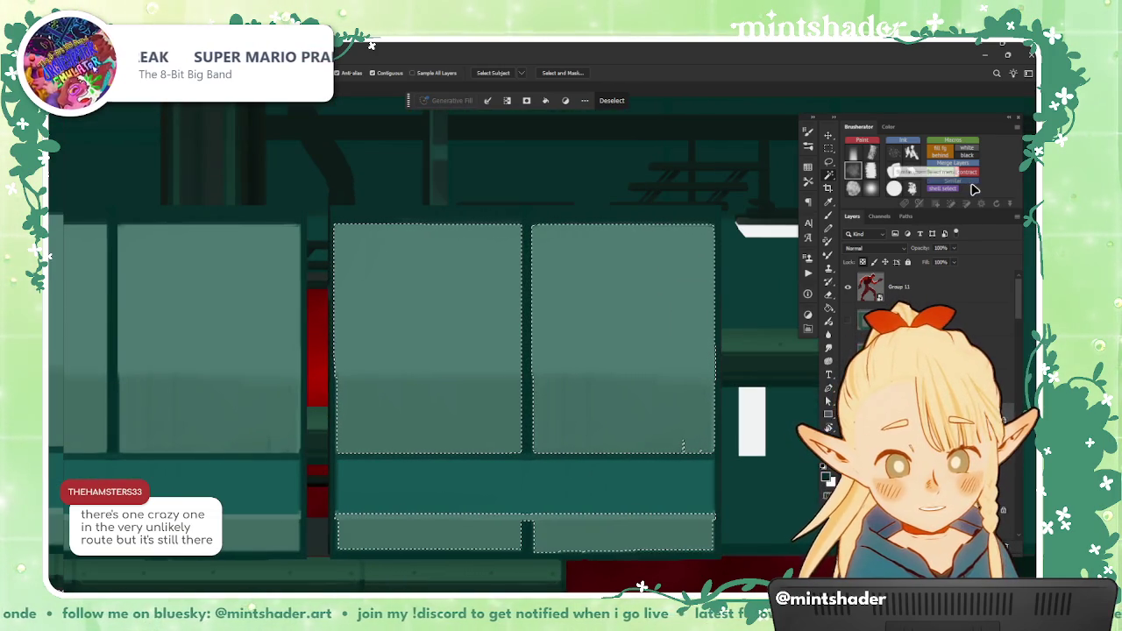
drag(579, 401, 533, 421)
key(ctrl+u)
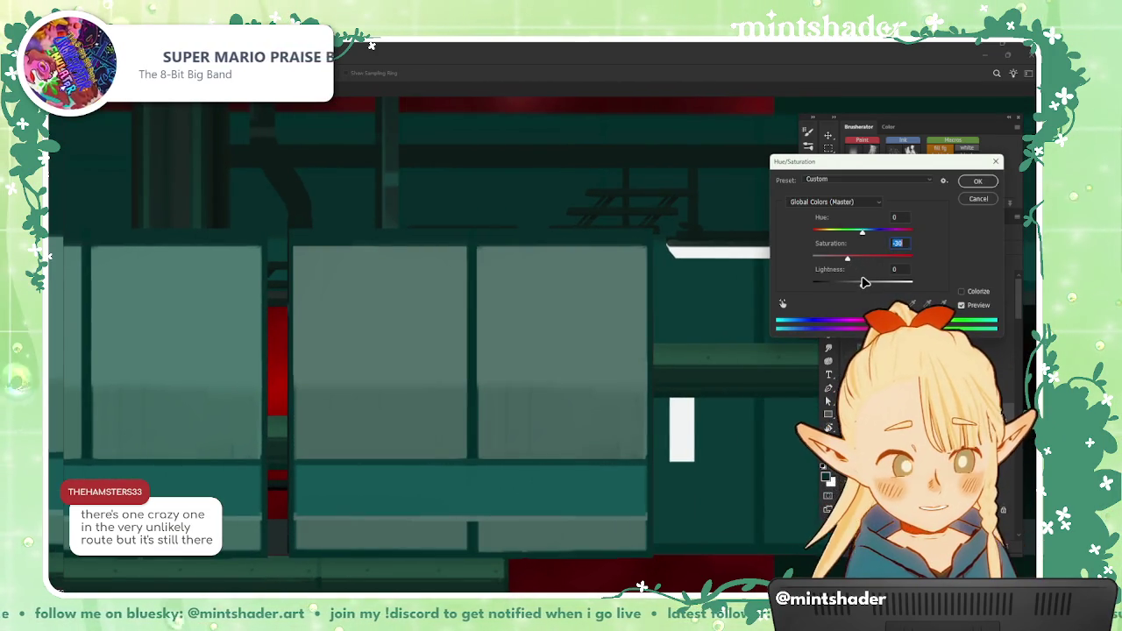
key(Return)
Step: Try lowering the Levels output white, then cancel the dialog
key(ctrl+l)
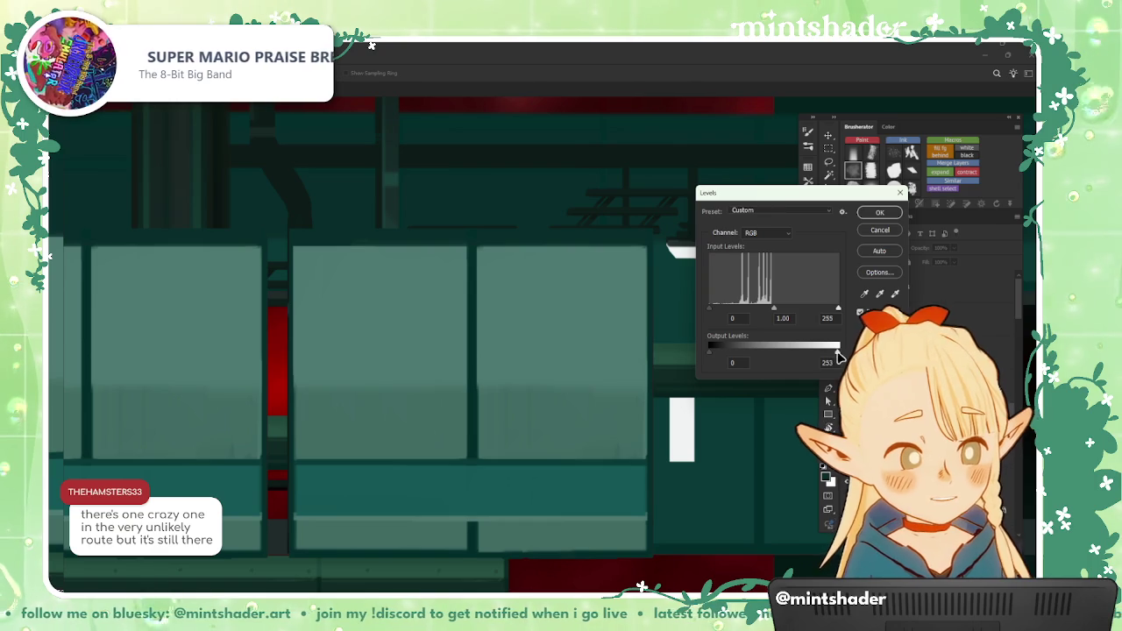
drag(838, 355, 812, 362)
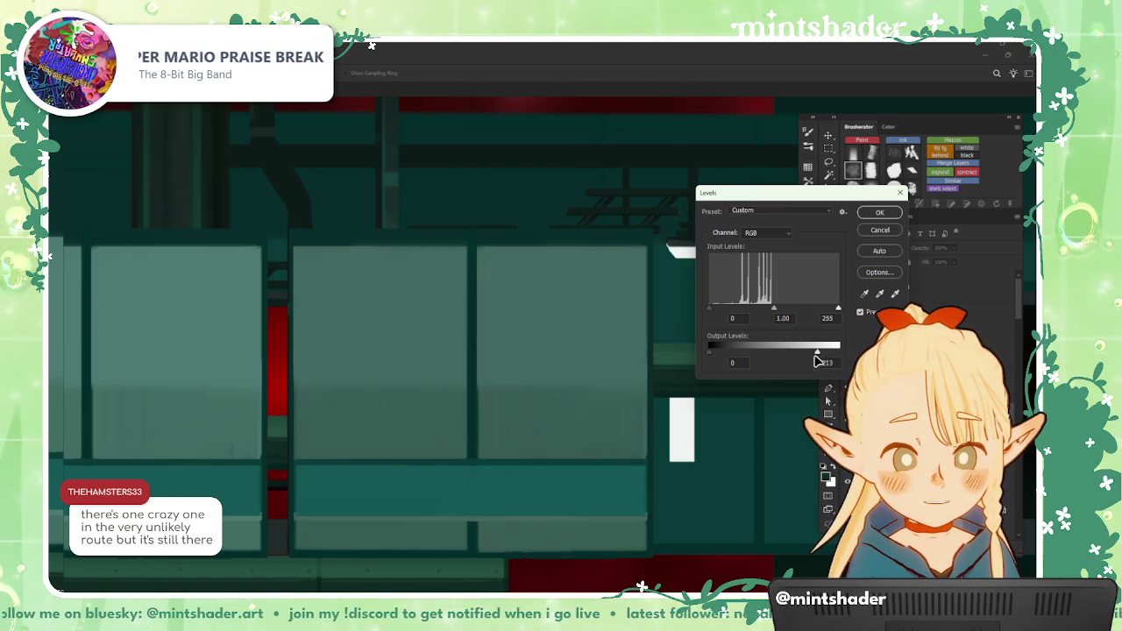
click(884, 230)
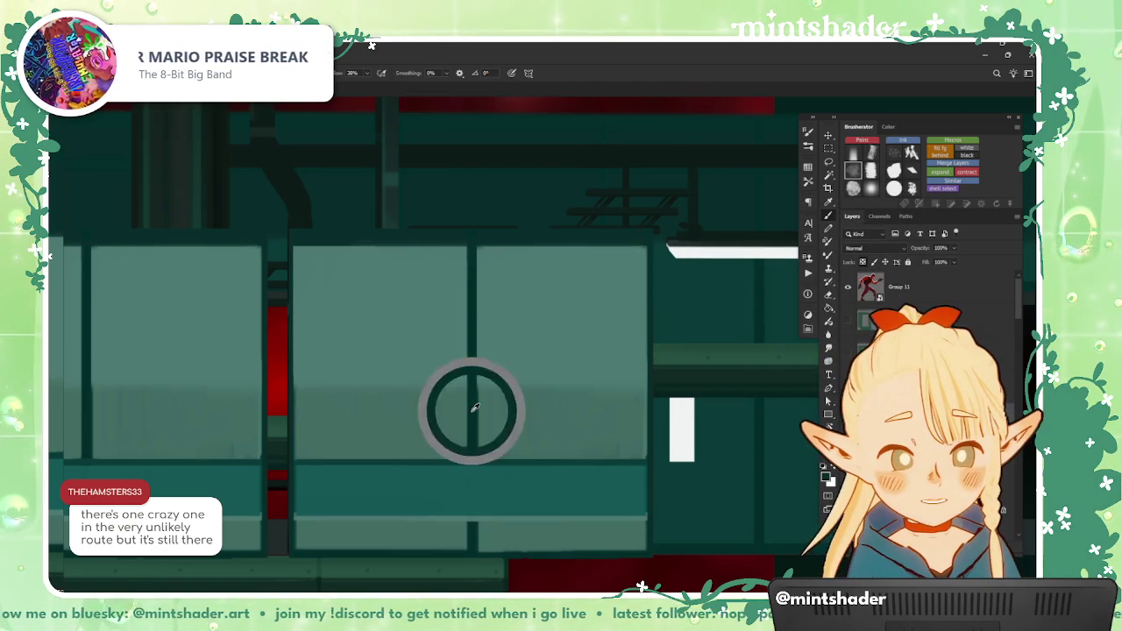
Step: Darken the two middle panels with a smaller brush and the Brusherator macro
right_click(471, 408)
key(Escape)
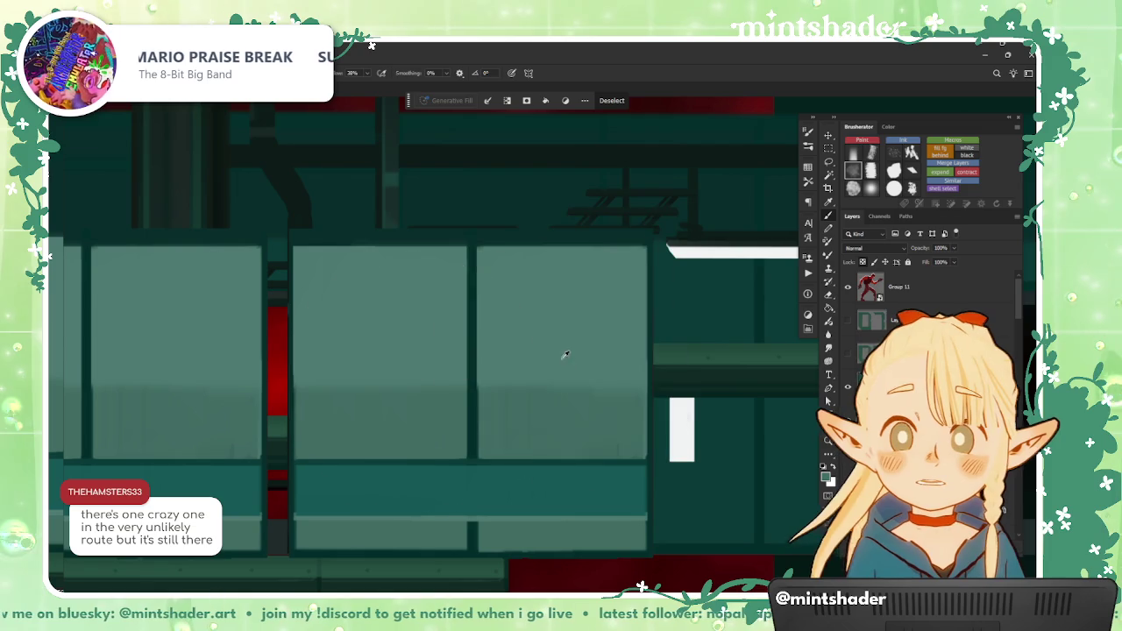
scroll(508, 358, down, 1)
scroll(509, 358, down, 2)
scroll(491, 343, down, 1)
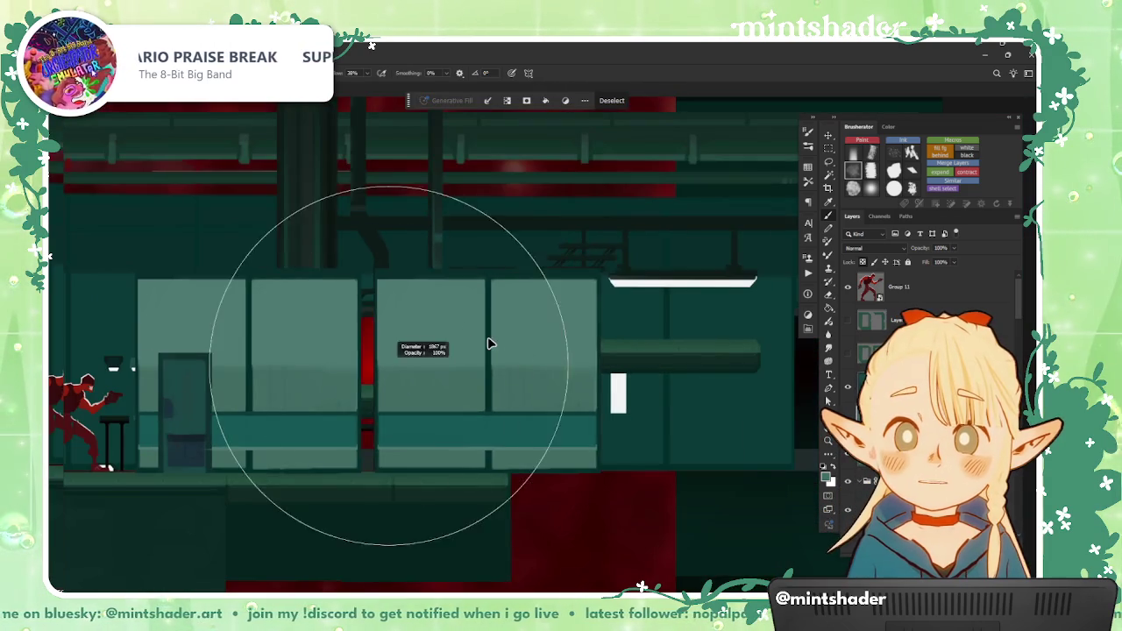
drag(611, 397, 544, 397)
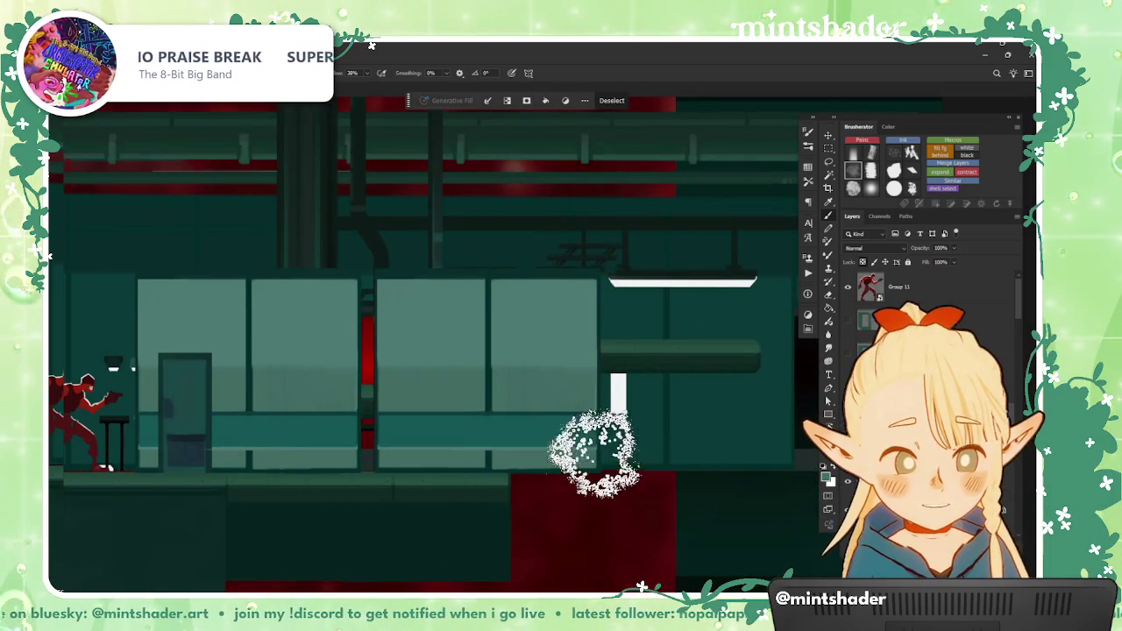
mouse_move(377, 465)
mouse_down()
mouse_move(438, 325)
mouse_move(651, 526)
mouse_up()
key(ctrl+z)
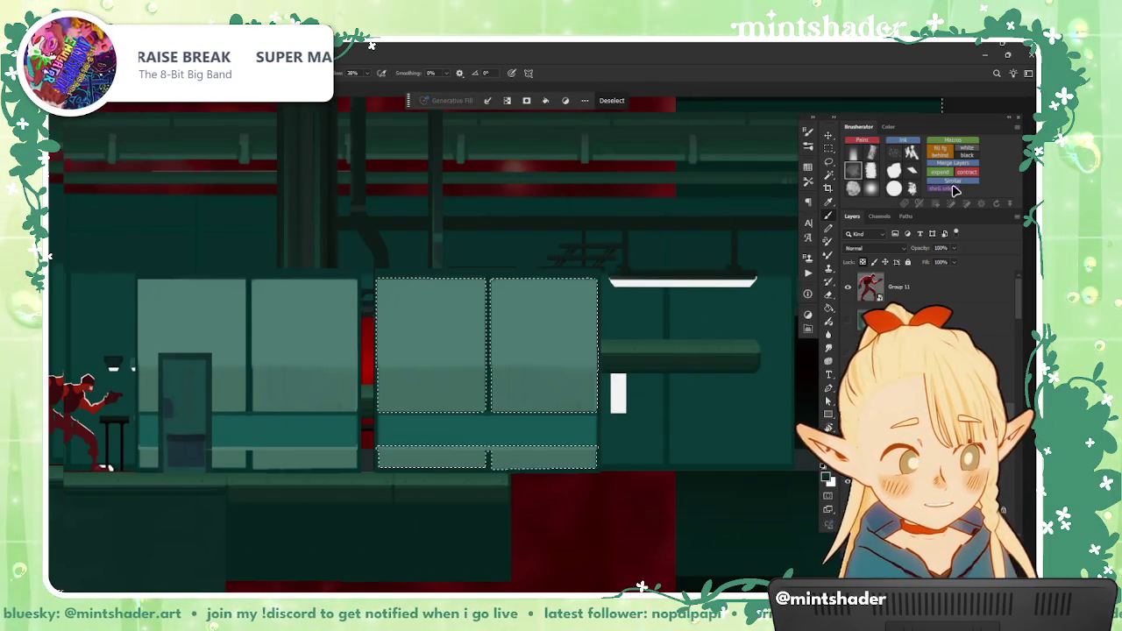
click(954, 181)
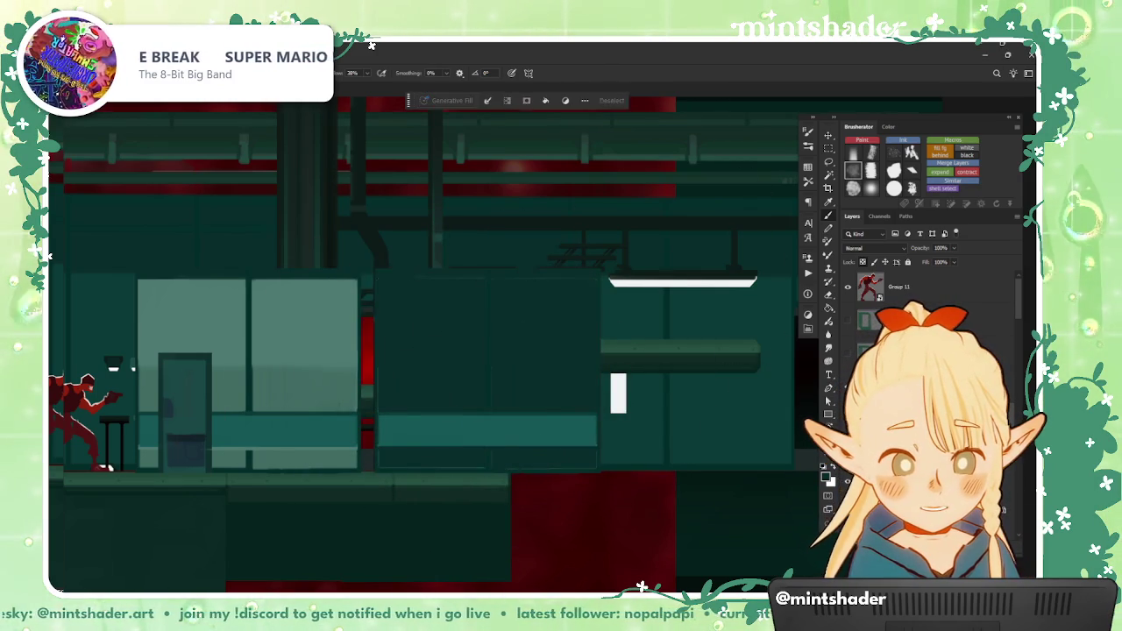
key(ctrl+z)
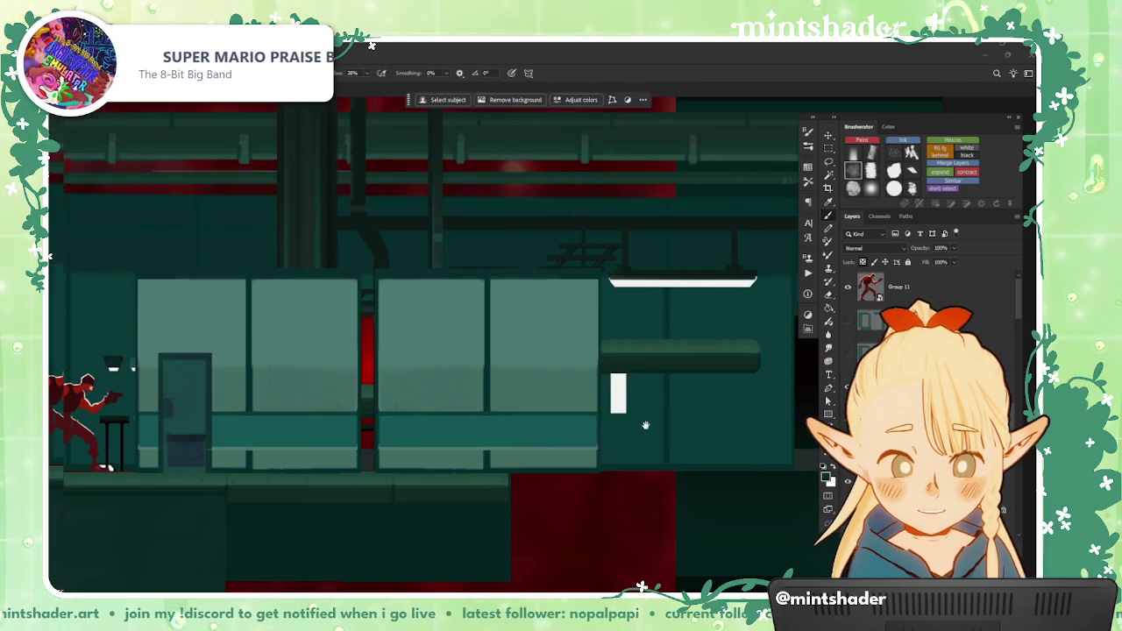
drag(645, 426, 679, 453)
Step: Fade the darkening to Darken mode at 75% opacity
key(ctrl+shift+f)
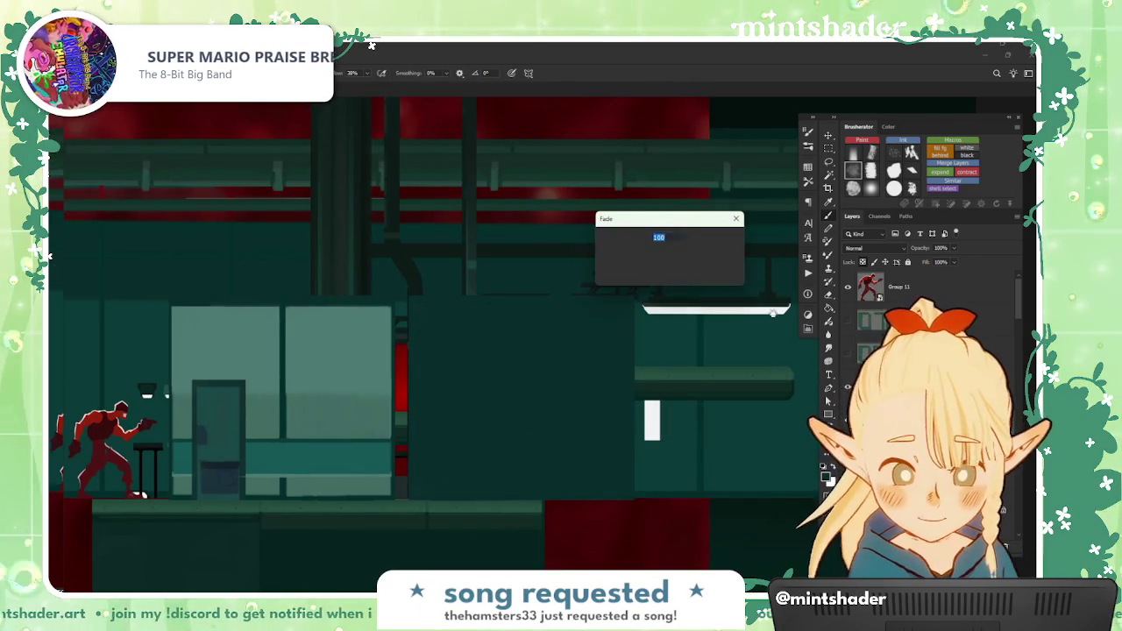
click(656, 263)
click(636, 307)
click(656, 263)
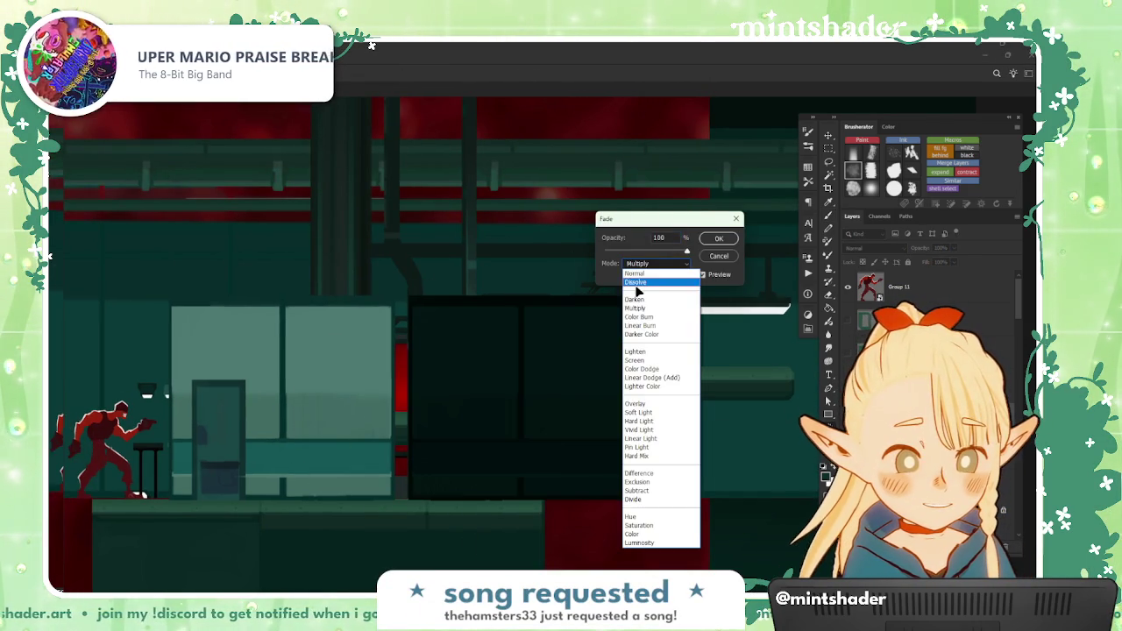
click(635, 299)
click(622, 253)
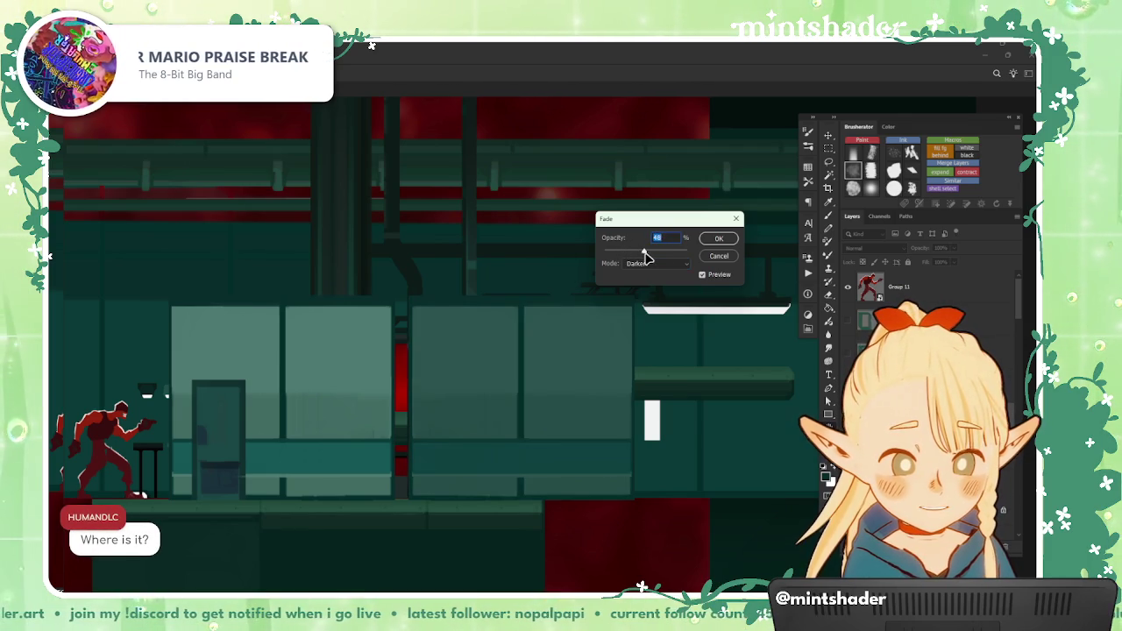
drag(638, 256, 655, 260)
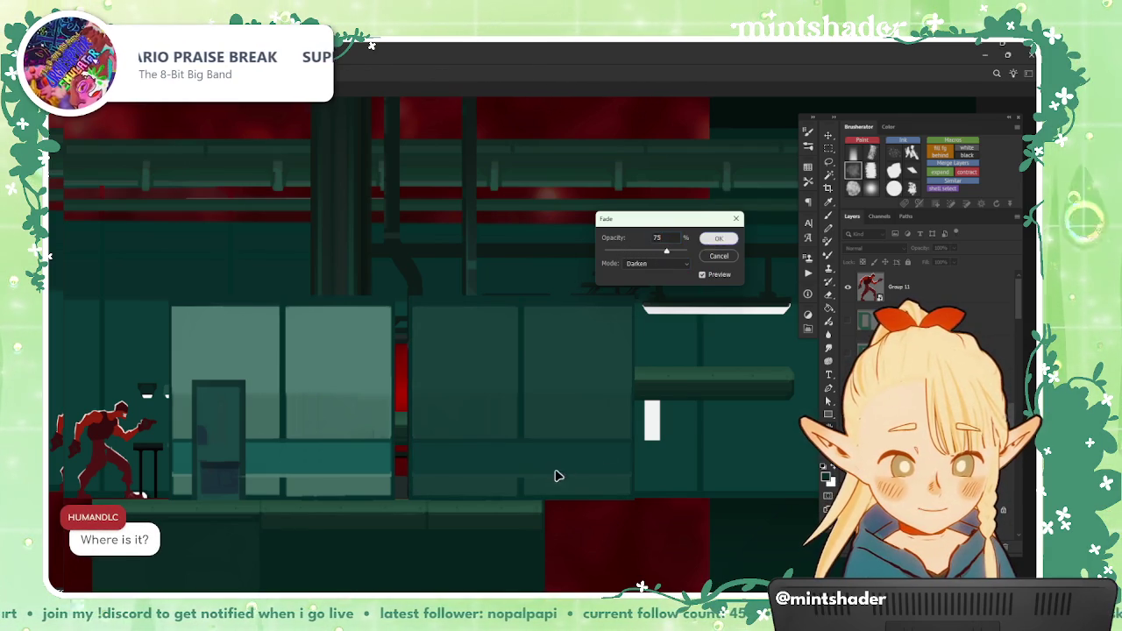
key(Return)
Step: Raise the Hue/Saturation lightness of the selected strip, then deselect
scroll(555, 475, up, 1)
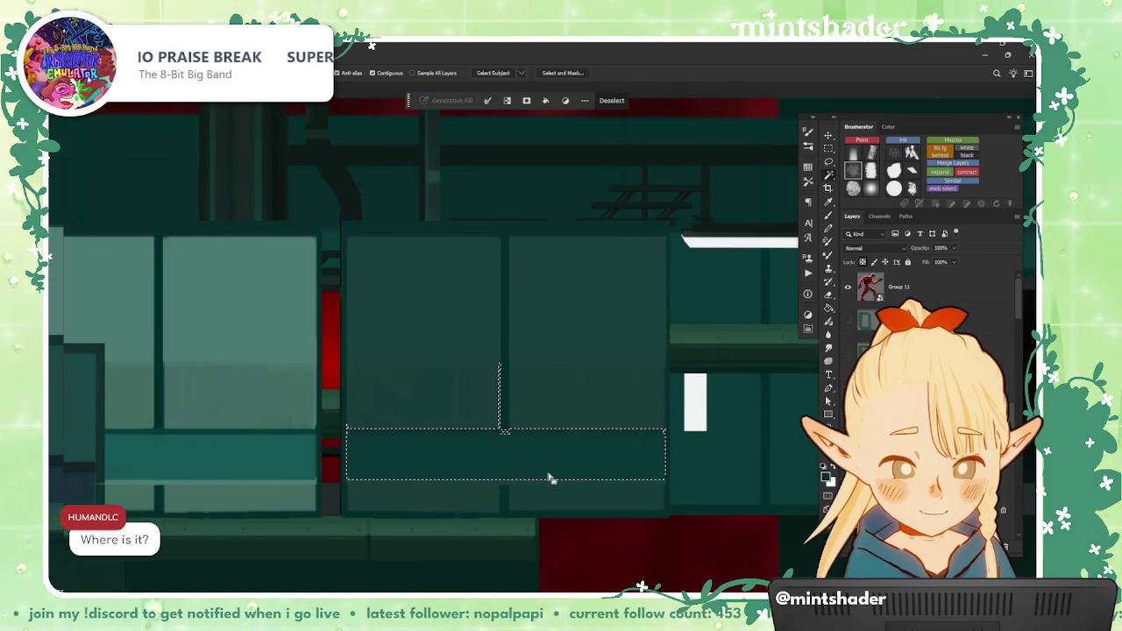
key(ctrl+u)
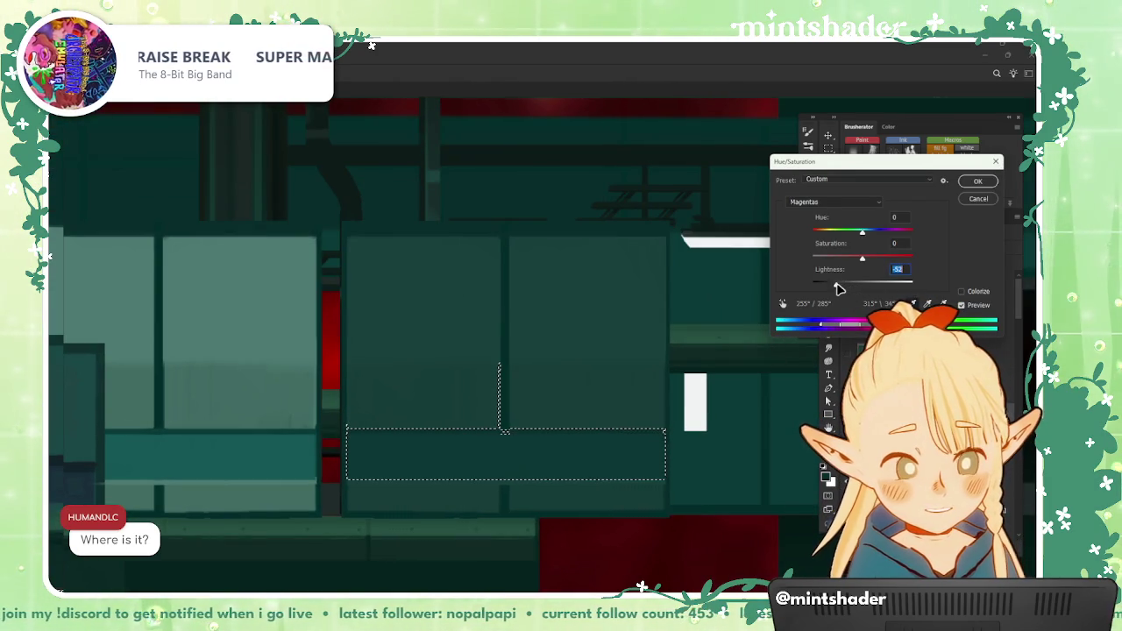
drag(848, 286, 883, 289)
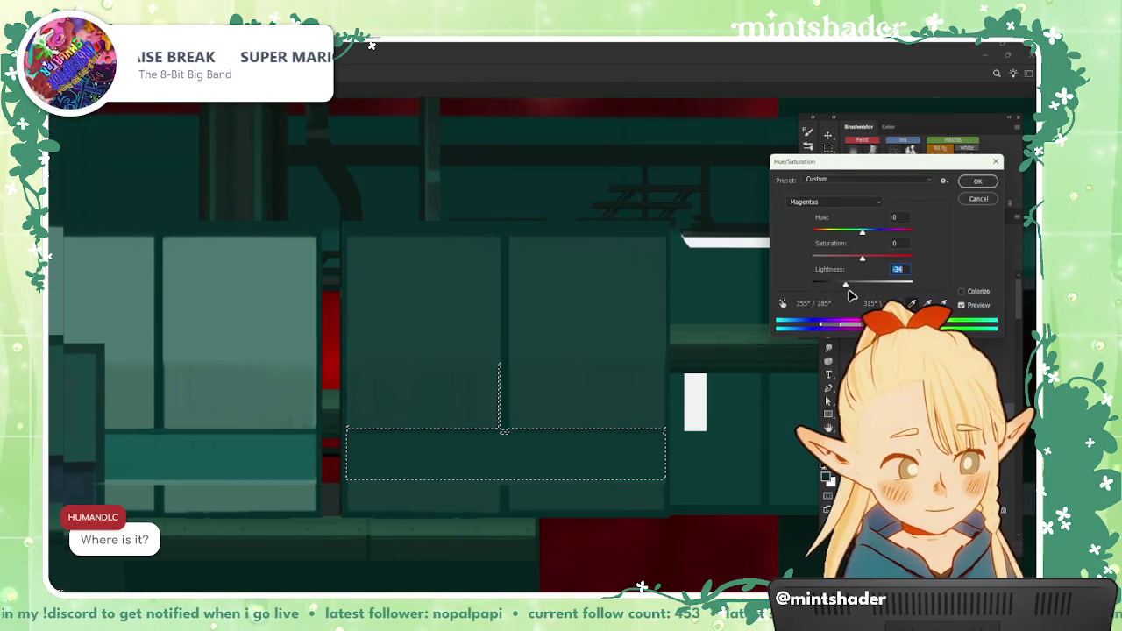
key(Return)
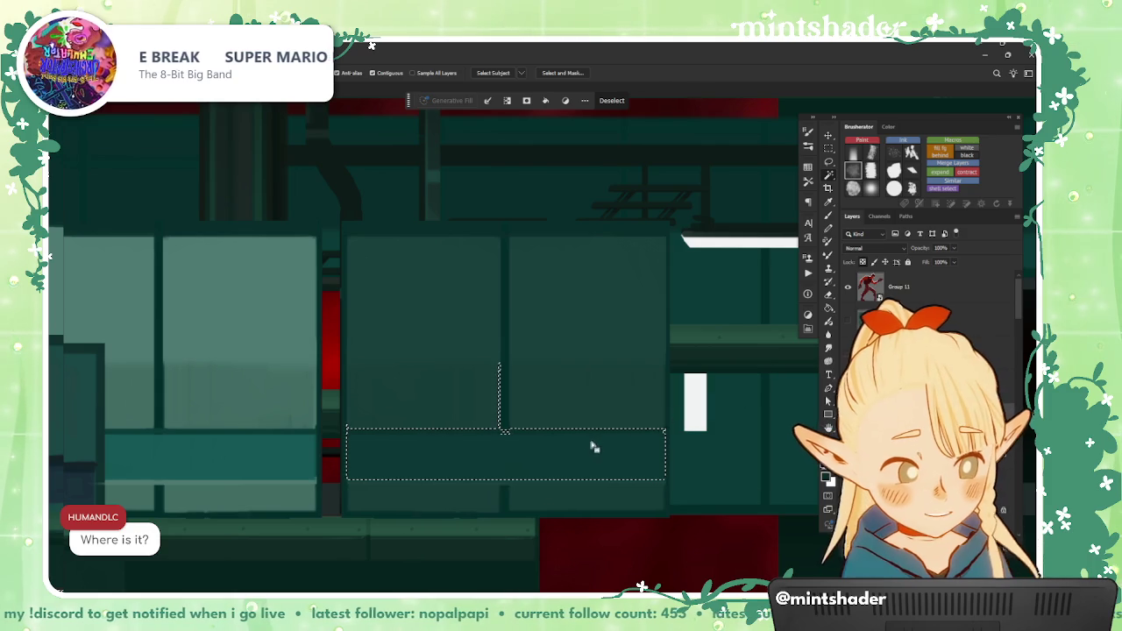
key(ctrl+d)
Step: Darken the lower middle strip's lightness with Hue/Saturation
click(493, 451)
key(ctrl+u)
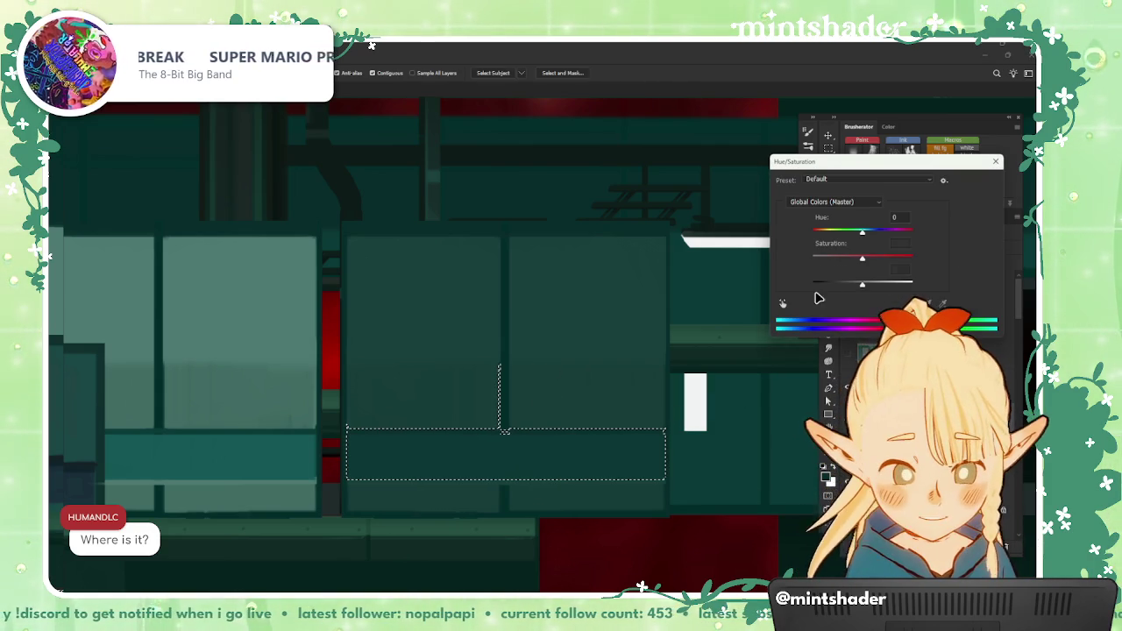
mouse_move(862, 283)
mouse_down()
mouse_move(825, 285)
mouse_move(864, 294)
mouse_up()
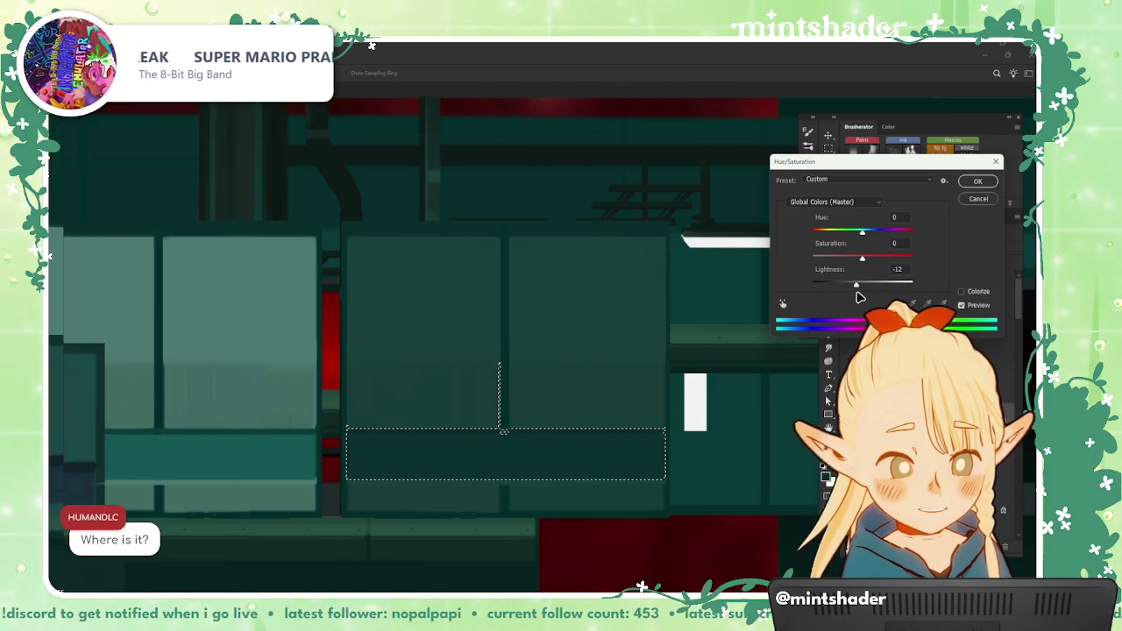
click(962, 189)
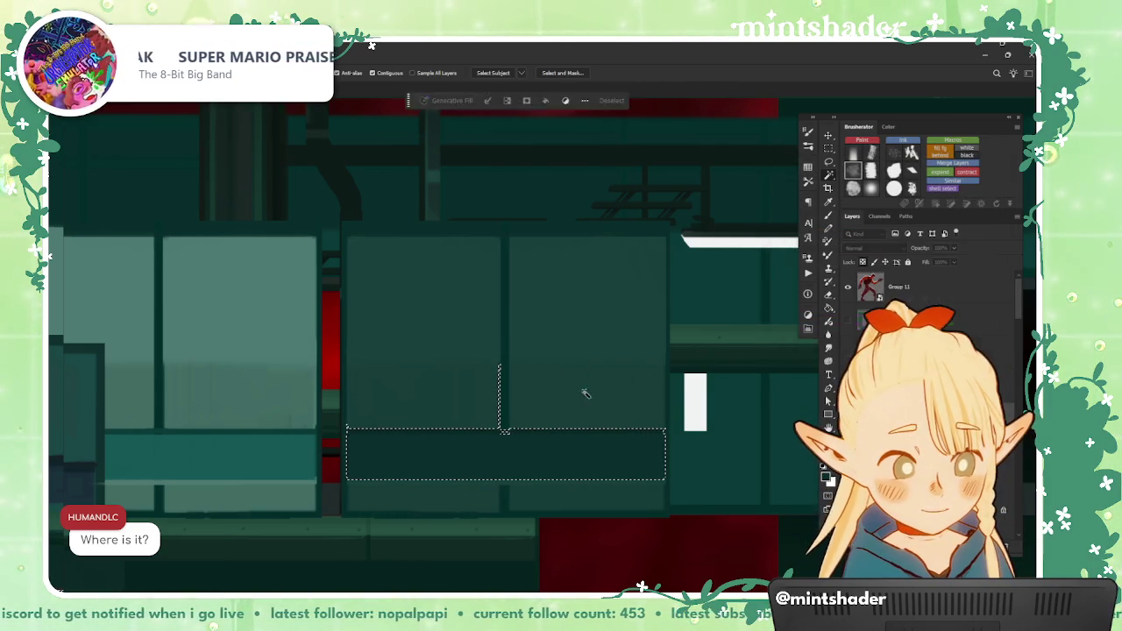
Step: Select both upper middle panels and fade the last edit to 25% opacity
scroll(564, 401, down, 2)
scroll(500, 351, up, 1)
click(447, 342)
shift+click(584, 342)
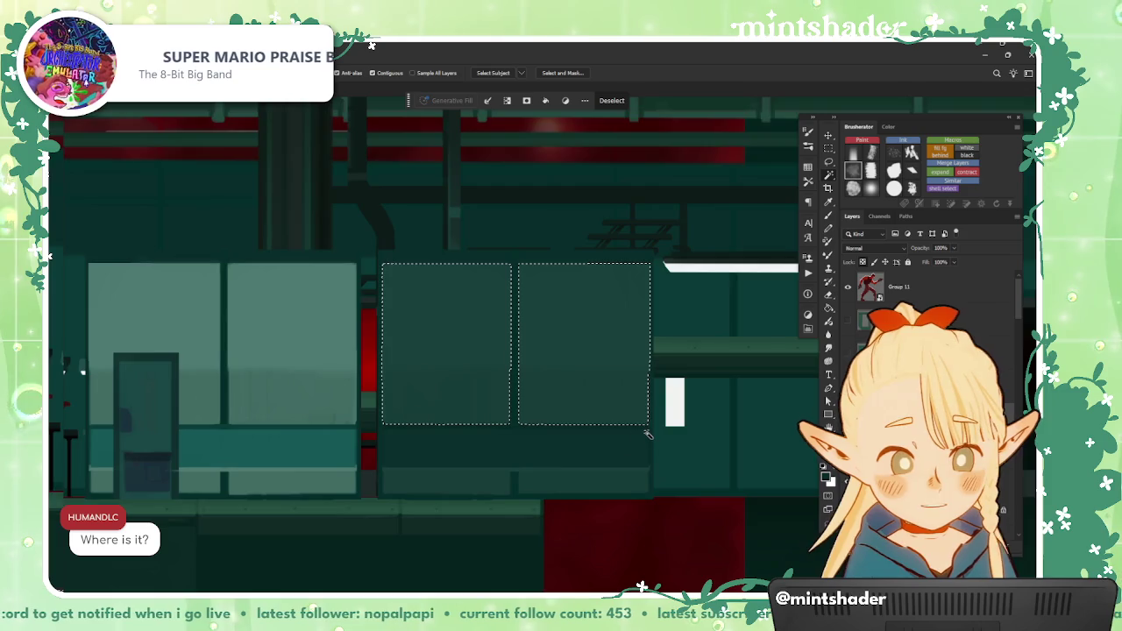
scroll(574, 451, down, 2)
key(b)
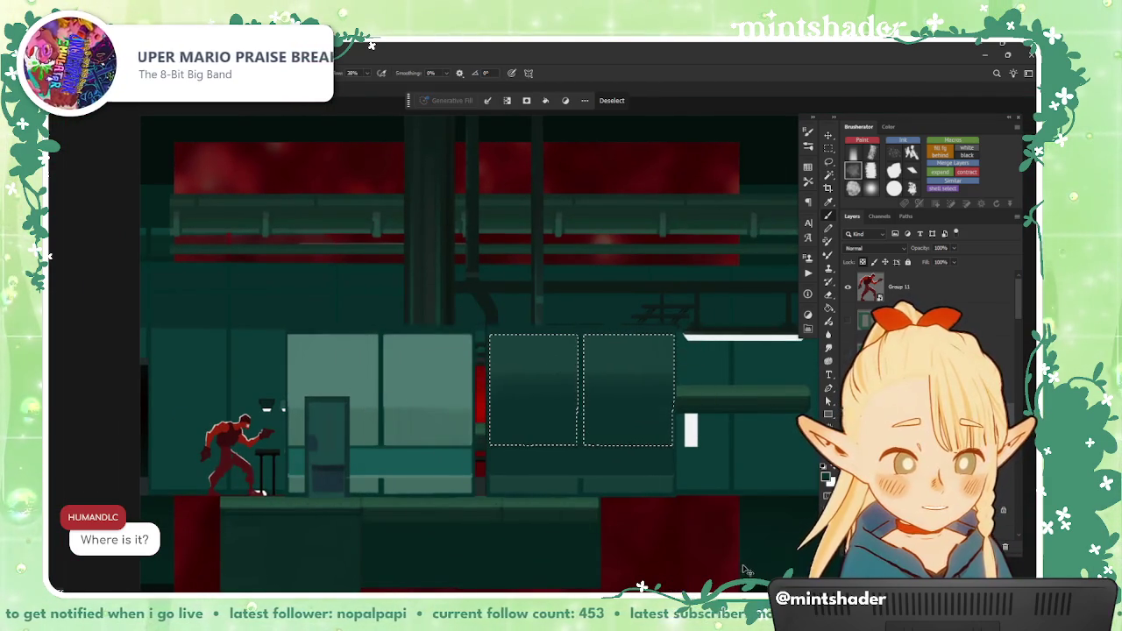
key(ctrl+shift+f)
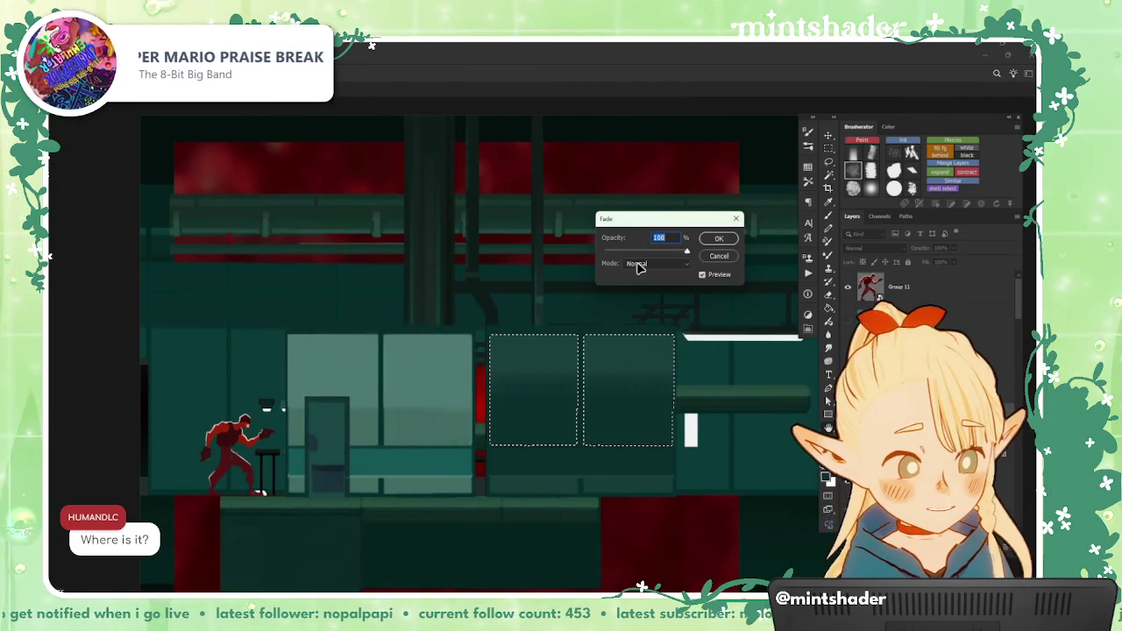
drag(687, 252, 626, 253)
click(720, 239)
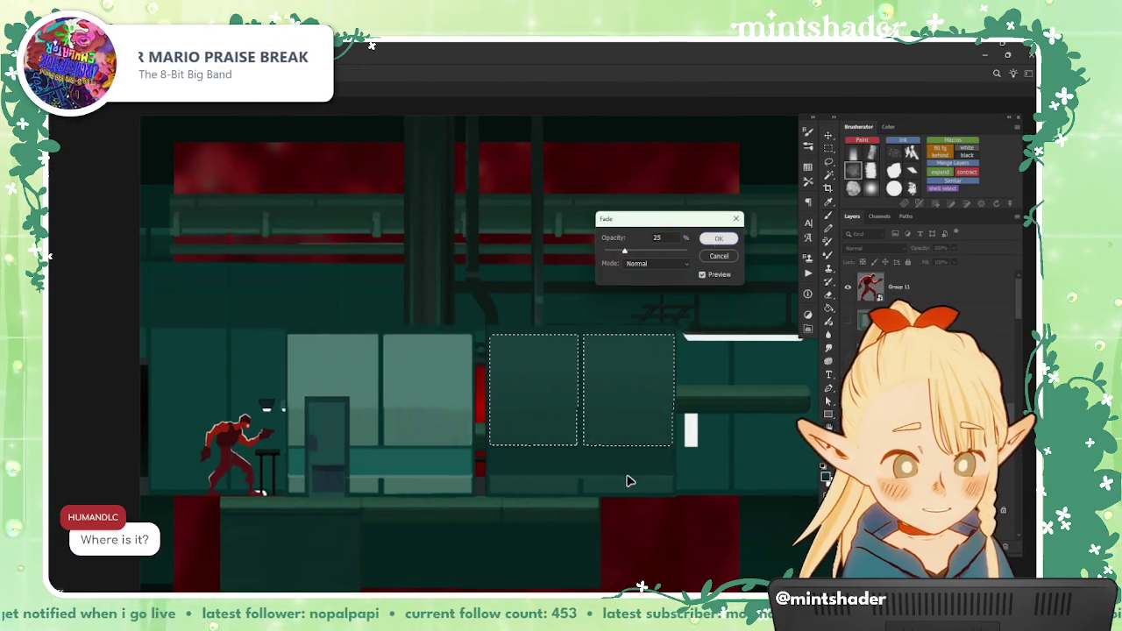
key(ctrl+d)
Step: Shift the right-hand panels further right and open the wall layer's context menu
key(w)
scroll(626, 486, down, 1)
scroll(629, 492, up, 2)
drag(651, 460, 715, 465)
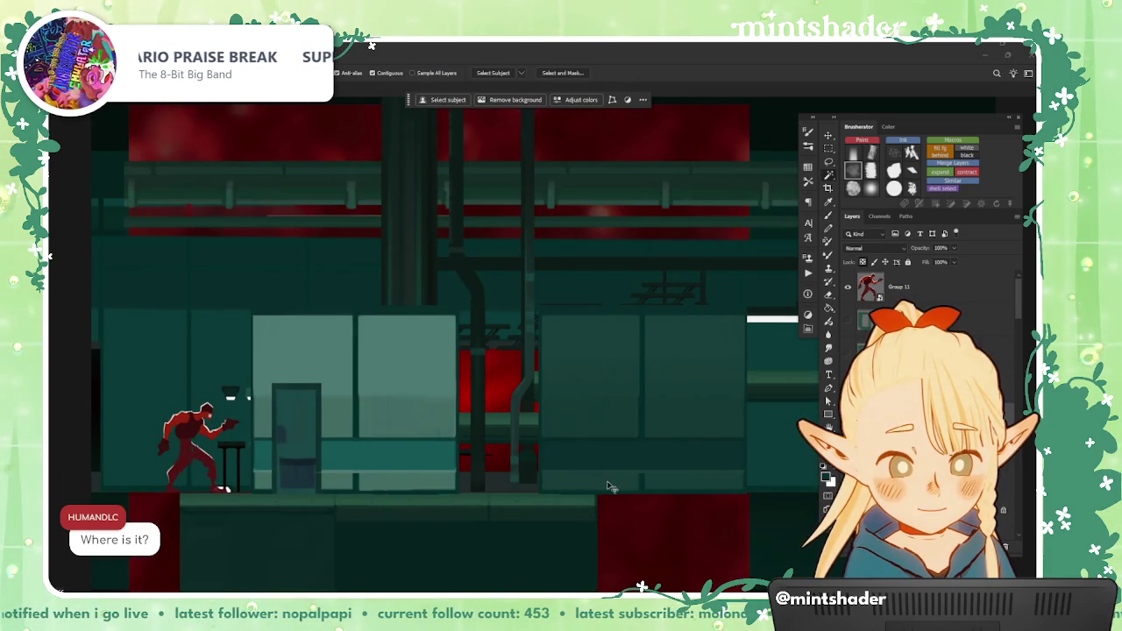
scroll(612, 487, down, 1)
scroll(581, 508, down, 1)
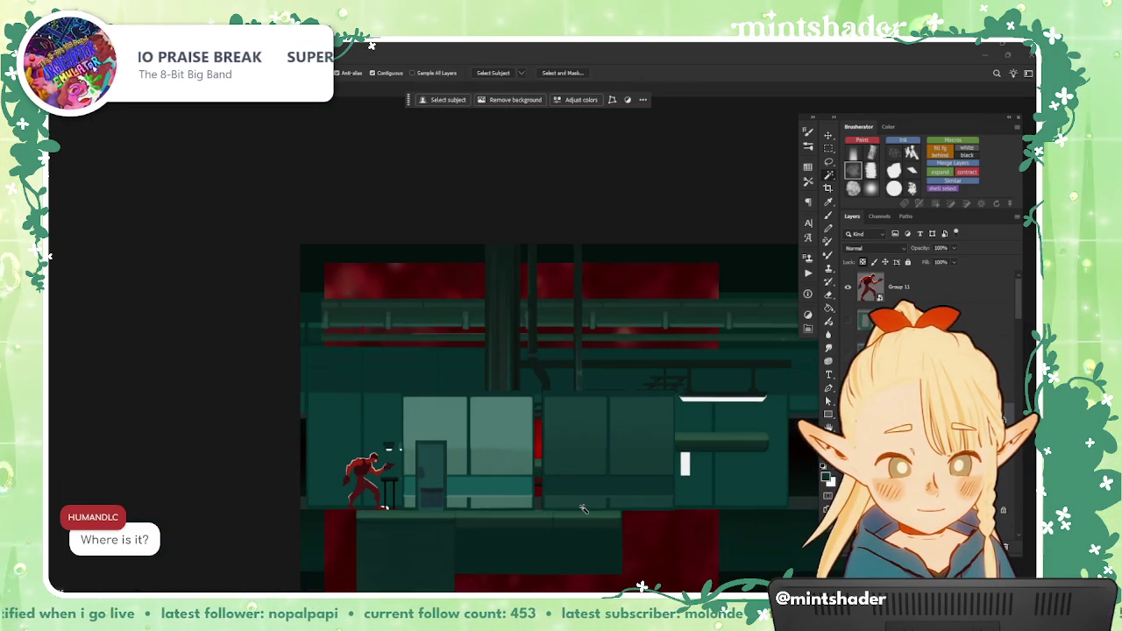
scroll(583, 508, up, 2)
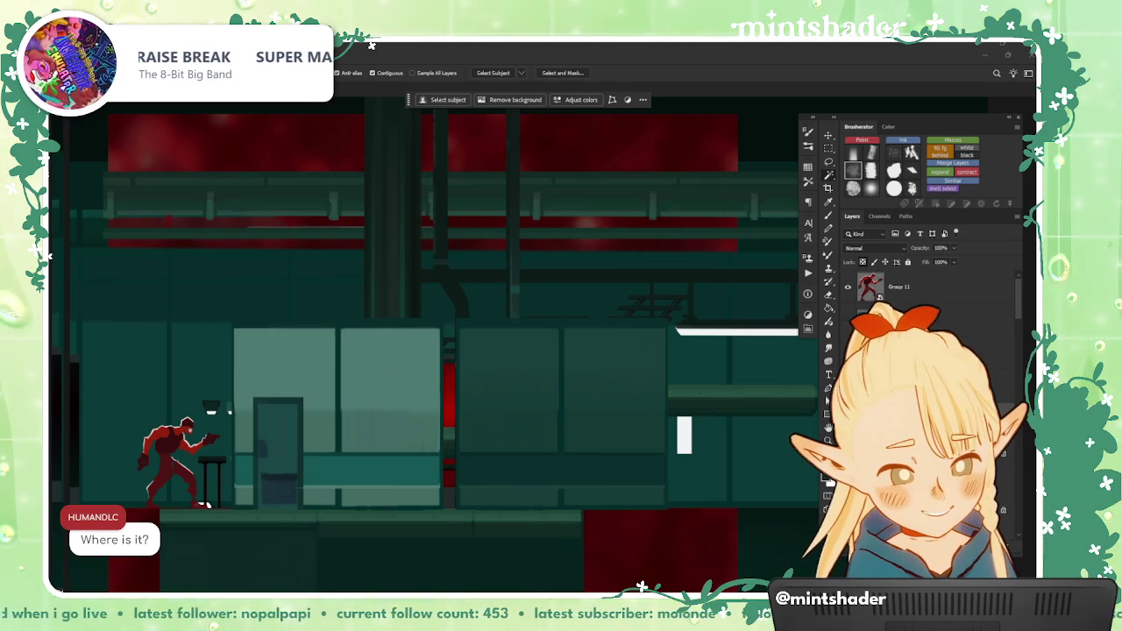
right_click(928, 391)
Step: Export the wall layer as a 'blank wall -' PNG into Assets > Generic > Midground
click(959, 188)
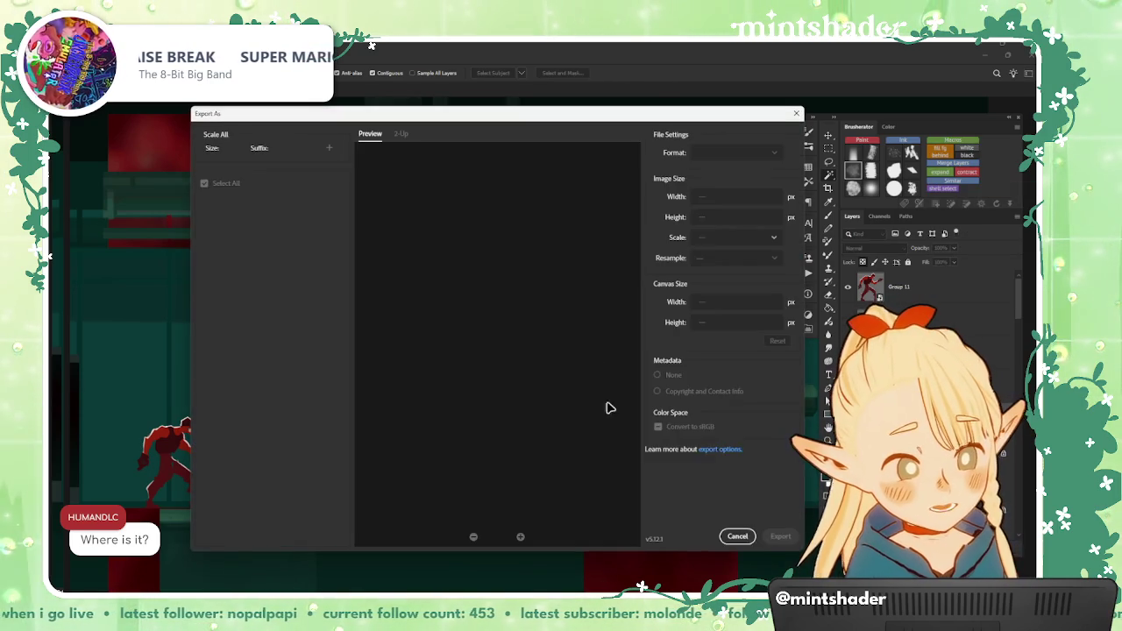
key(Return)
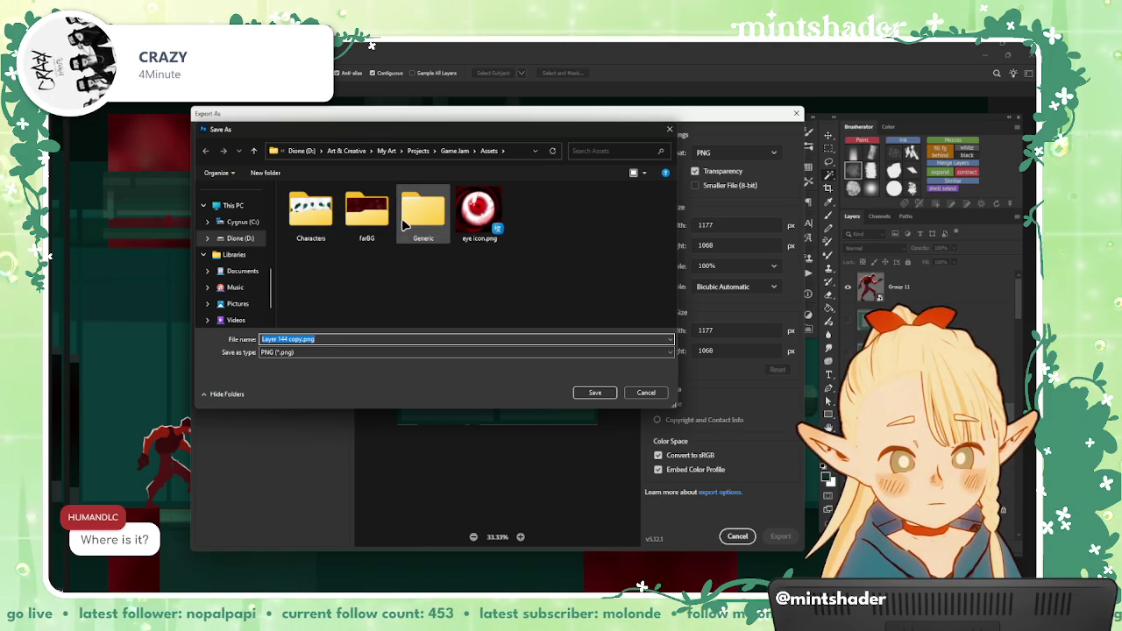
double_click(400, 223)
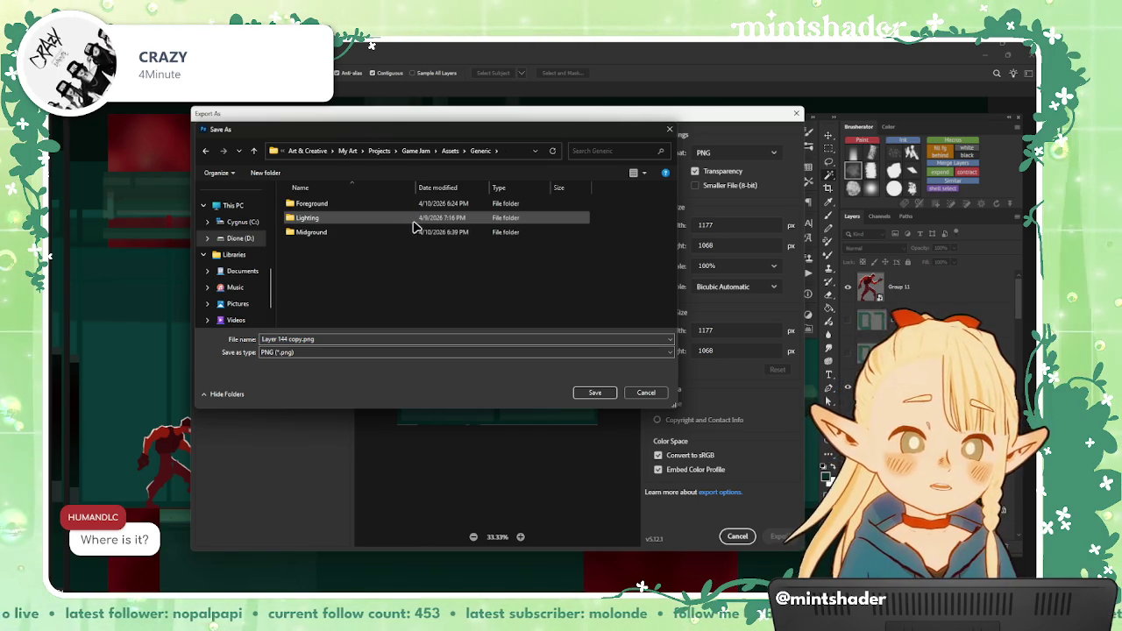
double_click(396, 233)
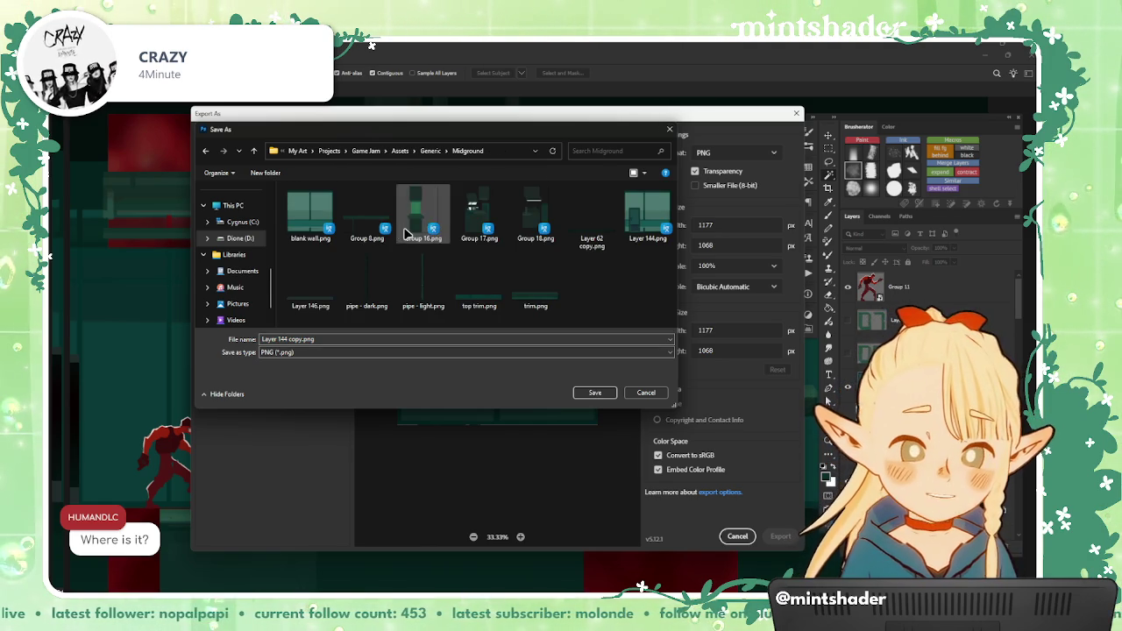
triple_click(306, 343)
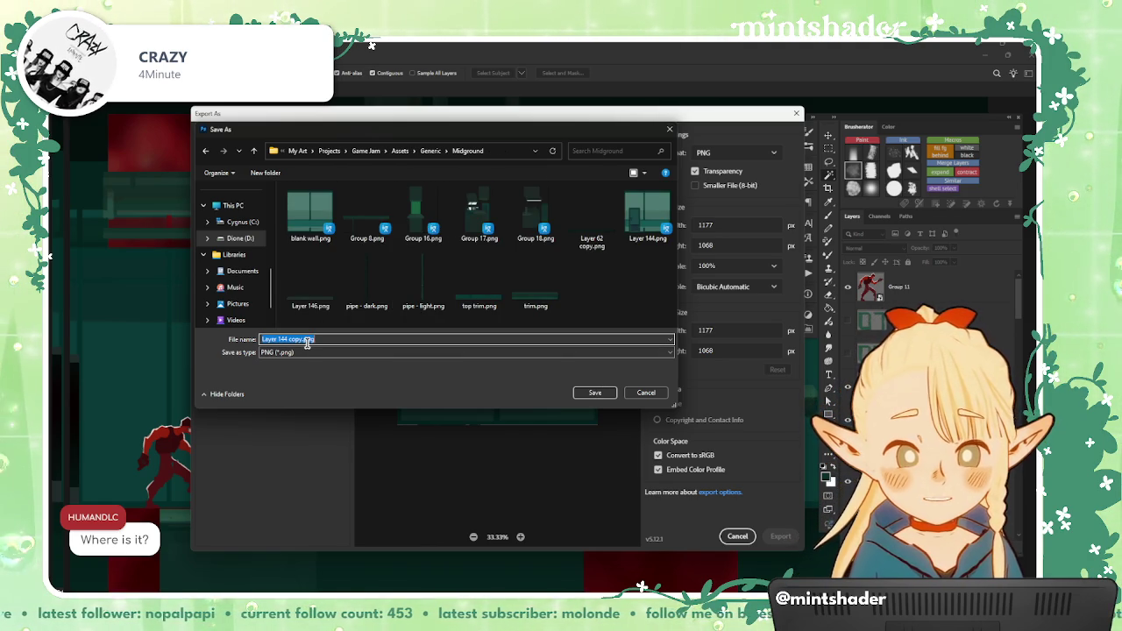
text(blank wall - dar)
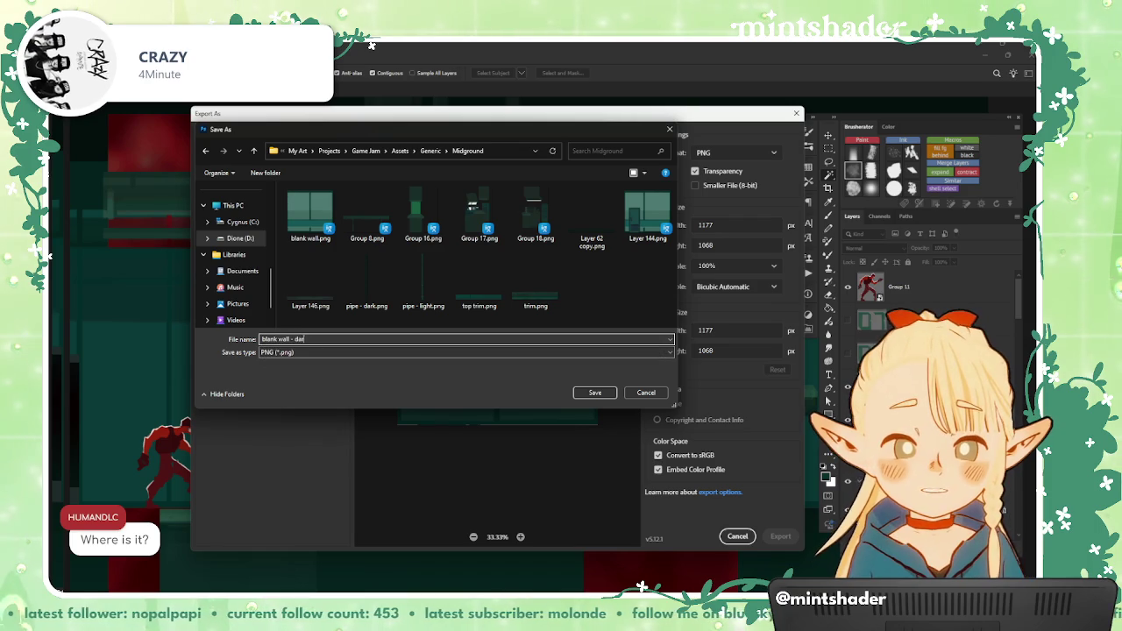
key(Return)
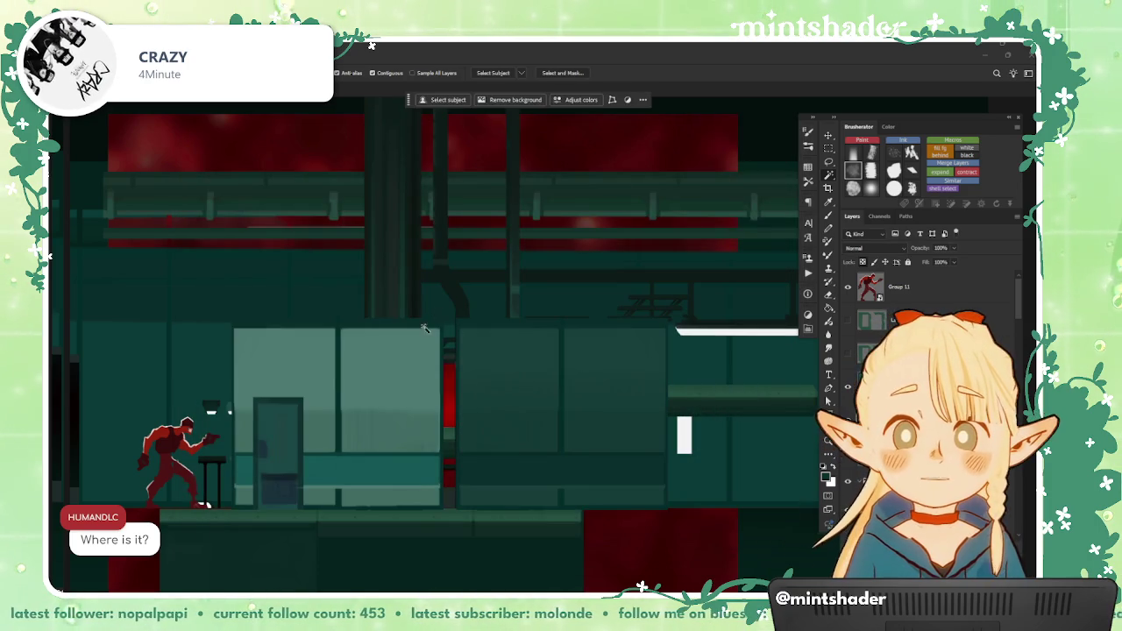
Step: Pan across the room, try moving the door toward the right wall, then undo
drag(424, 328, 522, 351)
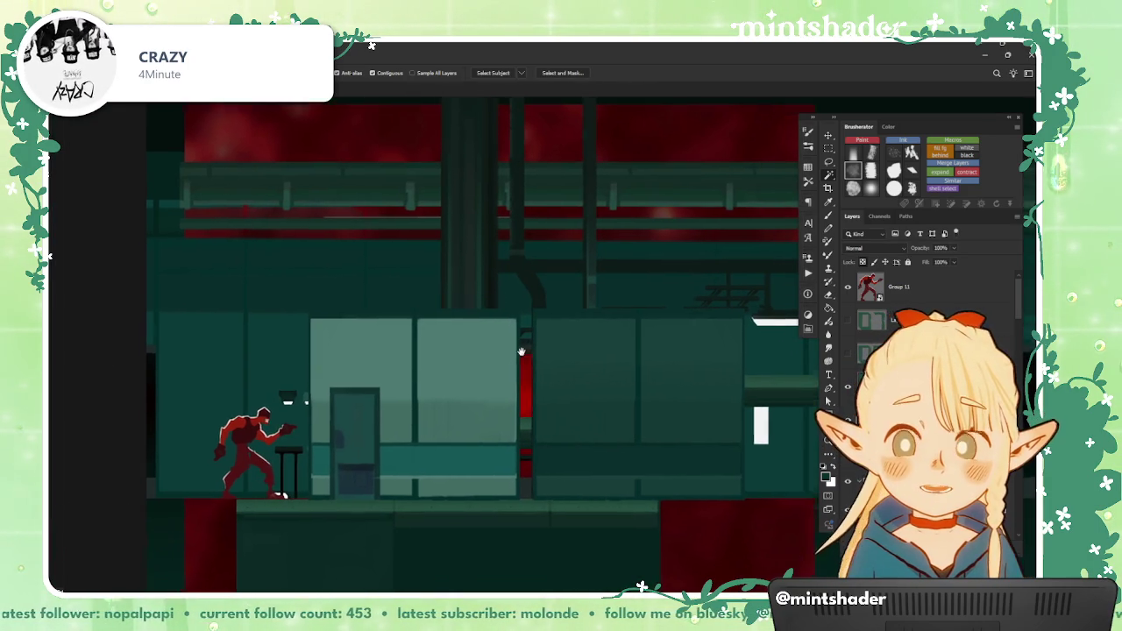
key(v)
drag(362, 483, 590, 484)
key(ctrl+z)
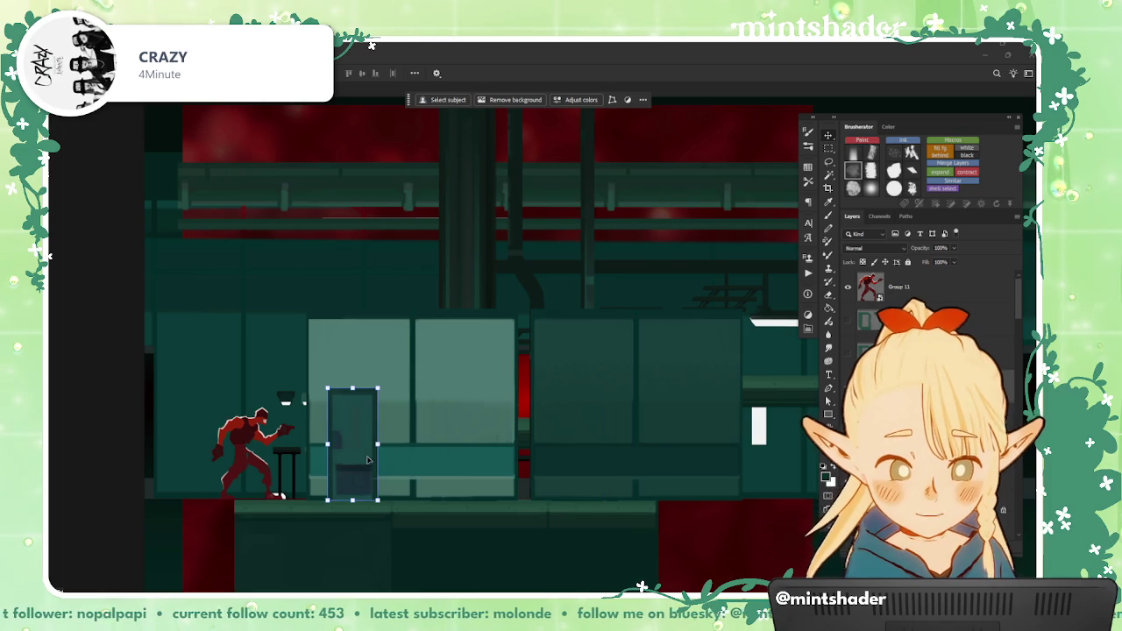
Step: Save the door as Layer 158.png in Generic > Midground and place a copy on the right wall
click(1017, 216)
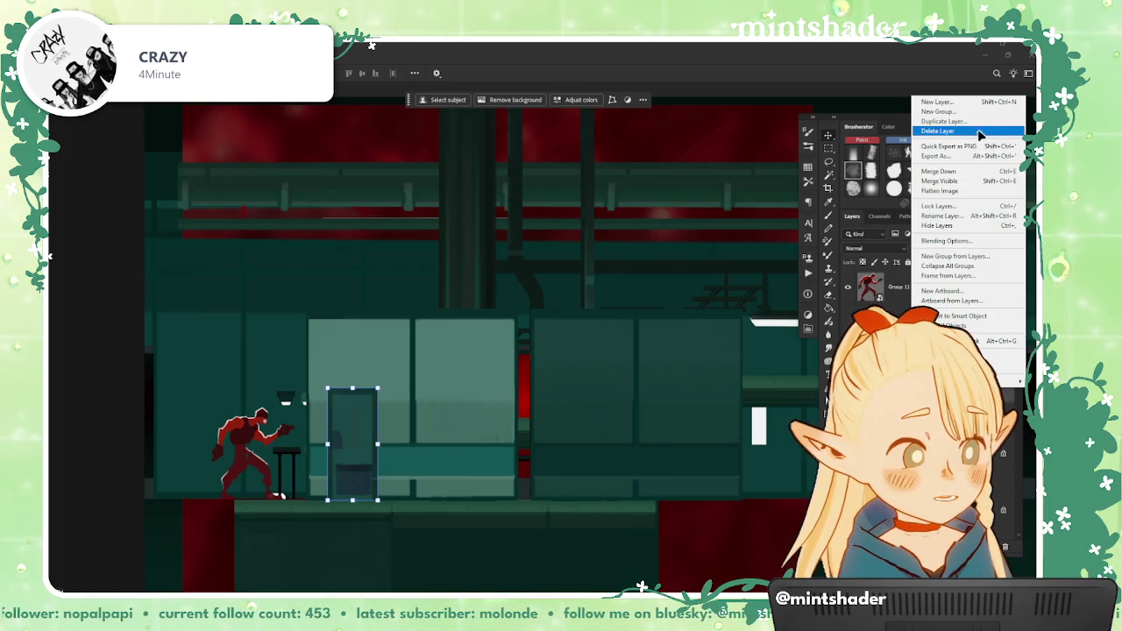
click(971, 154)
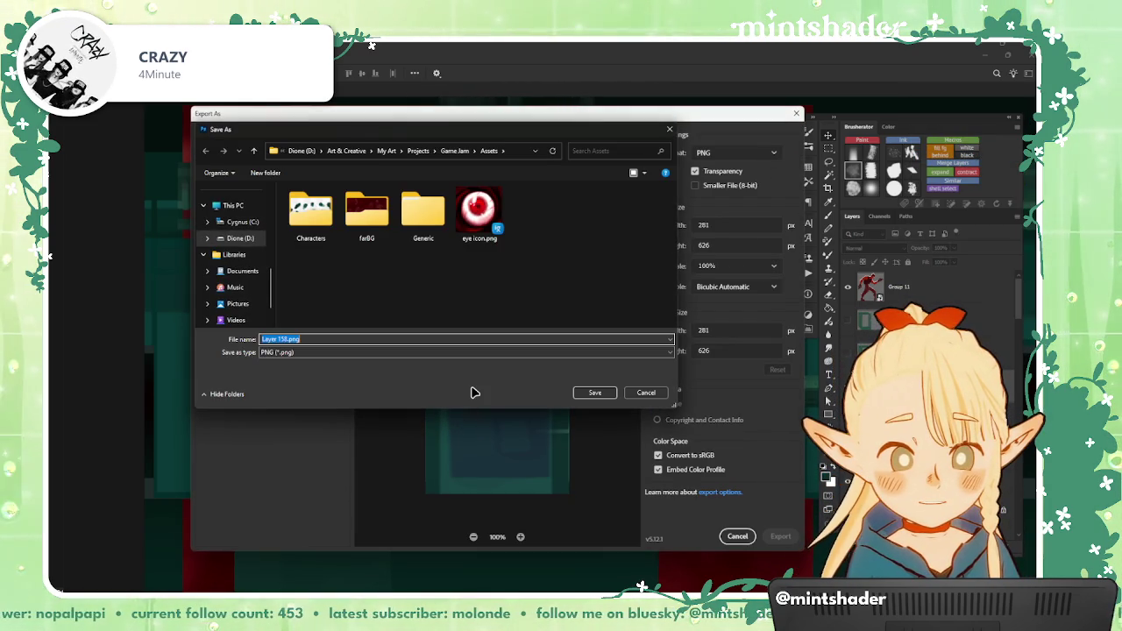
double_click(422, 218)
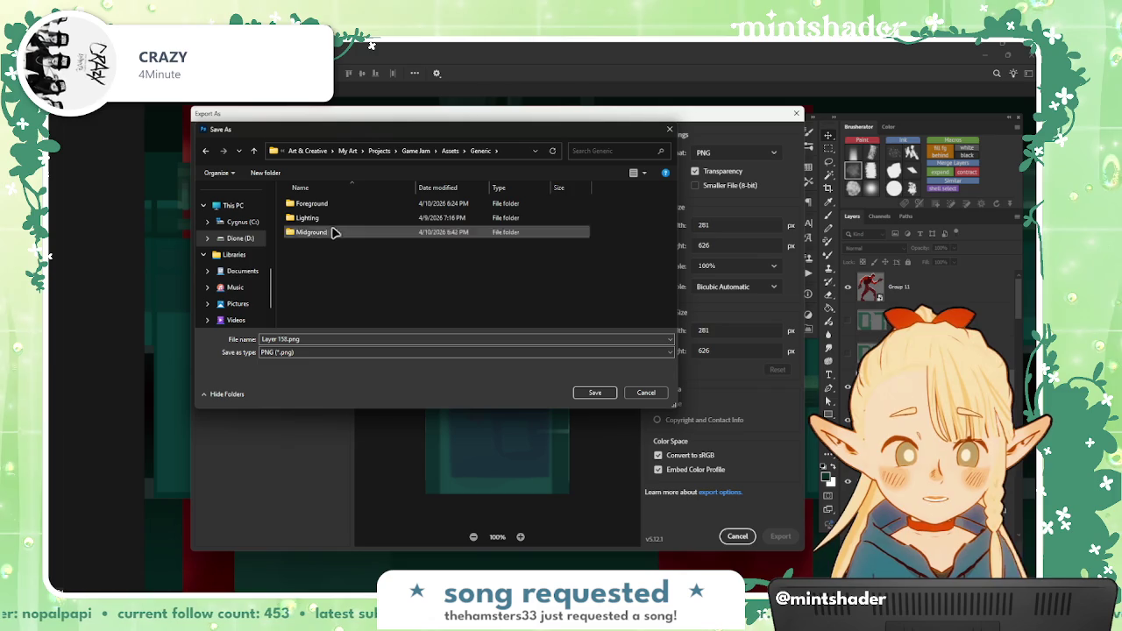
double_click(333, 234)
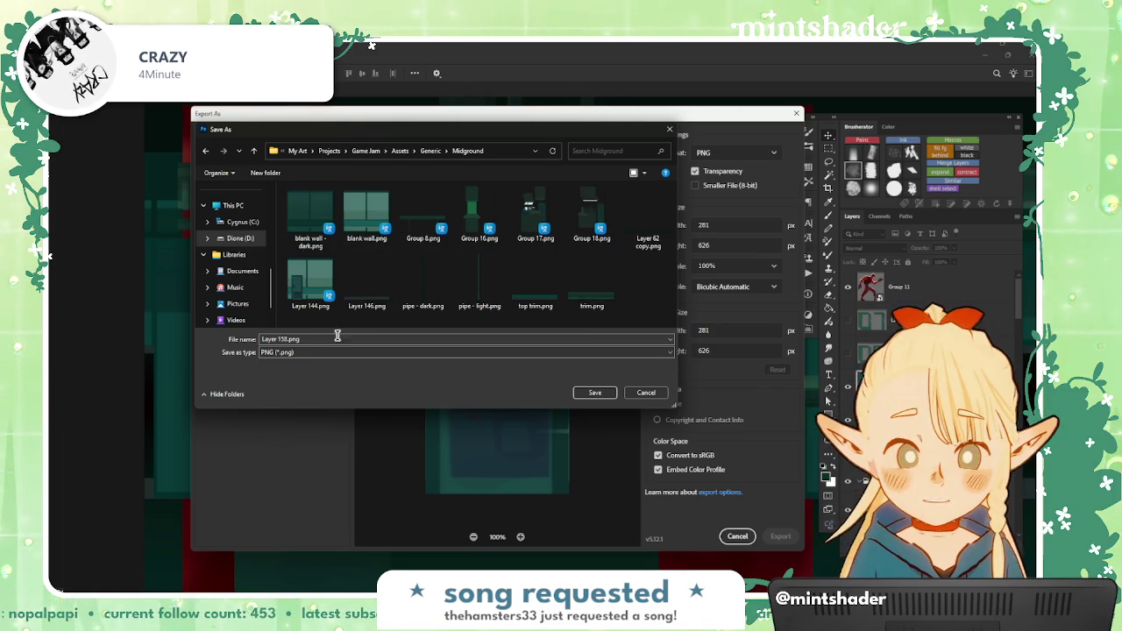
click(337, 339)
key(Return)
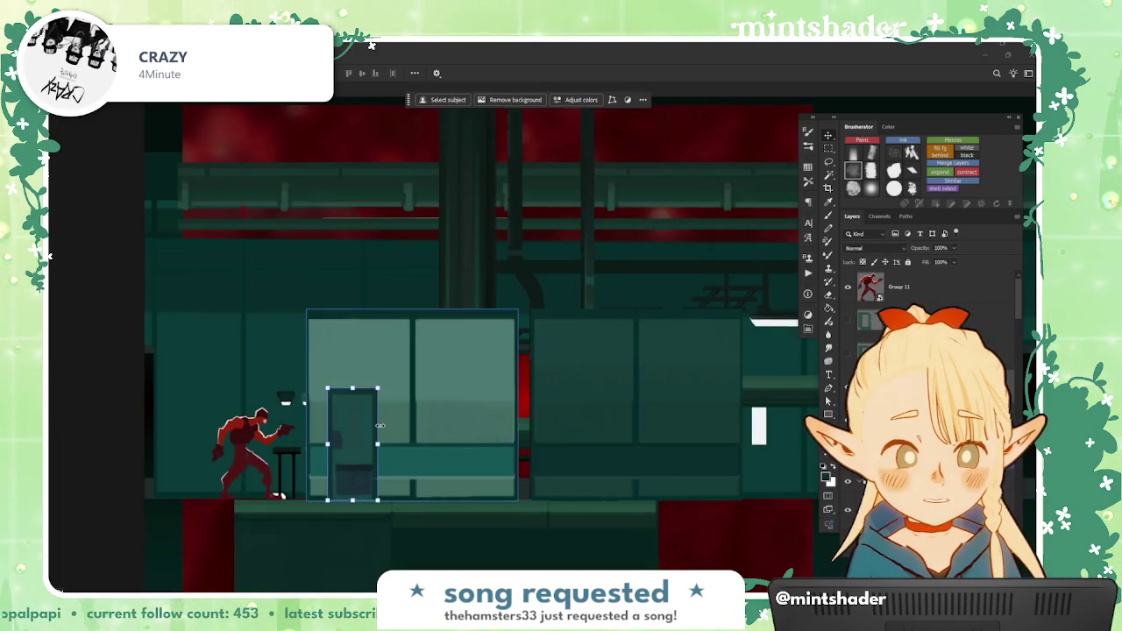
drag(377, 437, 602, 437)
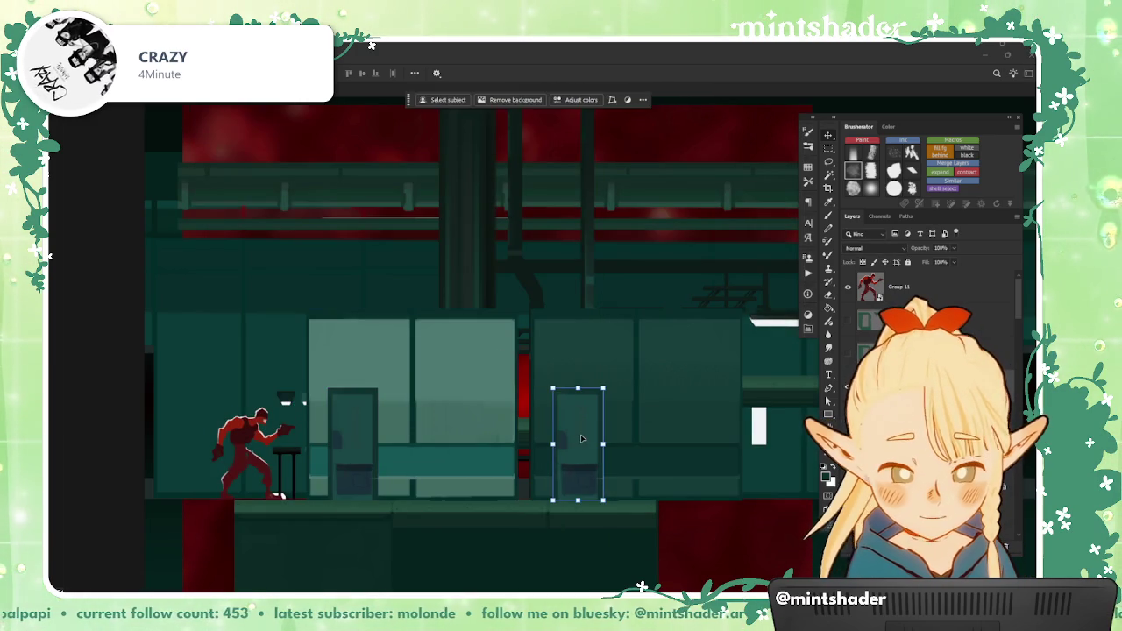
Step: Darken the door copy with Hue/Saturation lightness -35 and Levels output 11–172, midtones about 0.81
key(ctrl+u)
drag(862, 283, 844, 283)
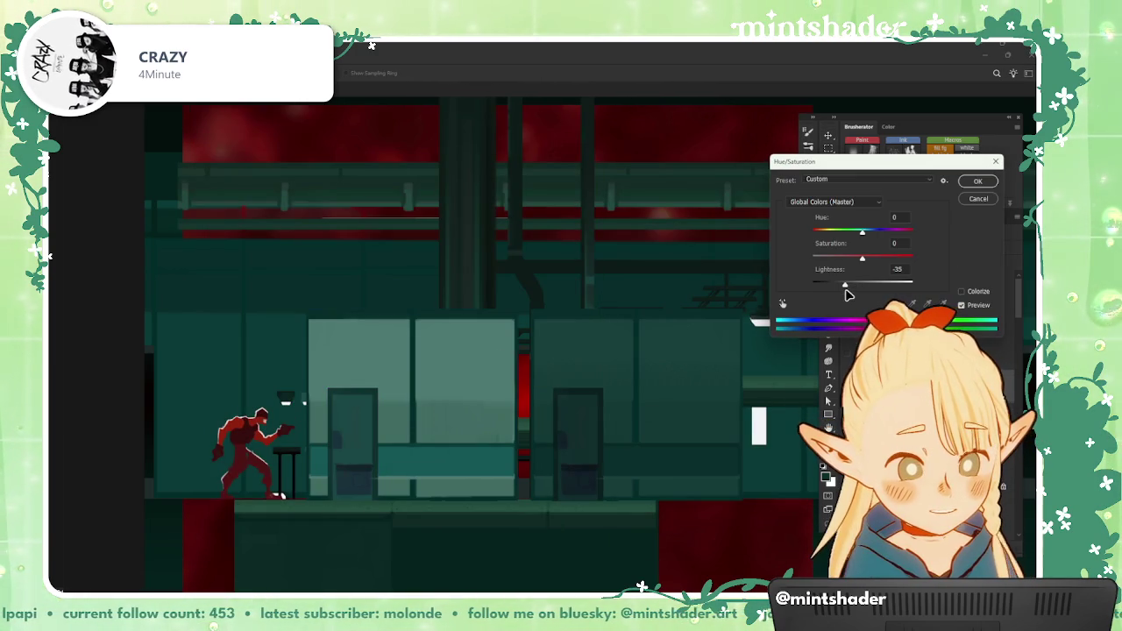
key(Return)
key(ctrl+l)
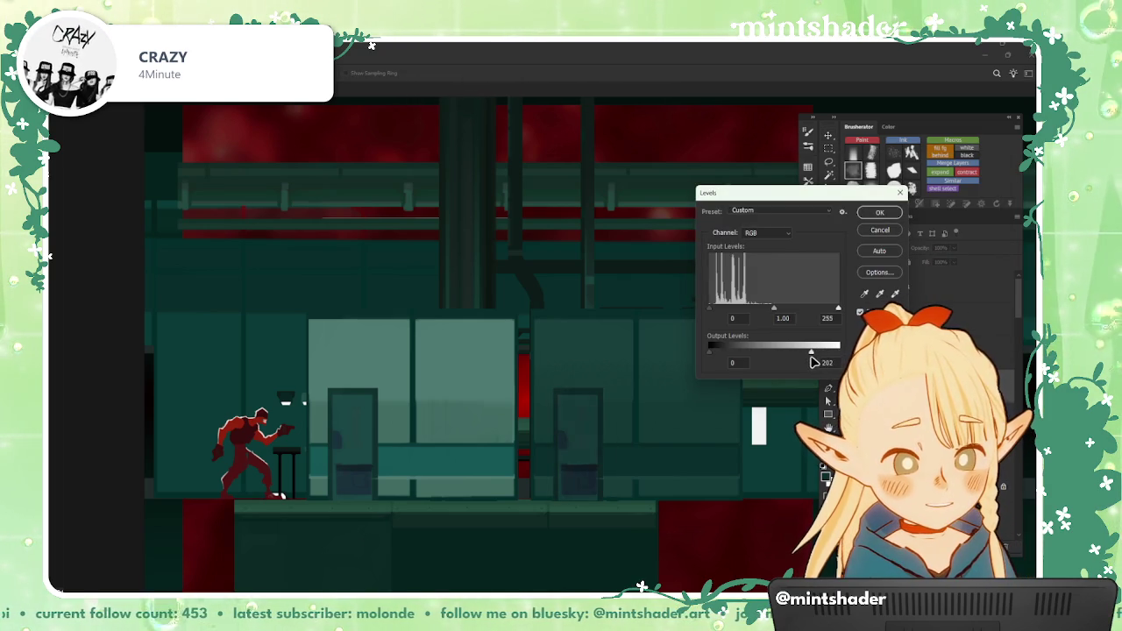
drag(714, 356, 718, 357)
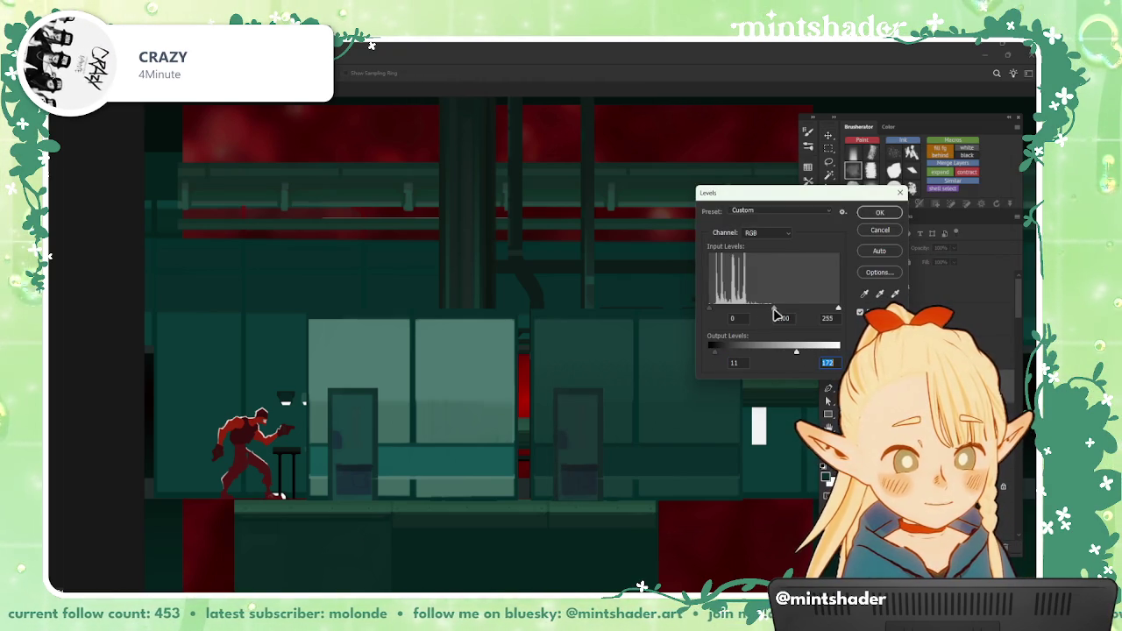
drag(775, 310, 783, 310)
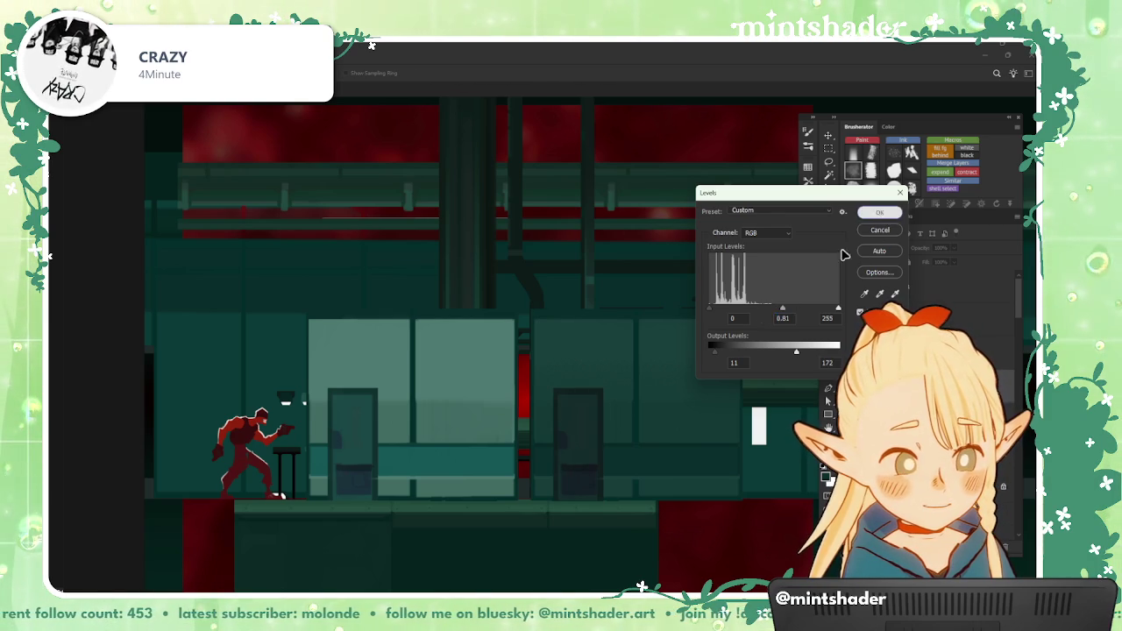
click(880, 212)
Step: Deselect the door and set the brush size to about 418 px
scroll(578, 478, up, 2)
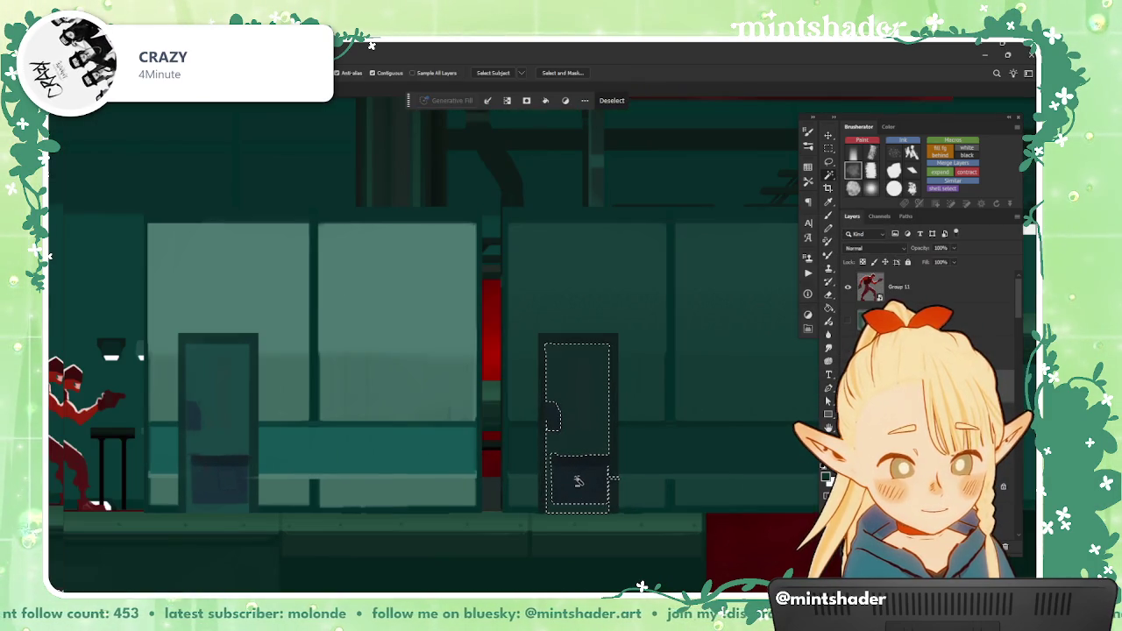
scroll(592, 444, down, 1)
key(b)
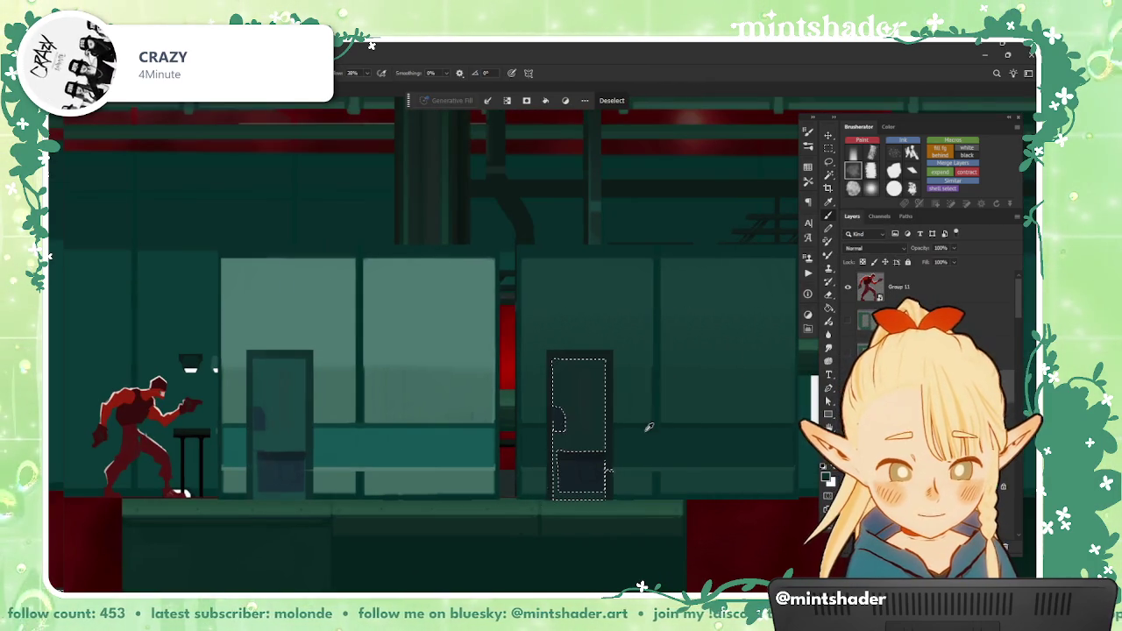
key(ctrl+d)
scroll(754, 506, down, 2)
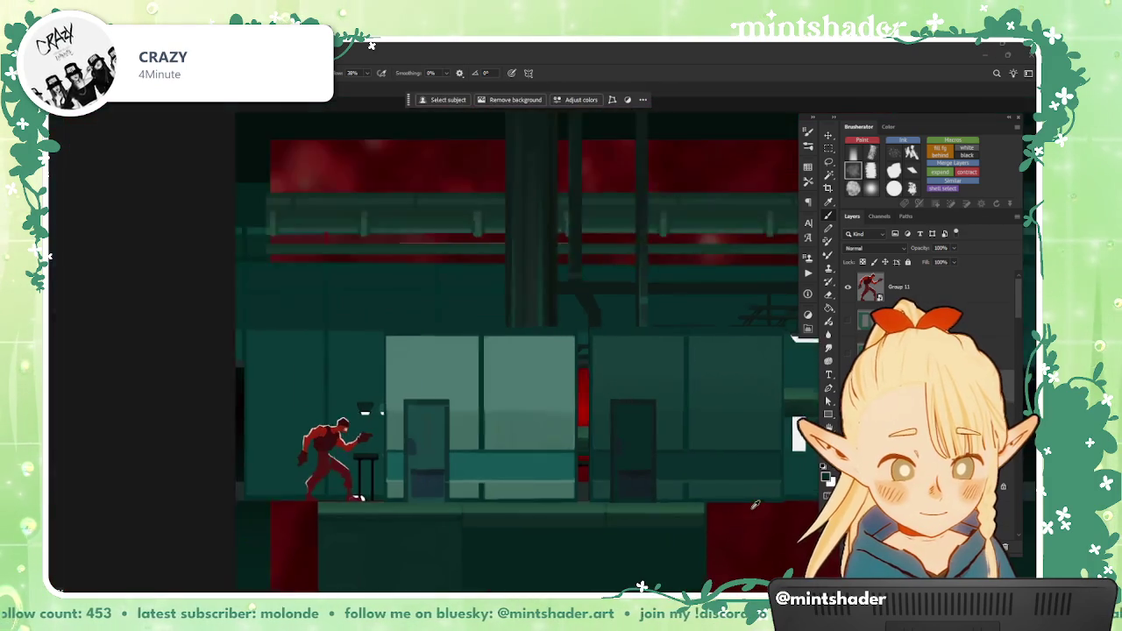
scroll(754, 506, up, 1)
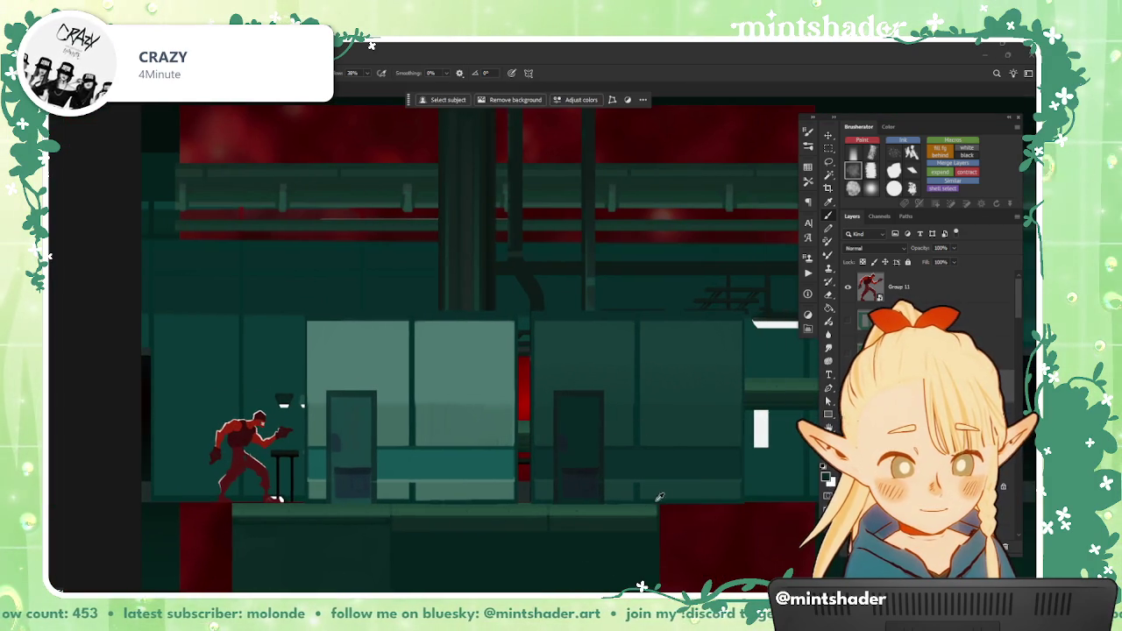
drag(660, 498, 603, 517)
scroll(614, 505, down, 1)
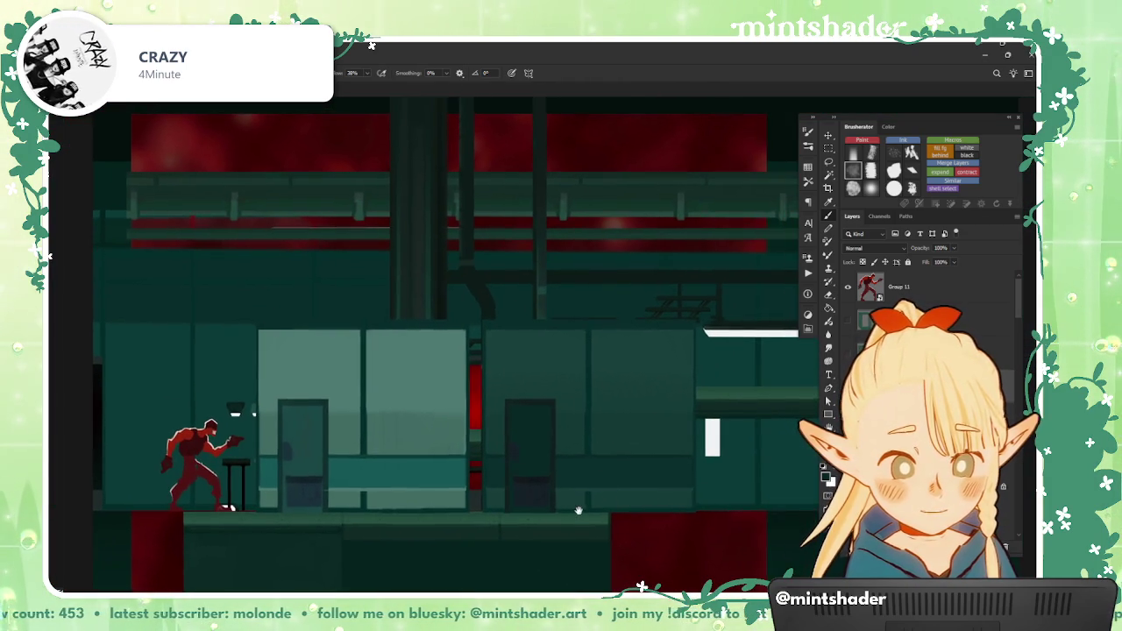
scroll(605, 506, down, 2)
scroll(579, 511, up, 2)
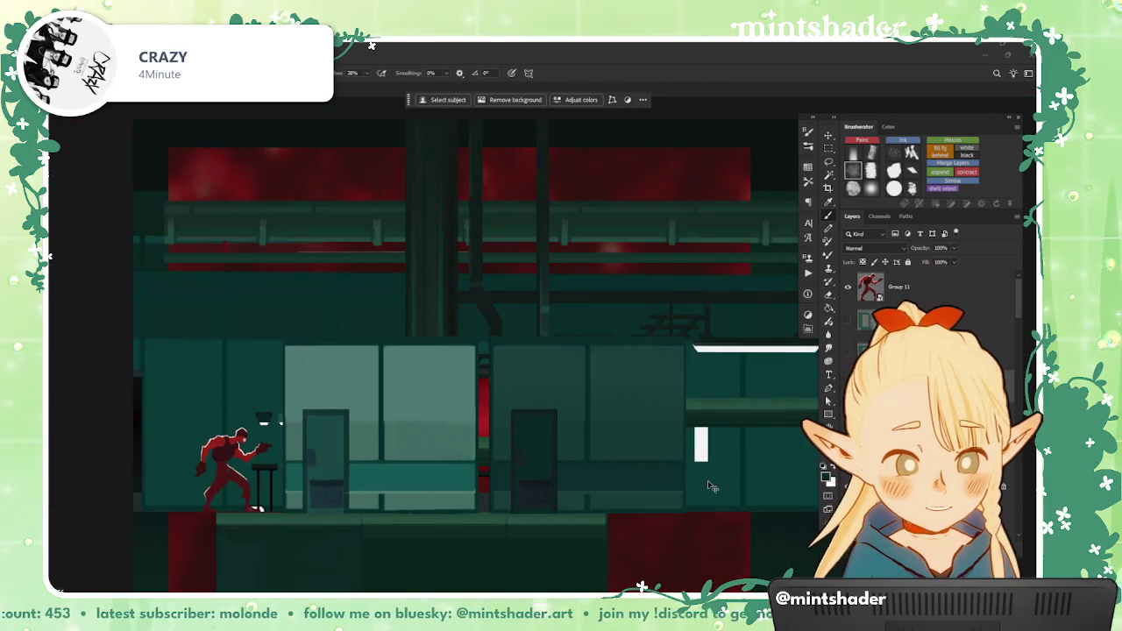
Step: Cancel a Hue/Saturation adjustment and apply another Levels adjustment to the door
key(ctrl+u)
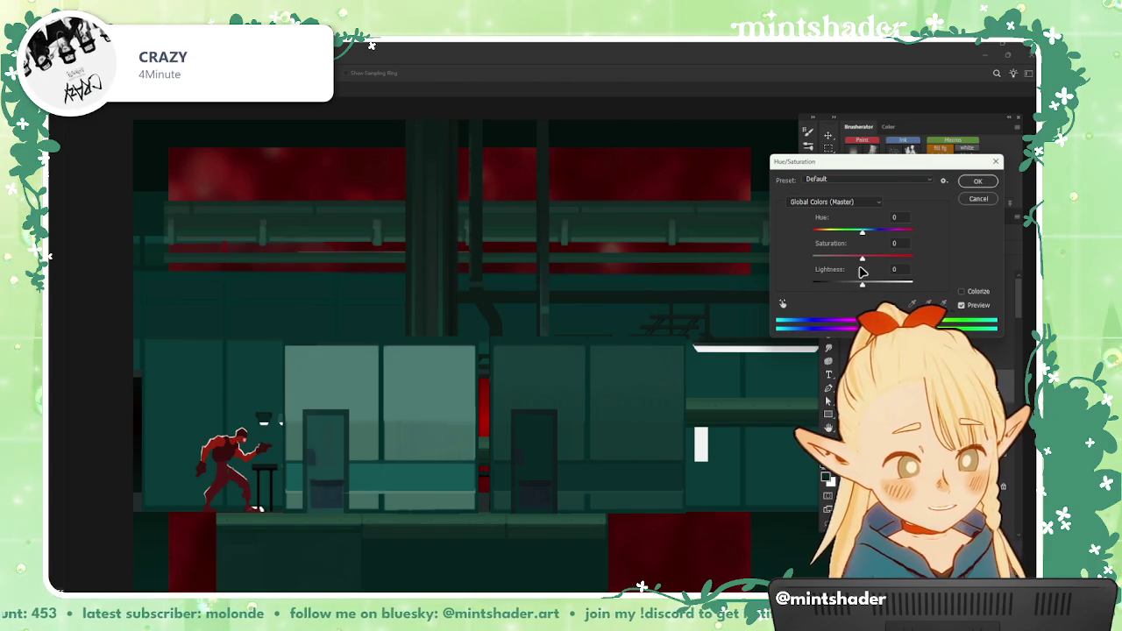
key(Escape)
key(ctrl+l)
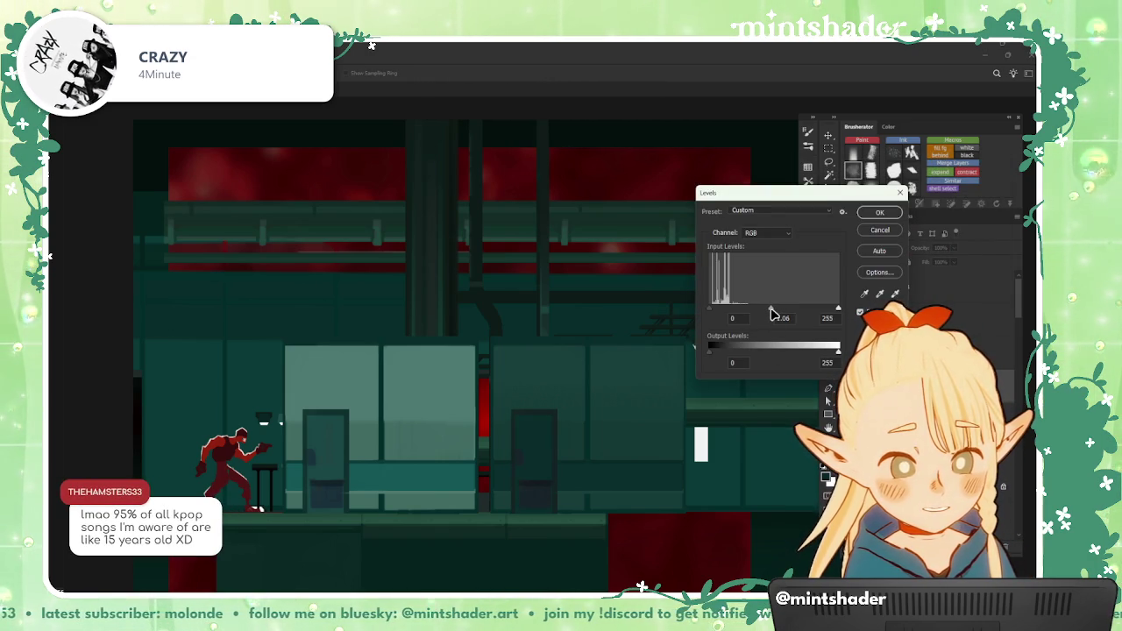
click(881, 213)
Step: Duplicate the darkened door as Layer 158 copy and bring up Export As for its 281 × 626 PNG
right_click(909, 105)
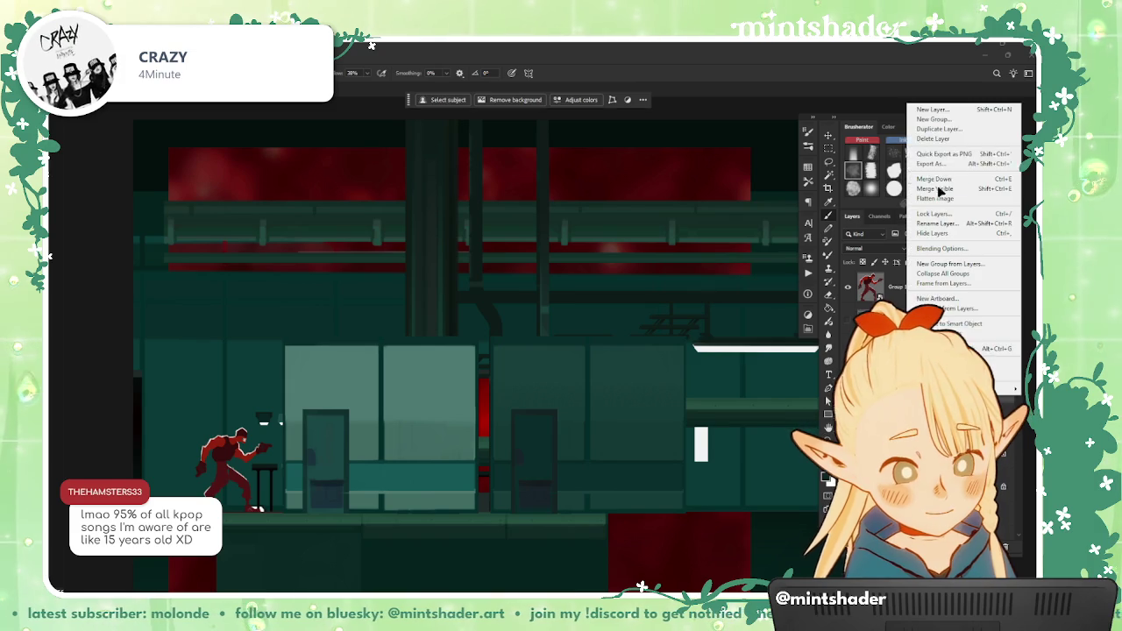
click(957, 132)
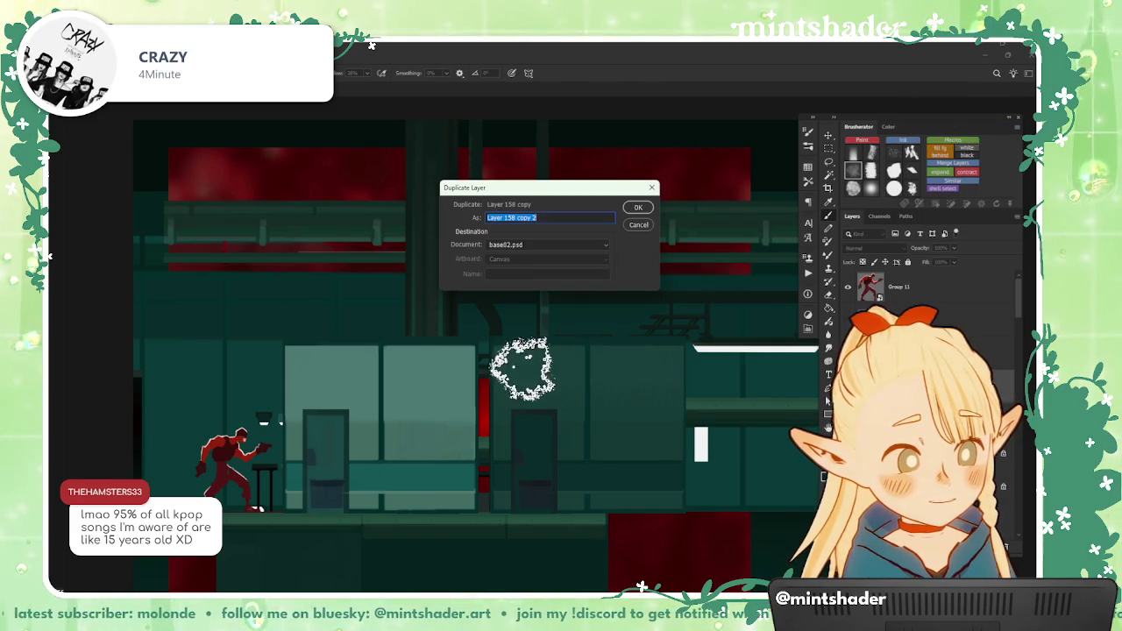
key(Return)
right_click(912, 101)
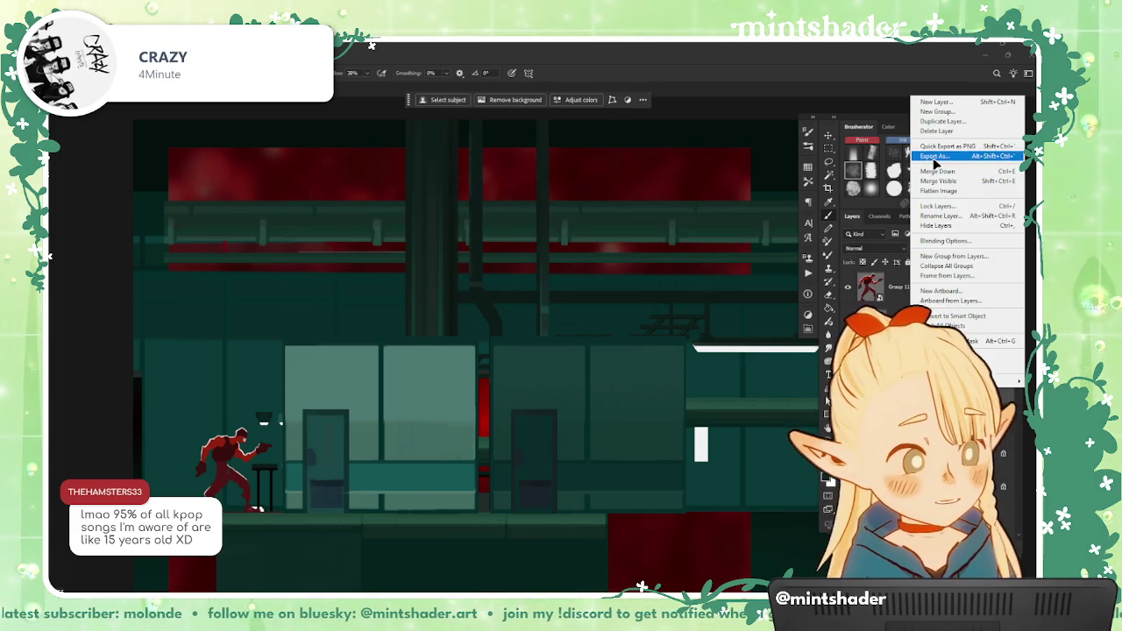
click(956, 161)
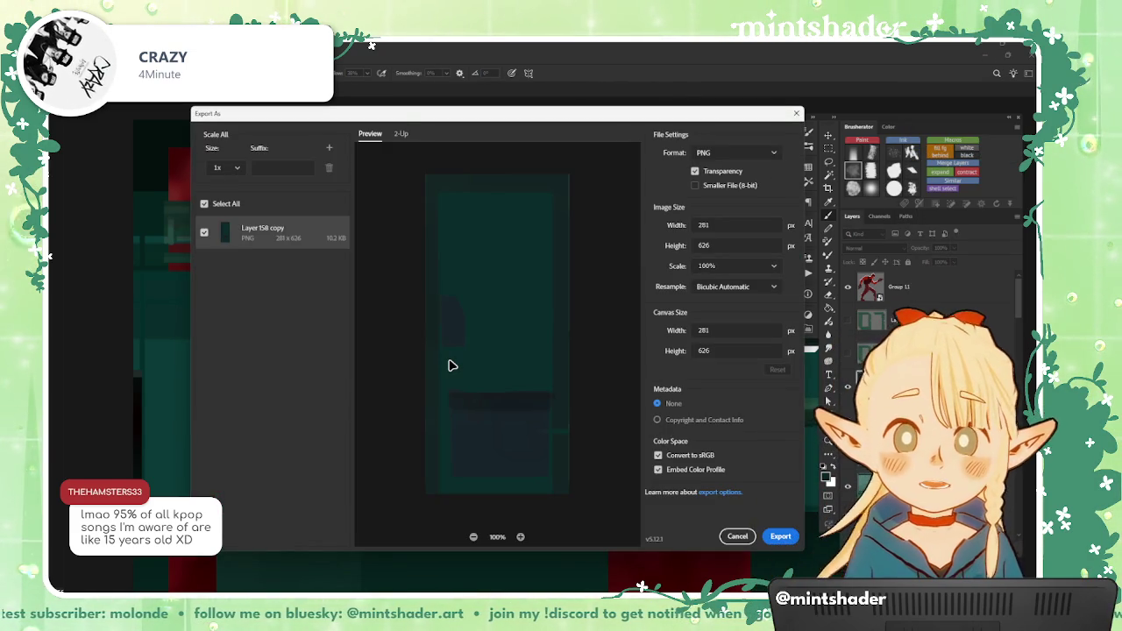
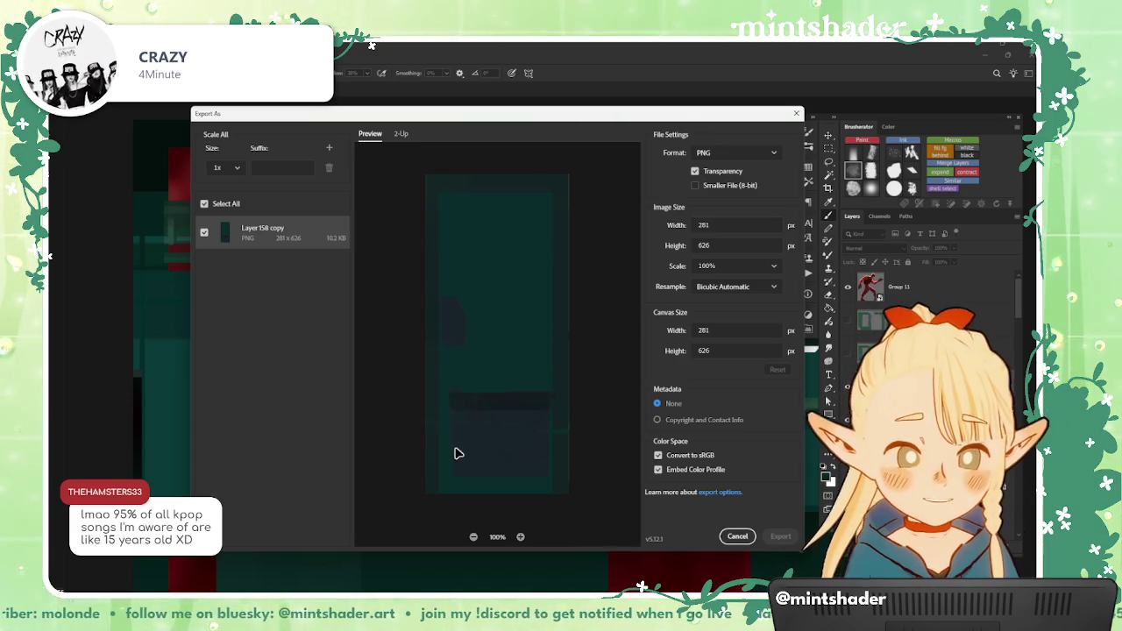
Step: Save the door layer as a 281×626 PNG in the game jam's Midground assets folder
text(eye icon)
text(door - d)
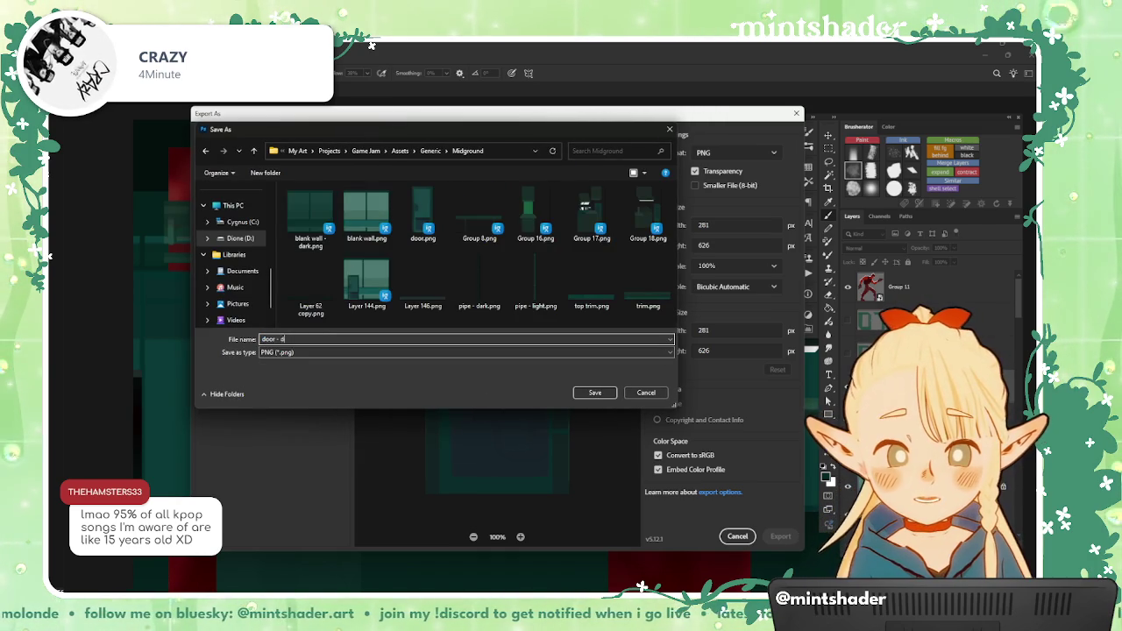
key(Return)
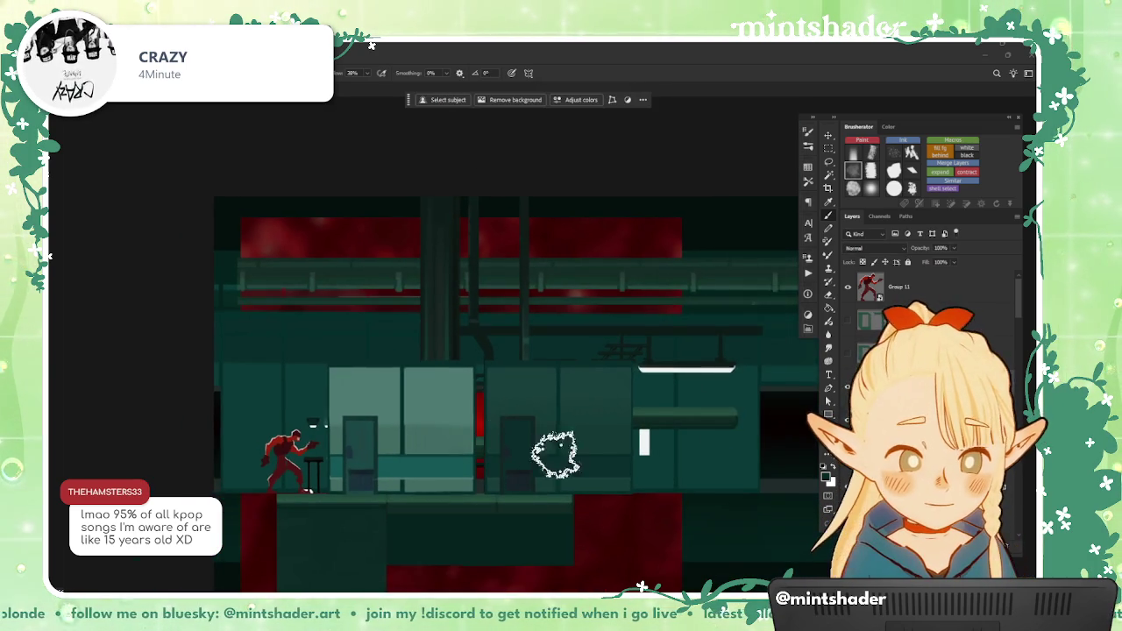
Step: Drag the pale building block to the right and zoom in on the central pipe column
drag(556, 456, 614, 456)
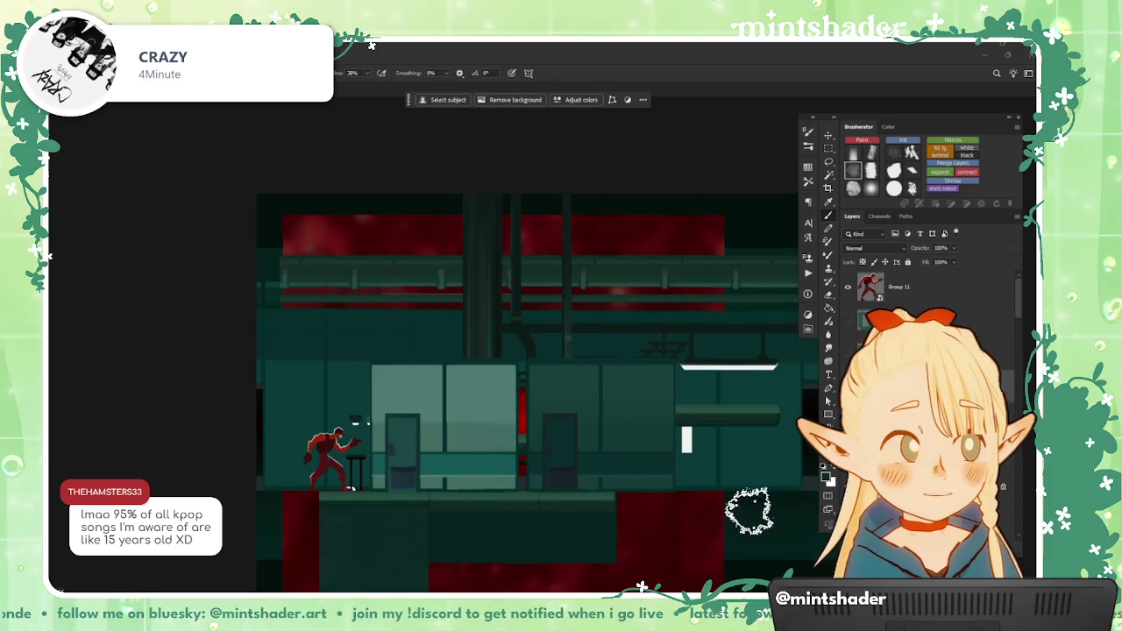
drag(686, 497, 624, 491)
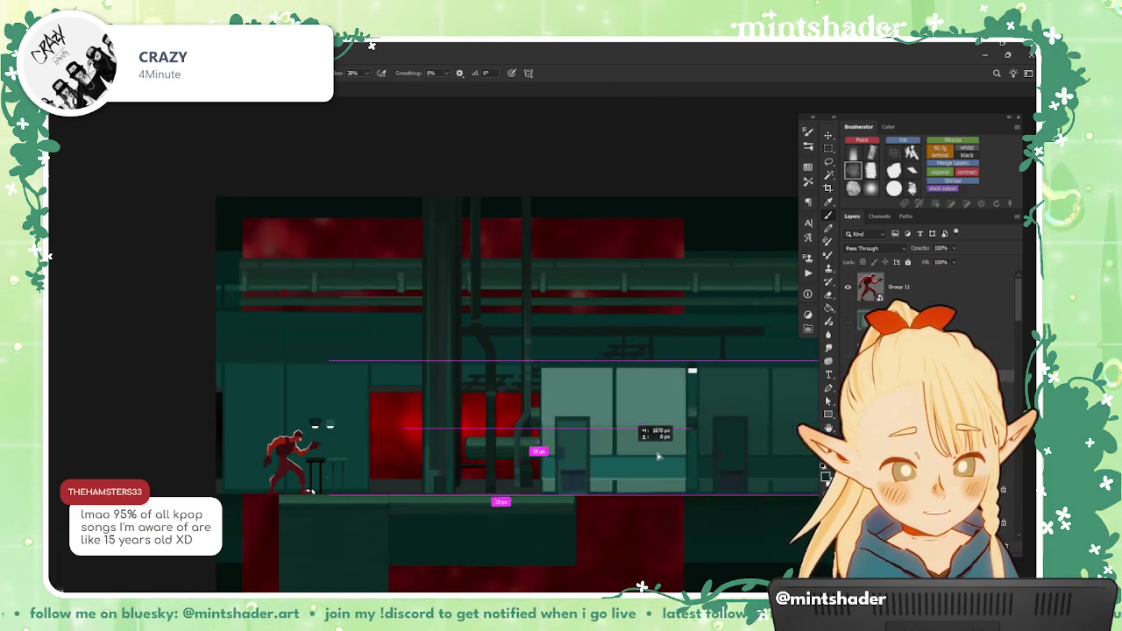
mouse_move(433, 426)
mouse_down()
mouse_move(796, 426)
mouse_move(726, 504)
mouse_move(649, 503)
mouse_up()
scroll(519, 484, left, 2)
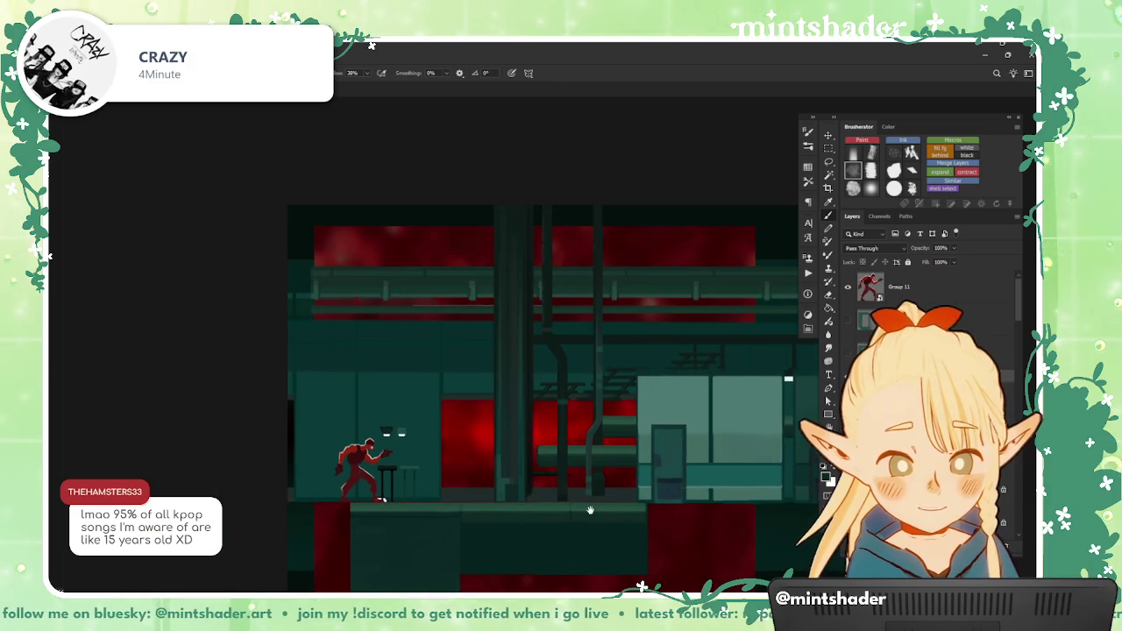
scroll(519, 484, up, 1)
scroll(520, 484, down, 1)
scroll(501, 498, down, 1)
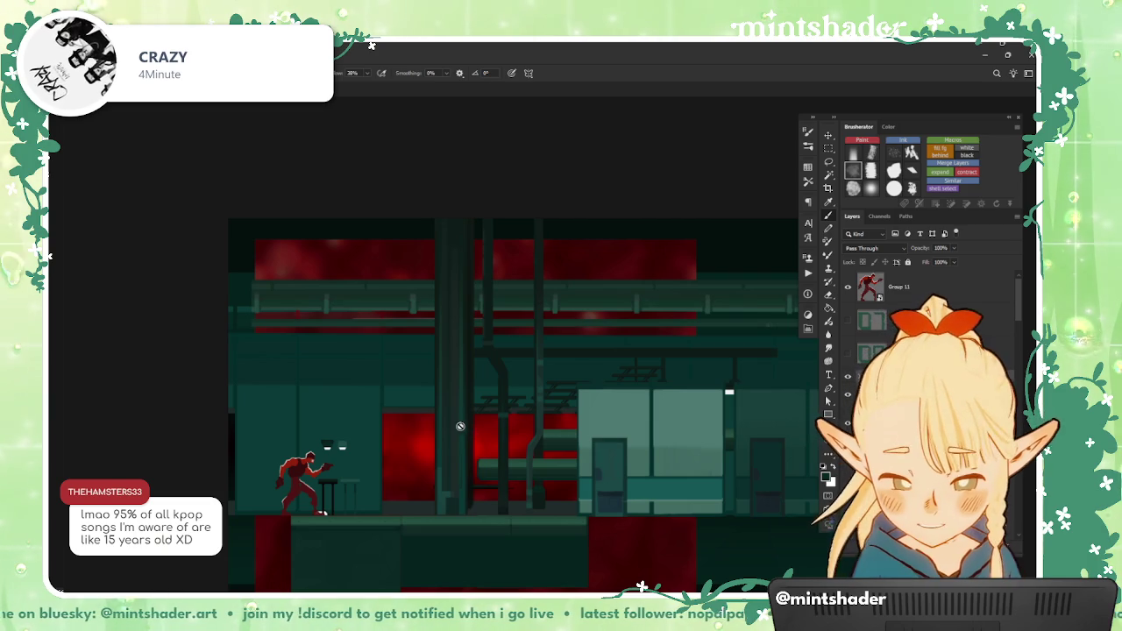
drag(460, 427, 567, 462)
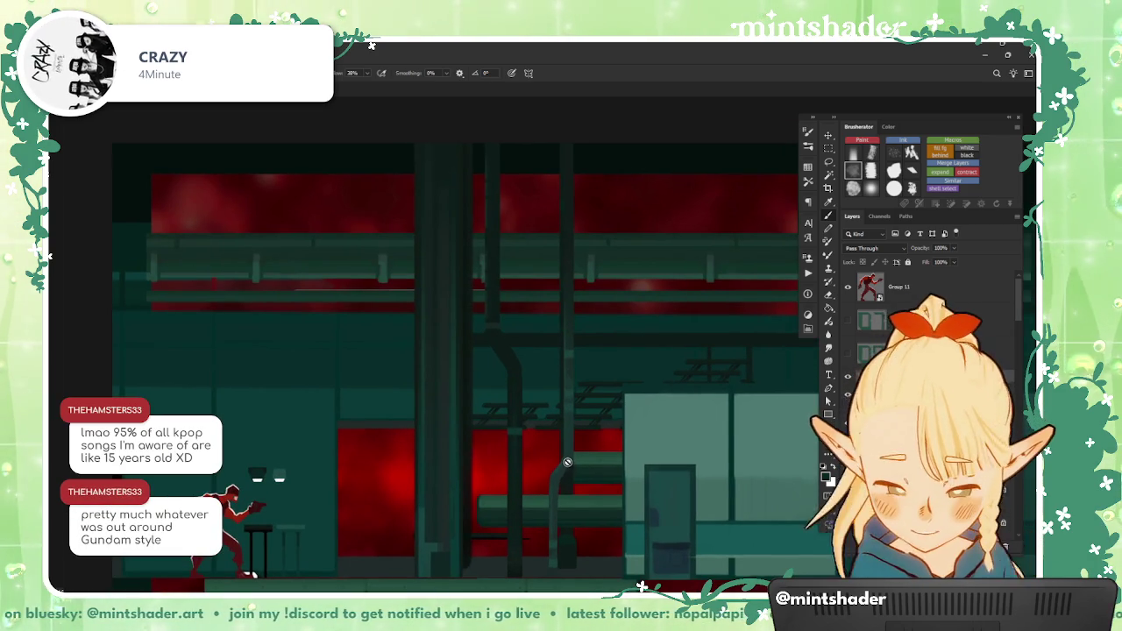
Step: With the Move tool, select the central pillar, then the left pillar strip's layer
key(v)
click(569, 453)
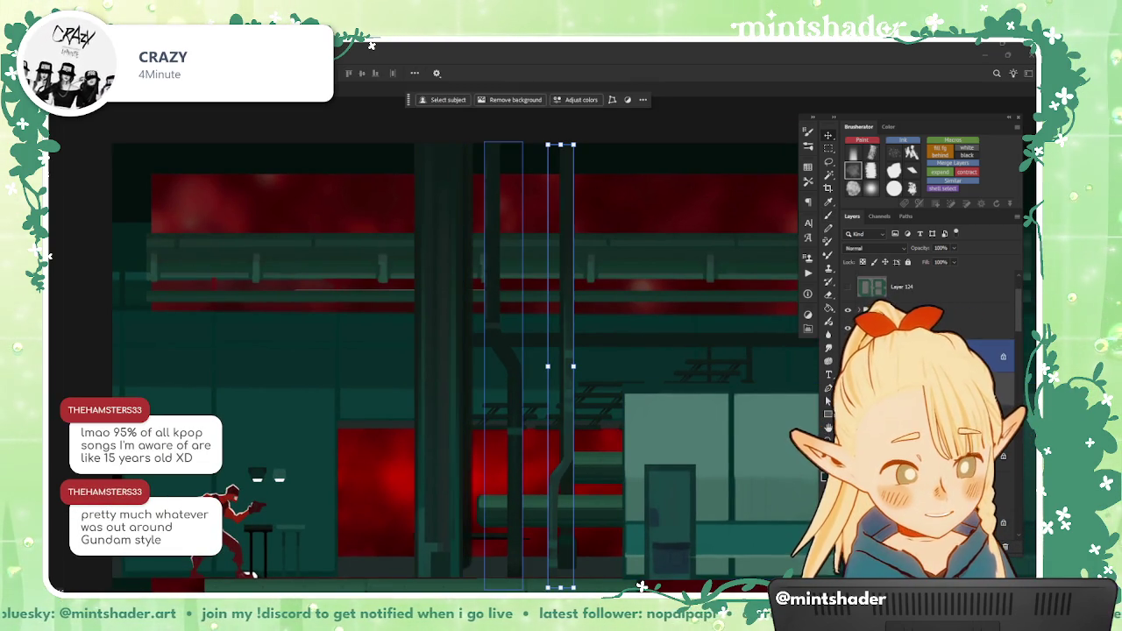
click(504, 413)
scroll(551, 474, up, 1)
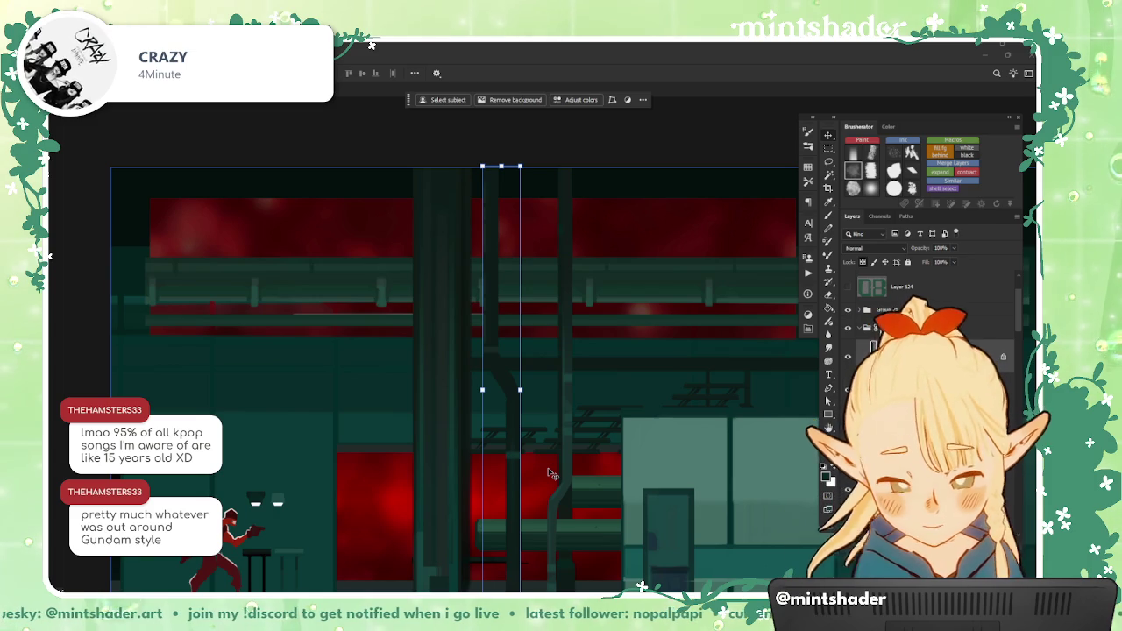
scroll(548, 473, down, 1)
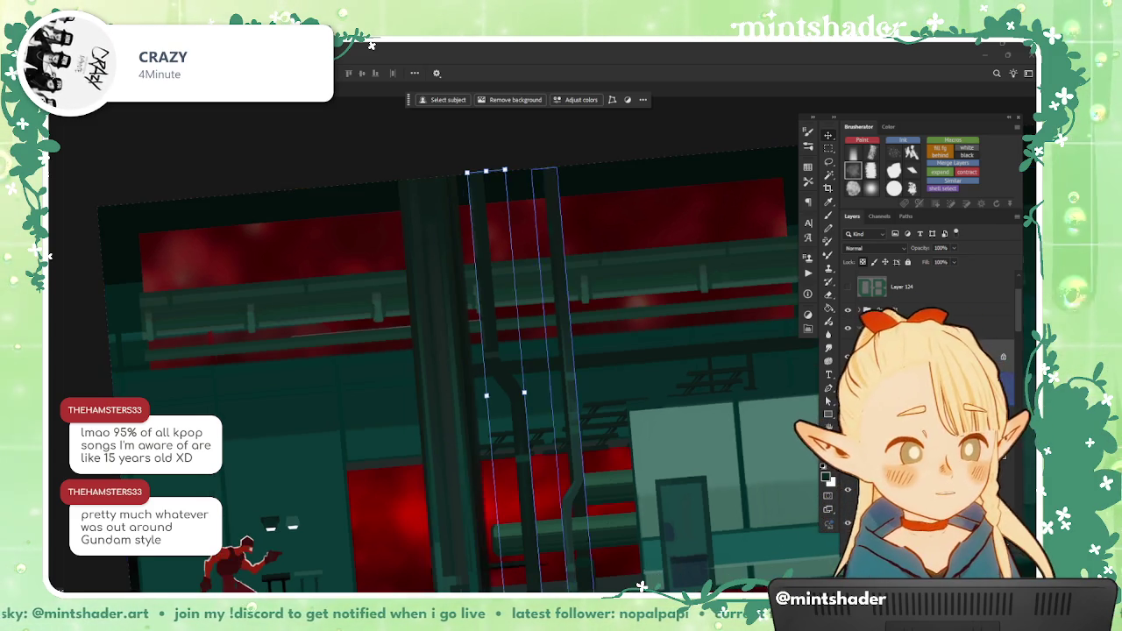
Step: Switch to the Brush tool and reduce its size
key(b)
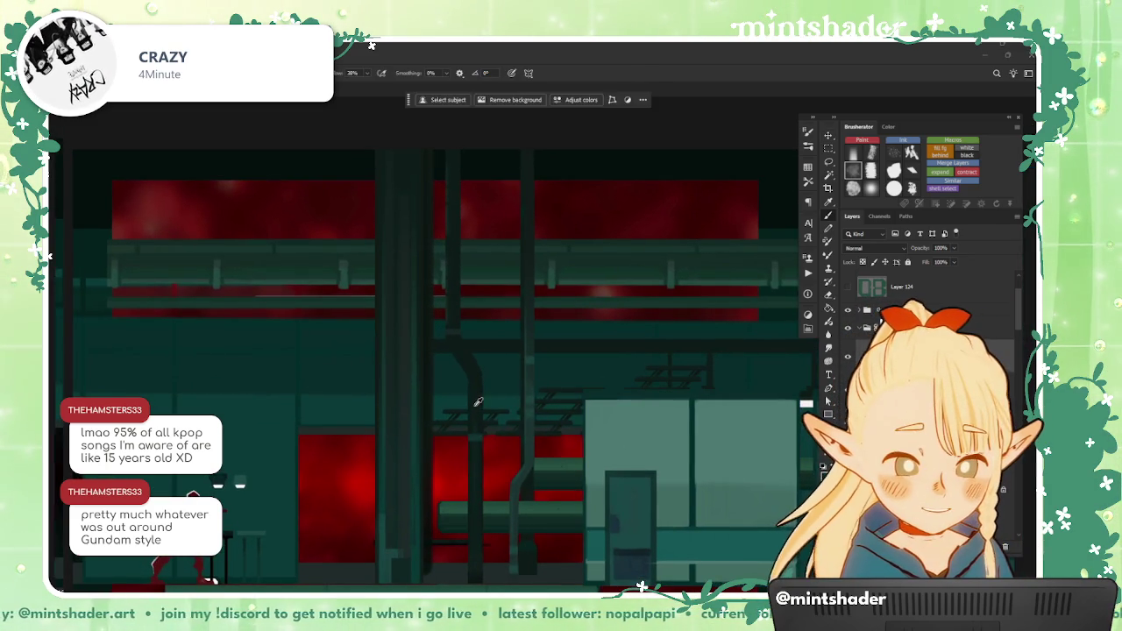
key(bracketleft)
key(bracketleft)
key(bracketleft)
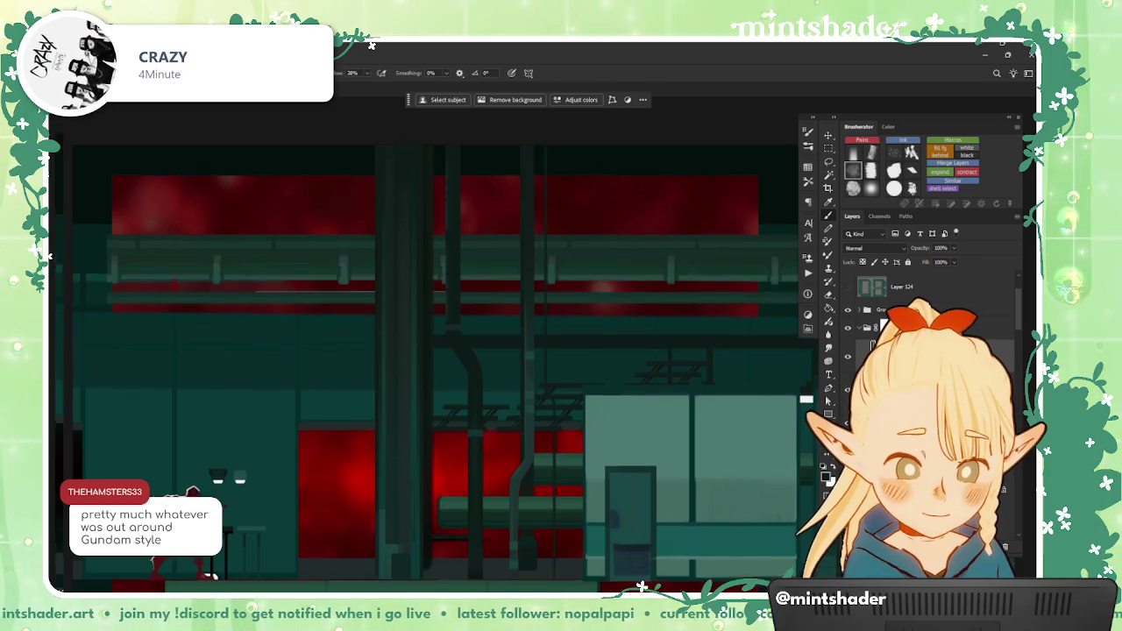
scroll(547, 396, up, 1)
scroll(548, 386, up, 1)
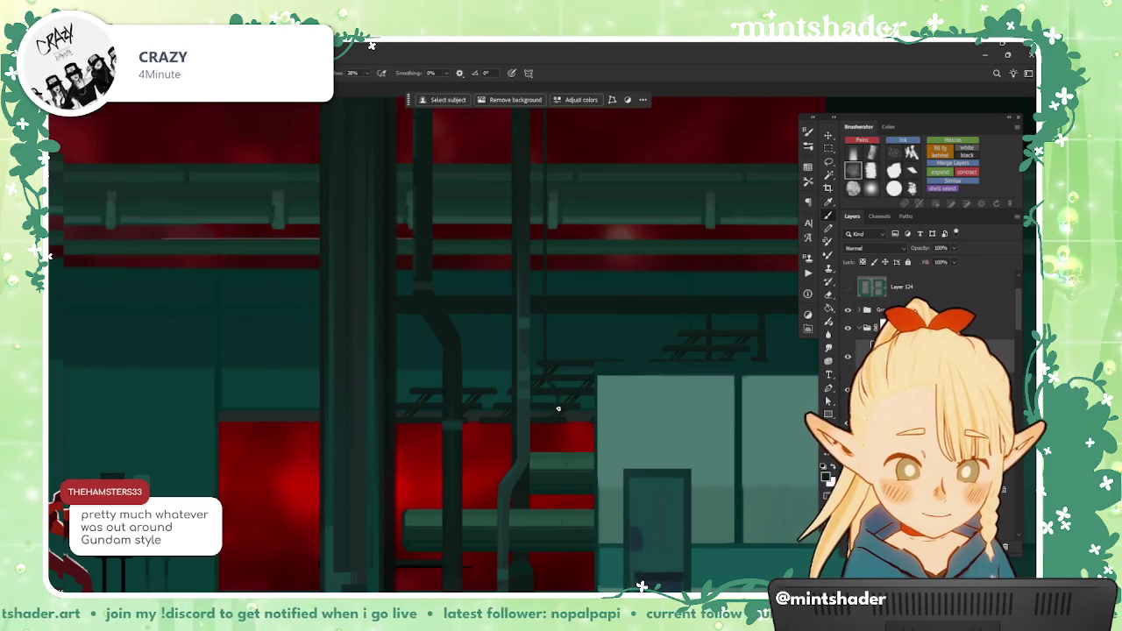
scroll(563, 576, down, 1)
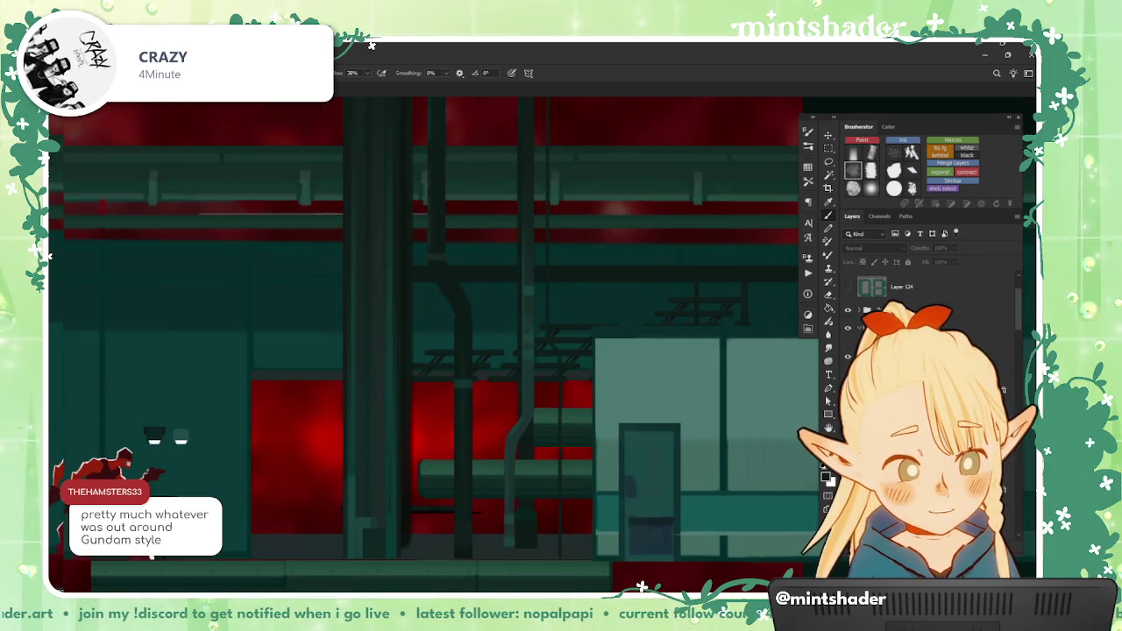
double_click(955, 351)
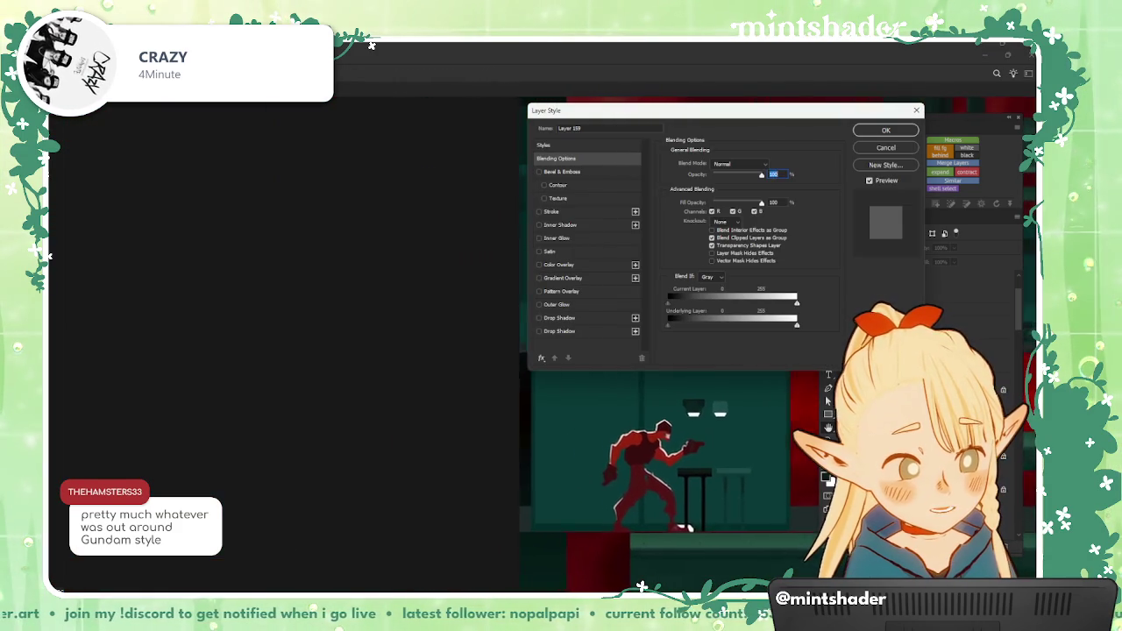
key(Escape)
scroll(721, 375, up, 2)
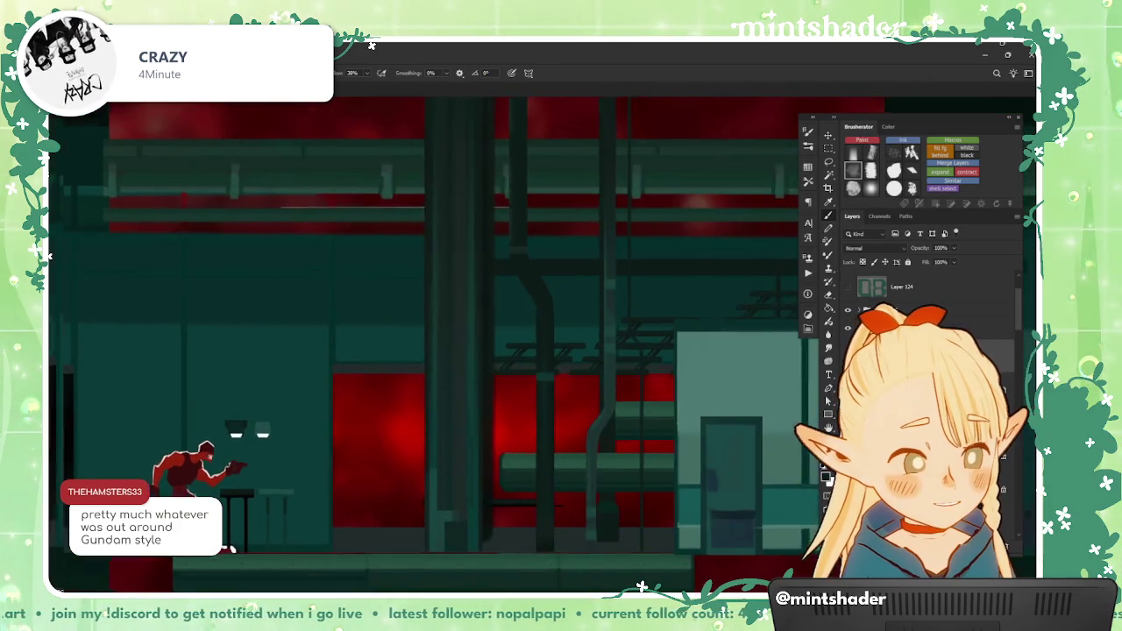
scroll(722, 374, up, 1)
click(741, 474)
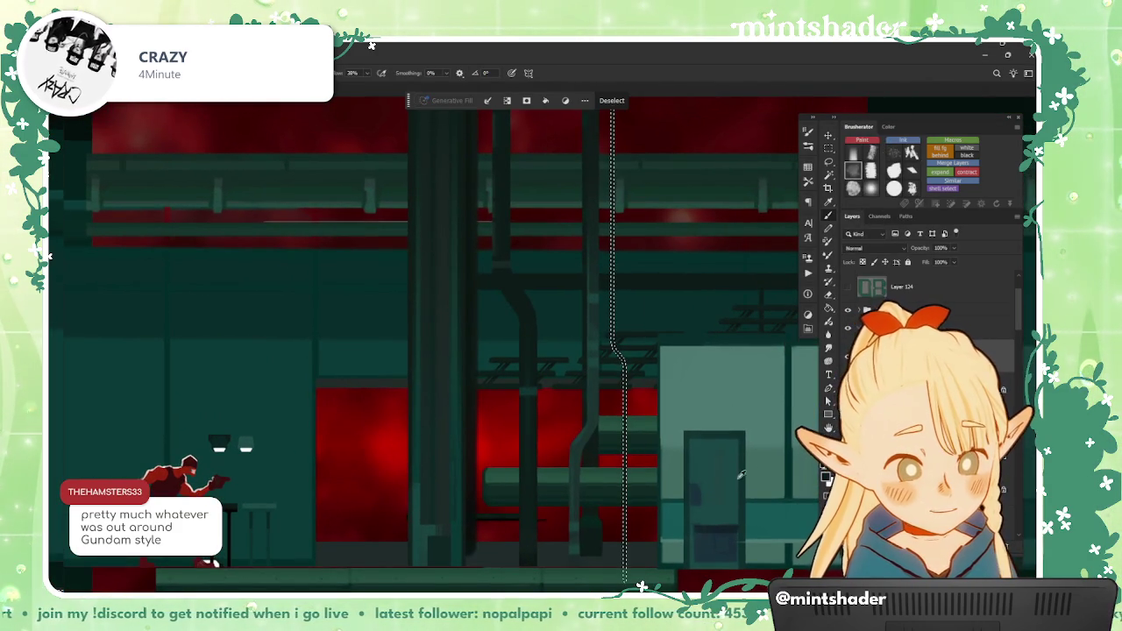
key(ctrl+d)
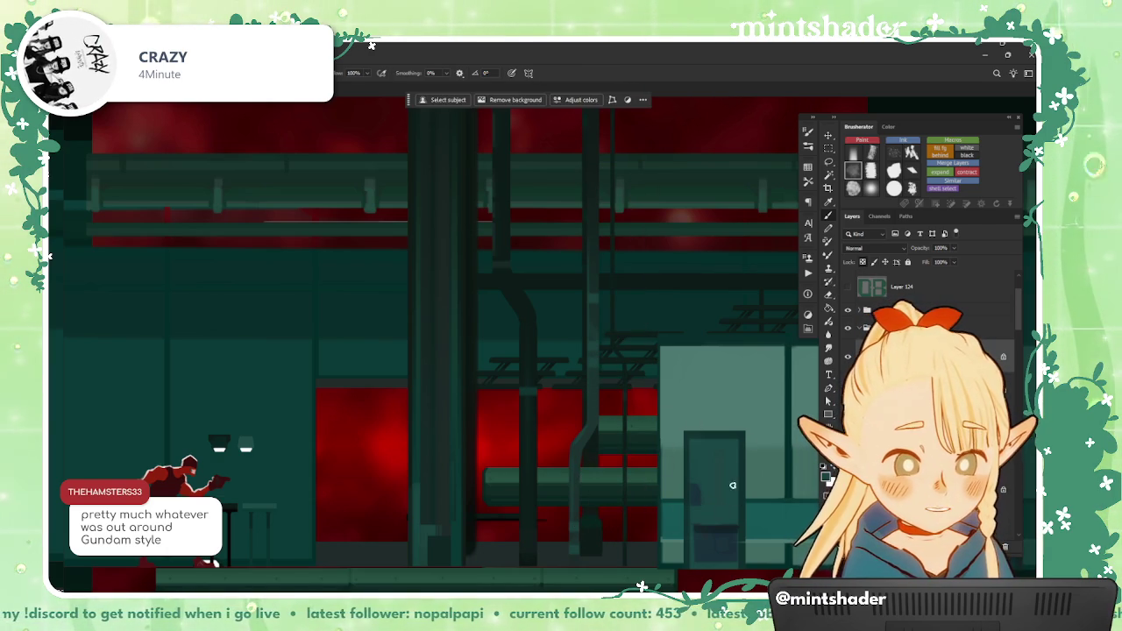
key(ctrl+minus)
key(ctrl+minus)
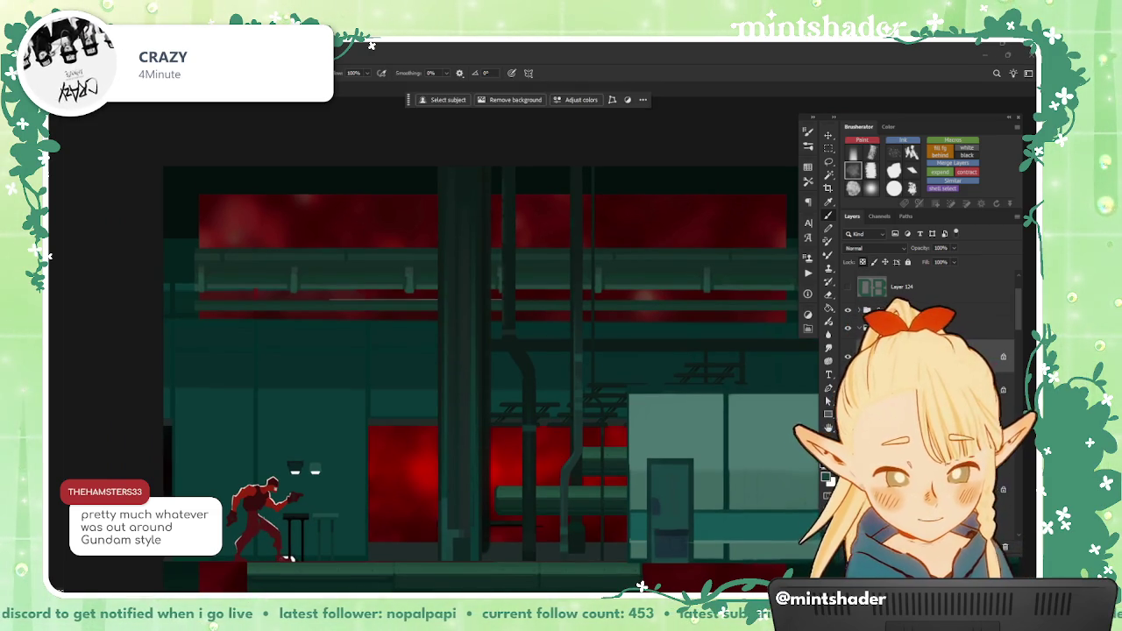
Step: Marquee-select a thin vertical strip of wall beside the red panel
drag(670, 452, 634, 459)
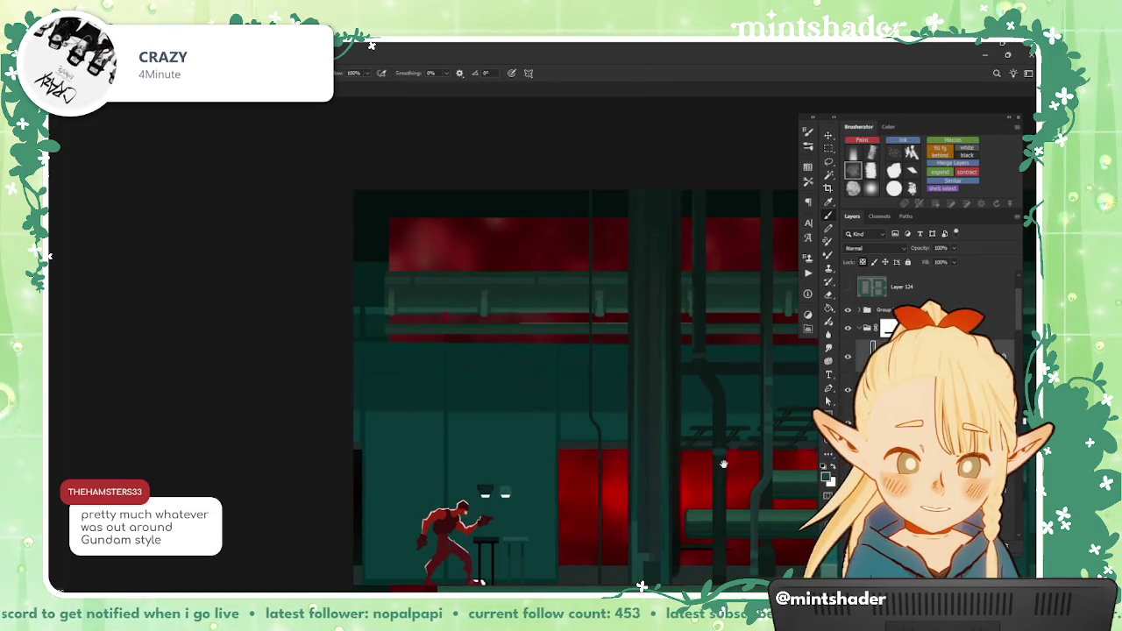
drag(634, 460, 632, 363)
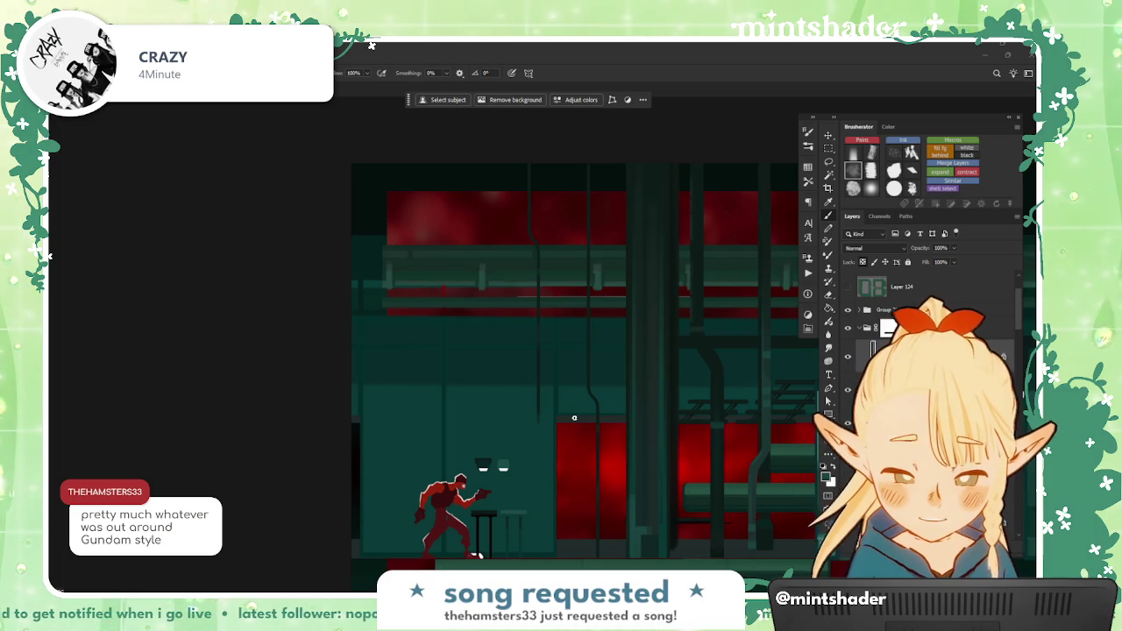
key(m)
drag(483, 165, 566, 202)
drag(559, 440, 568, 436)
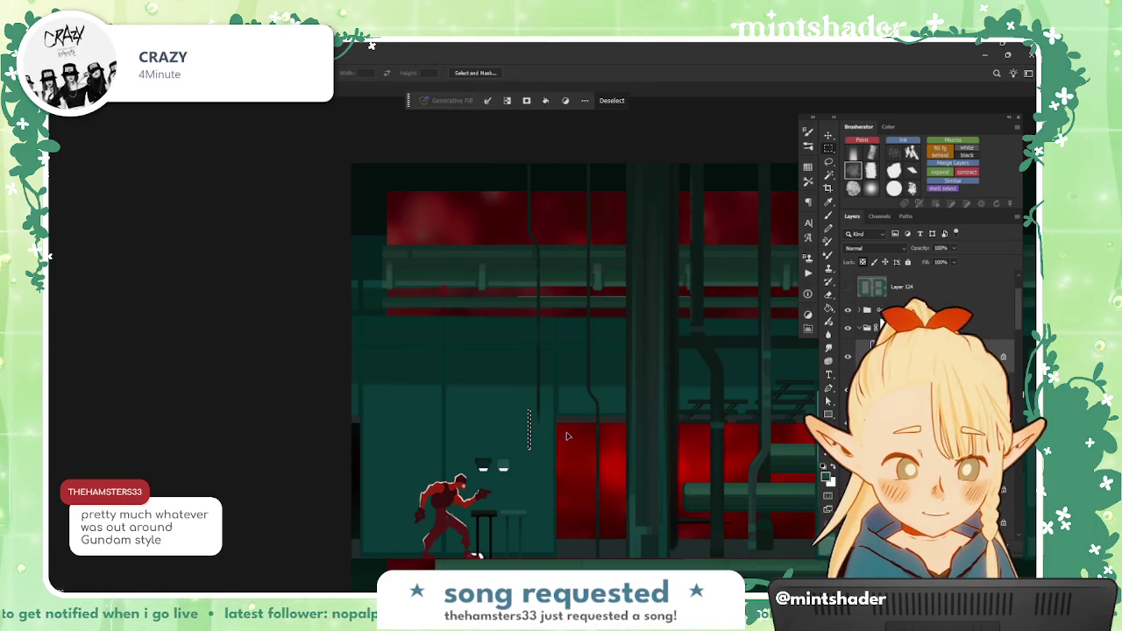
drag(511, 306, 576, 488)
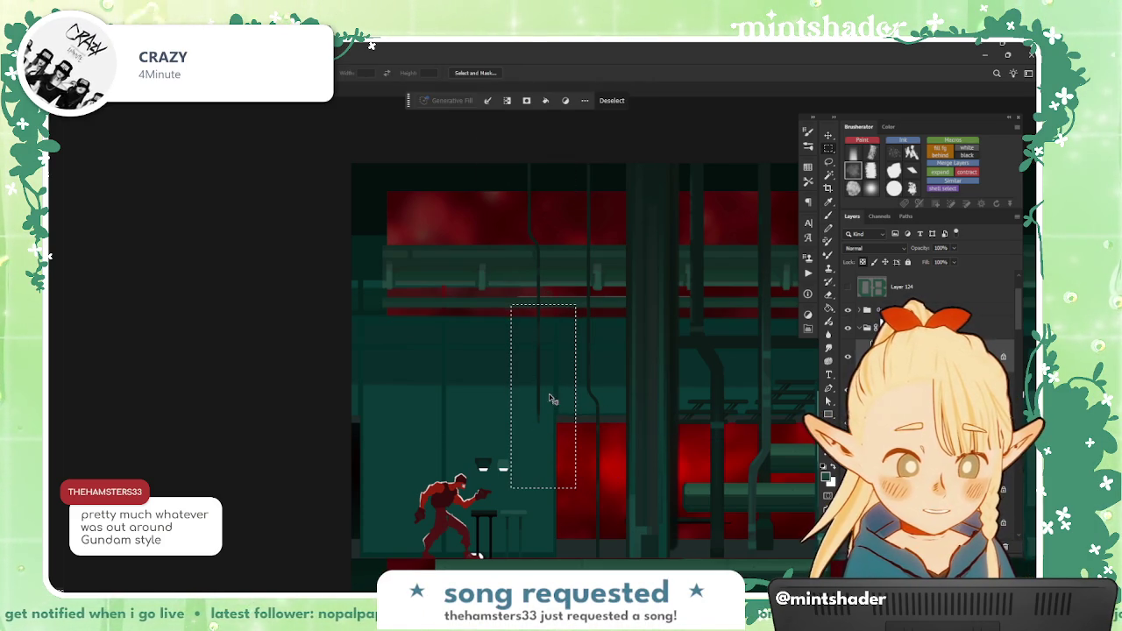
drag(537, 419, 541, 524)
scroll(545, 497, down, 2)
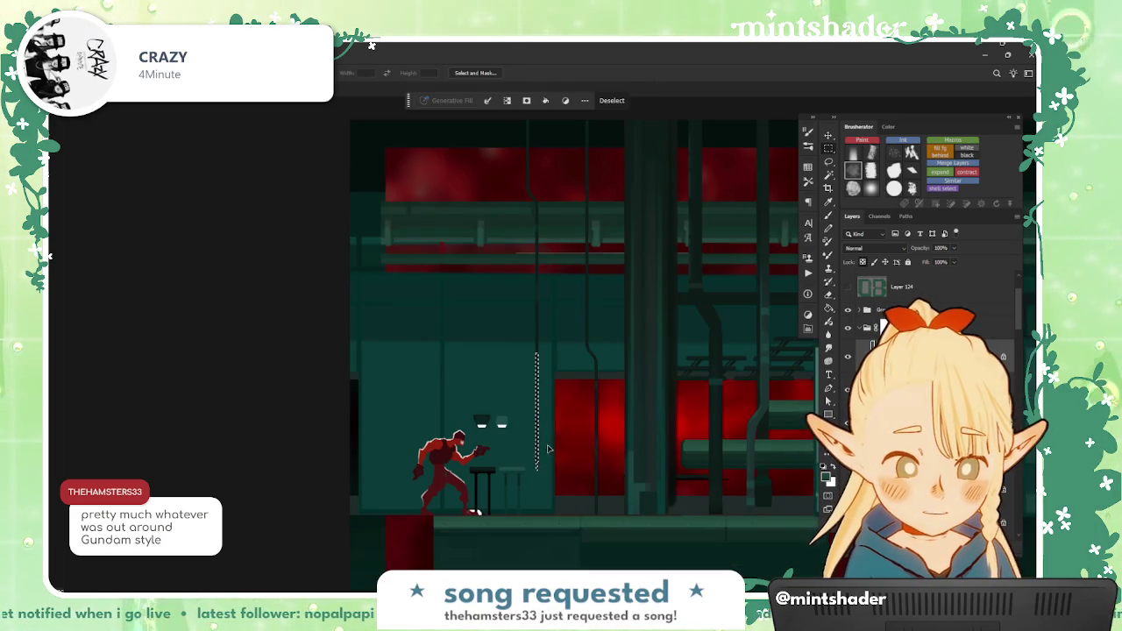
Step: Stretch the thin strip down to the floor with Free Transform
key(ctrl+t)
drag(537, 473, 536, 542)
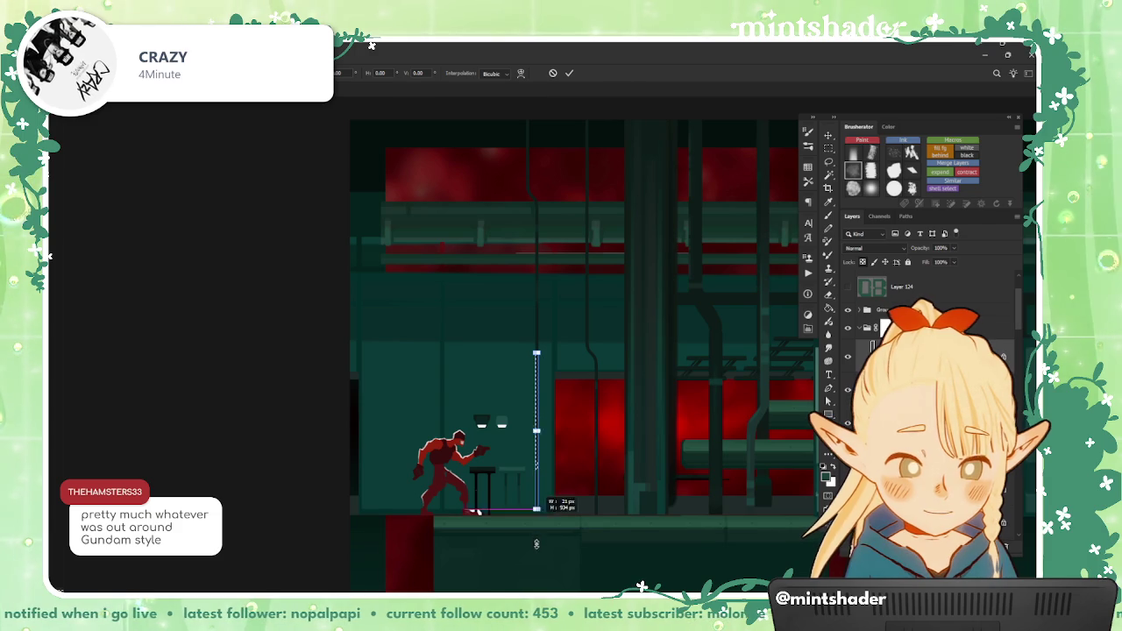
key(Return)
drag(613, 459, 578, 463)
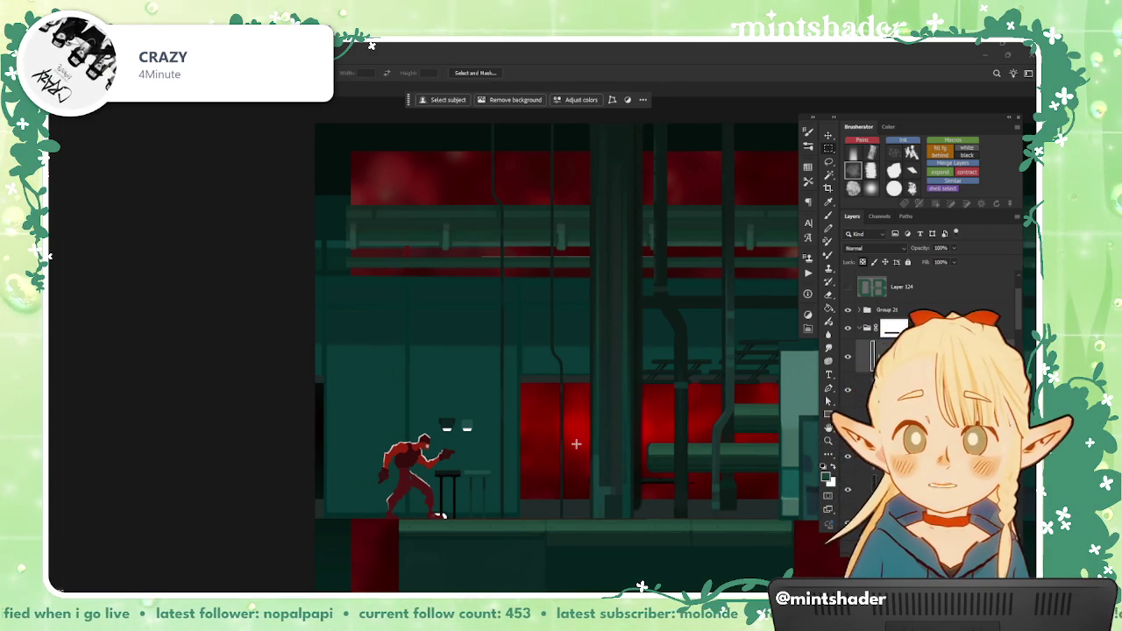
scroll(578, 379, up, 2)
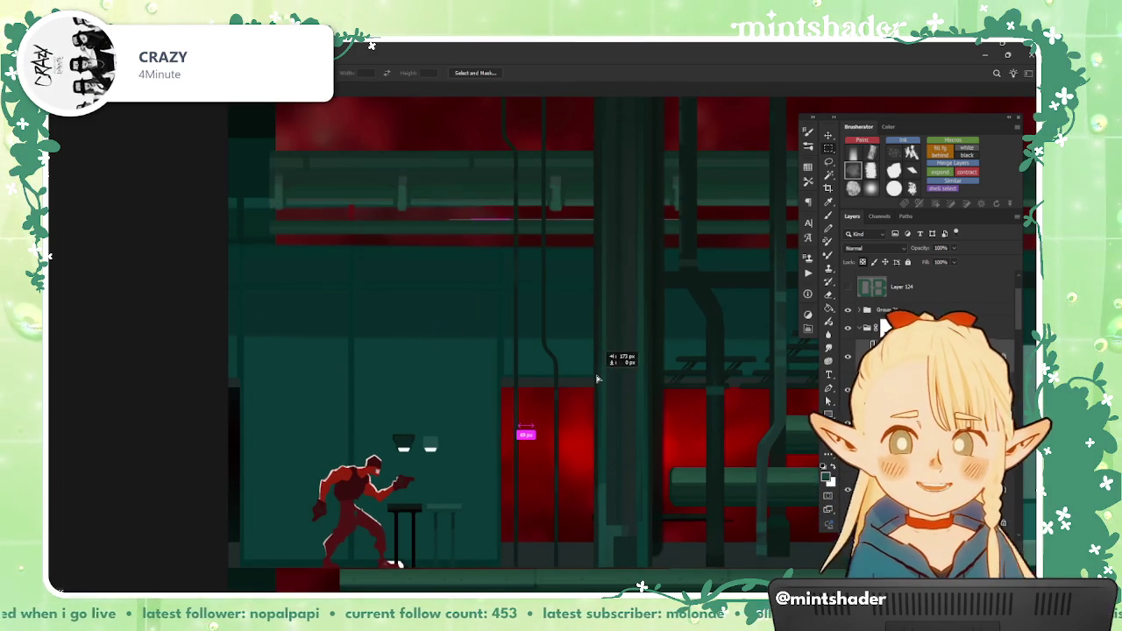
scroll(592, 386, down, 1)
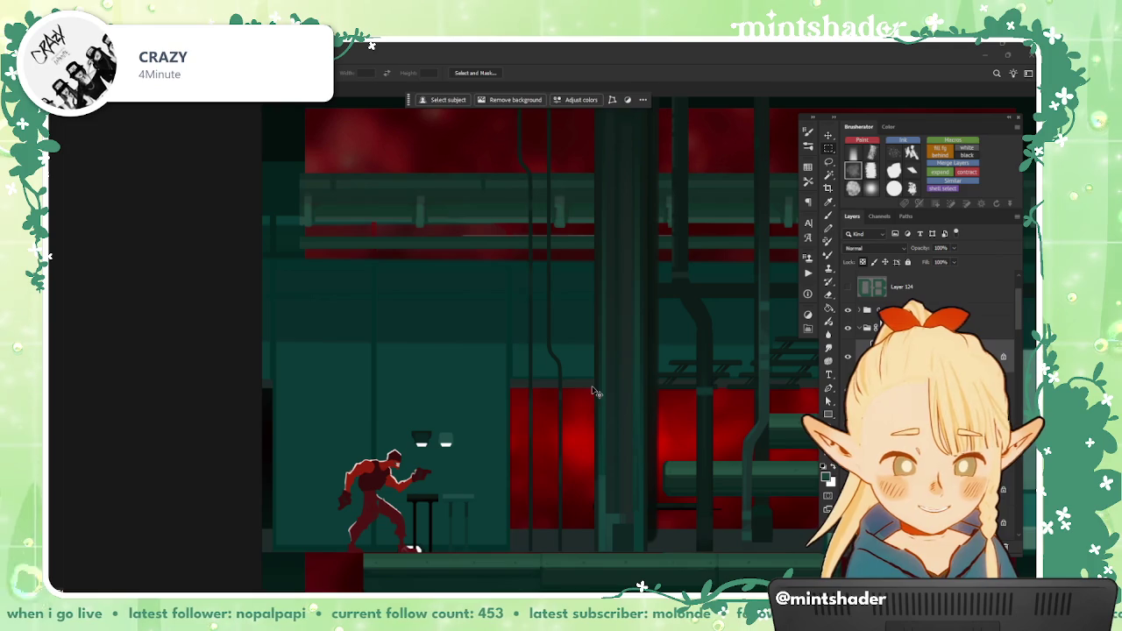
drag(592, 386, 579, 375)
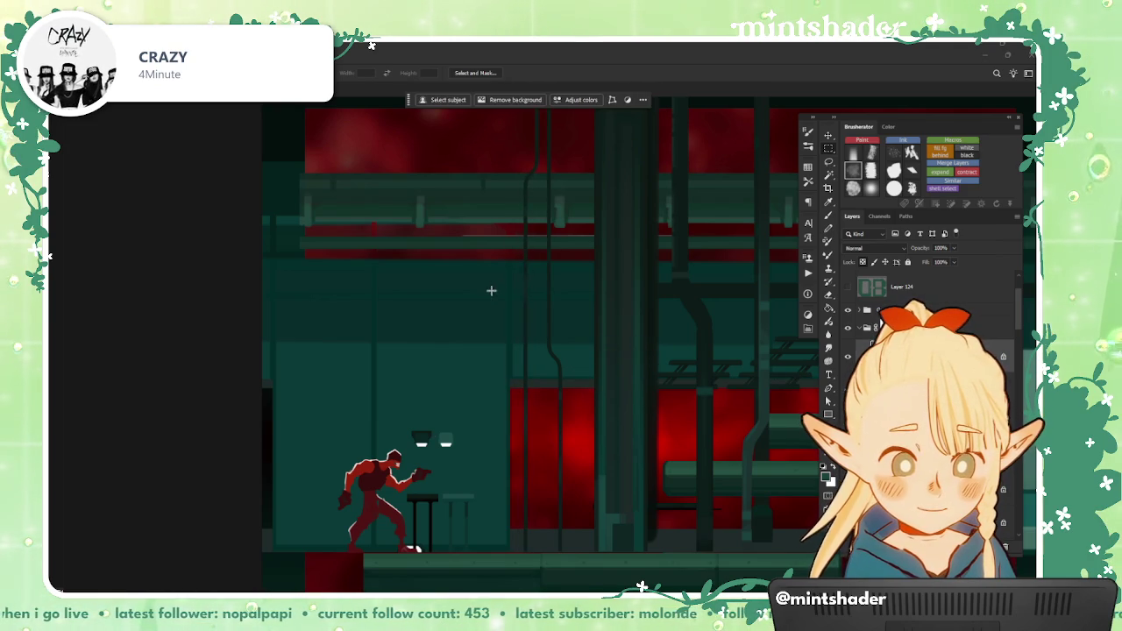
Step: Copy a thin pipe-wall strip to its own layer with Layer Via Copy and drag it into place
drag(514, 265, 540, 569)
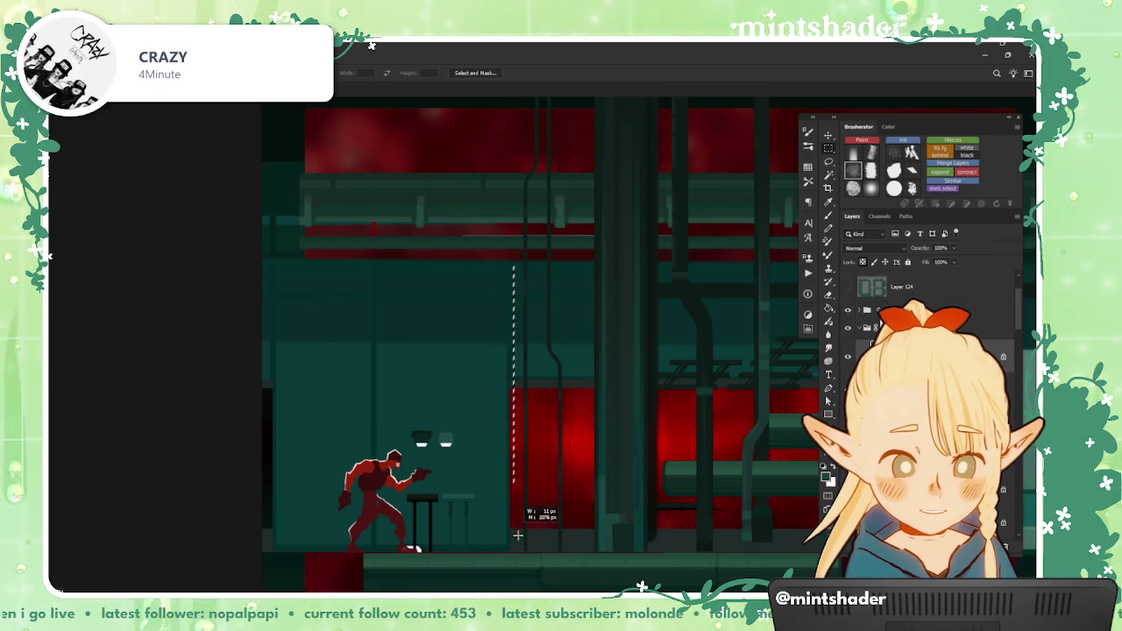
right_click(521, 397)
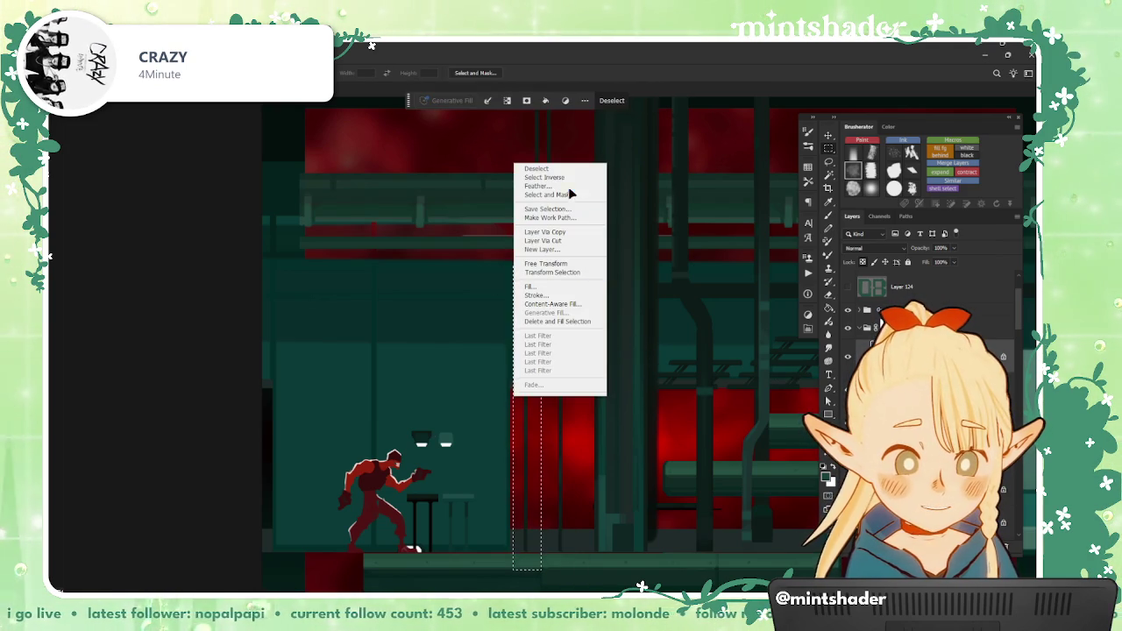
click(579, 232)
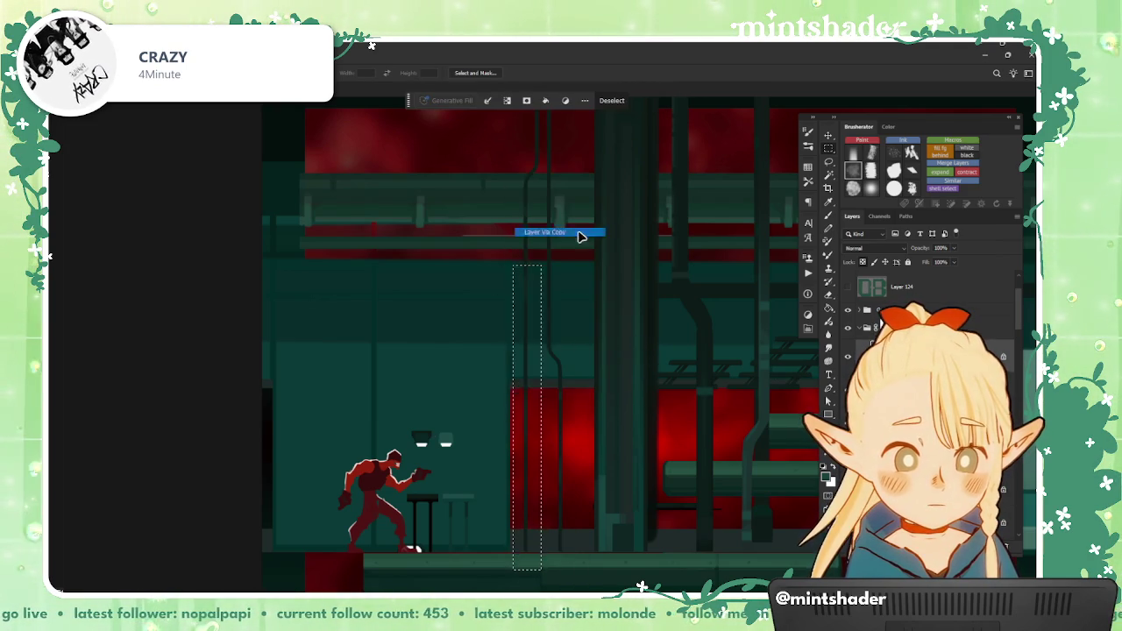
mouse_move(579, 233)
mouse_down()
mouse_move(461, 399)
mouse_move(486, 410)
mouse_up()
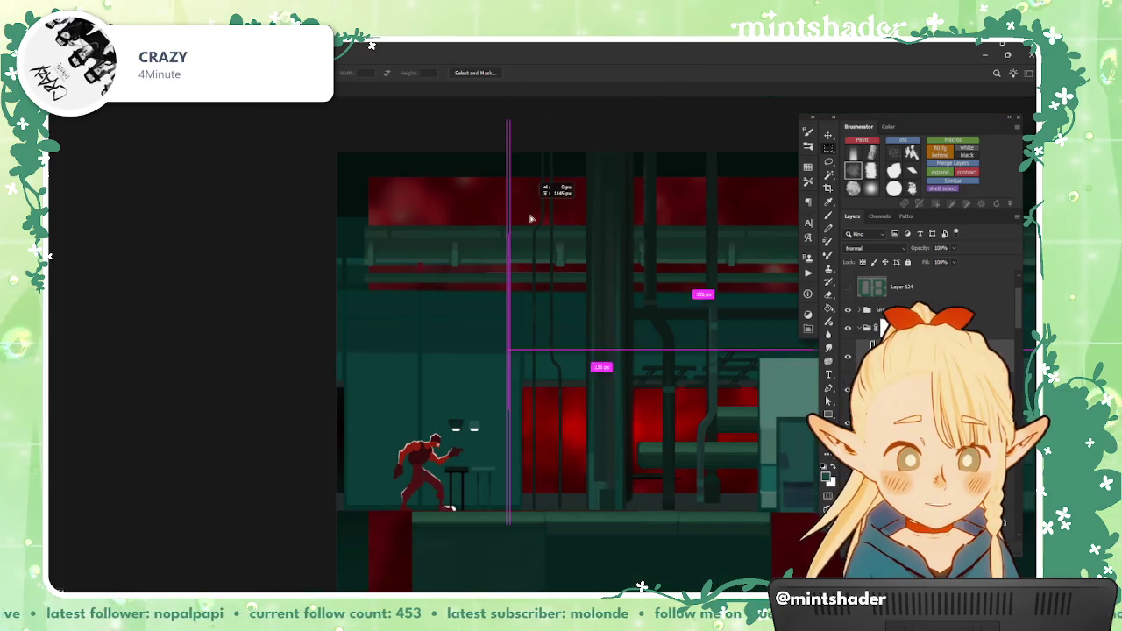
mouse_move(486, 411)
mouse_down()
mouse_move(522, 352)
mouse_move(534, 375)
mouse_up()
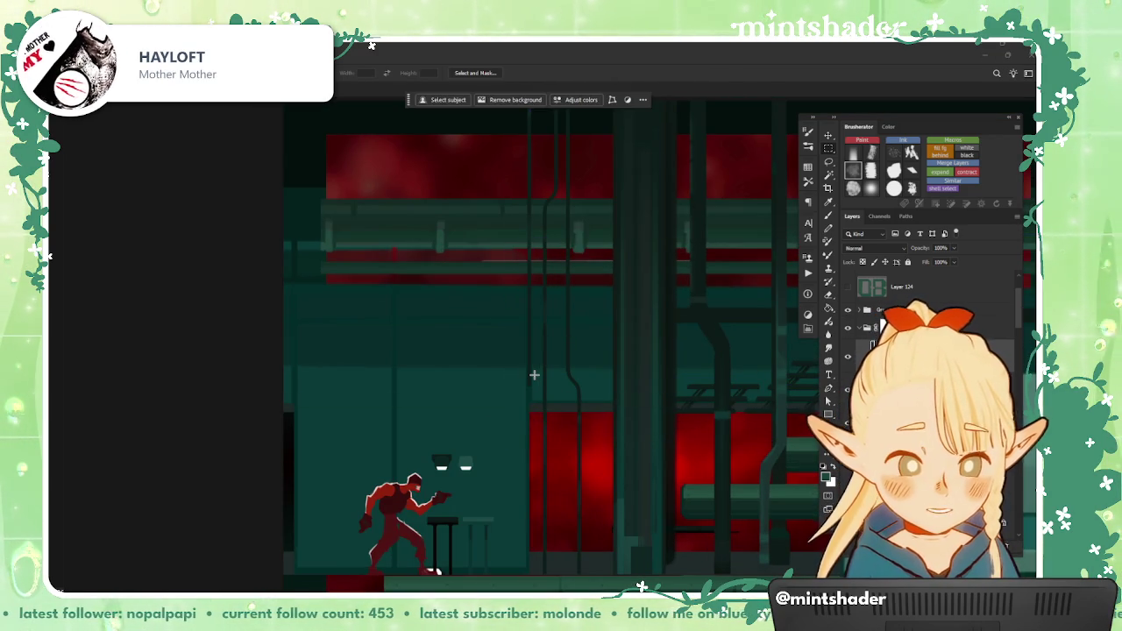
key(b)
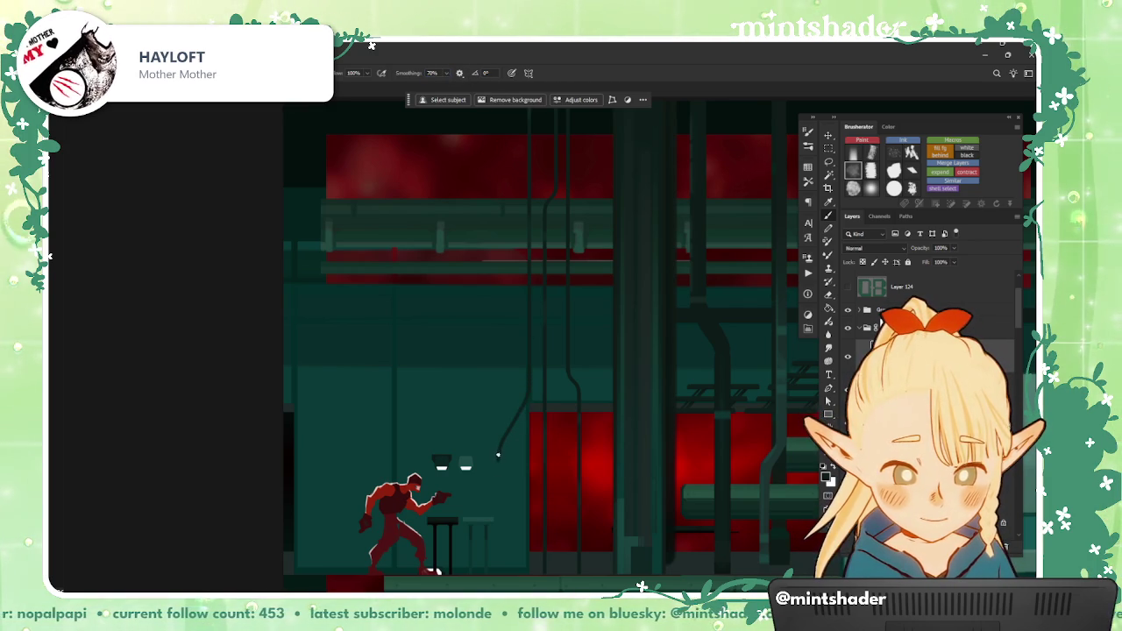
scroll(496, 551, down, 2)
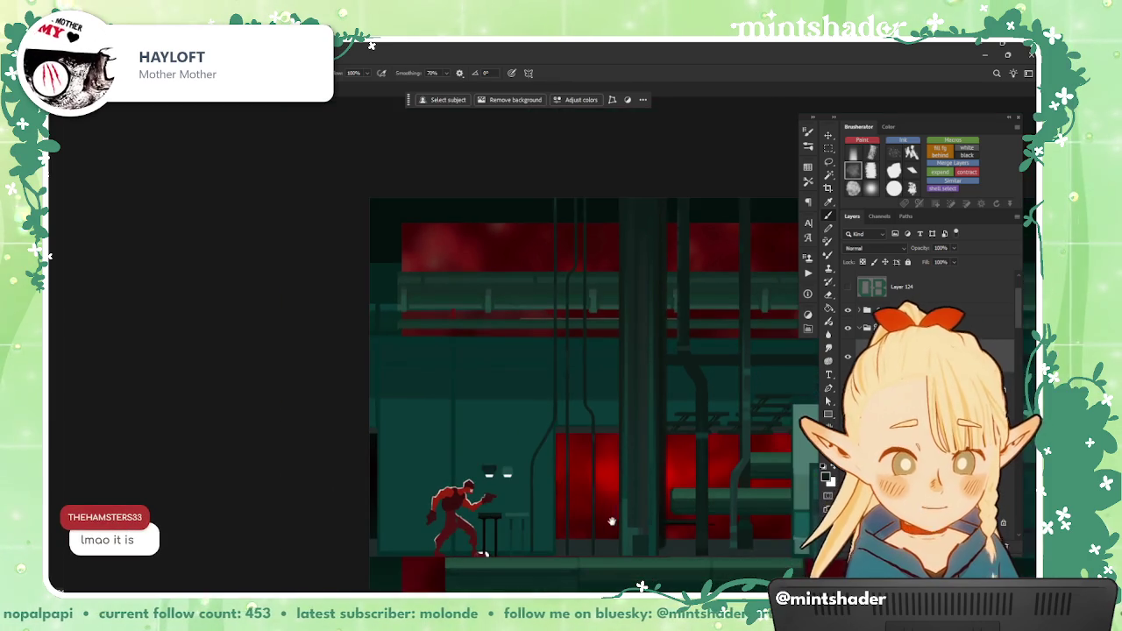
scroll(526, 544, up, 1)
scroll(560, 541, up, 1)
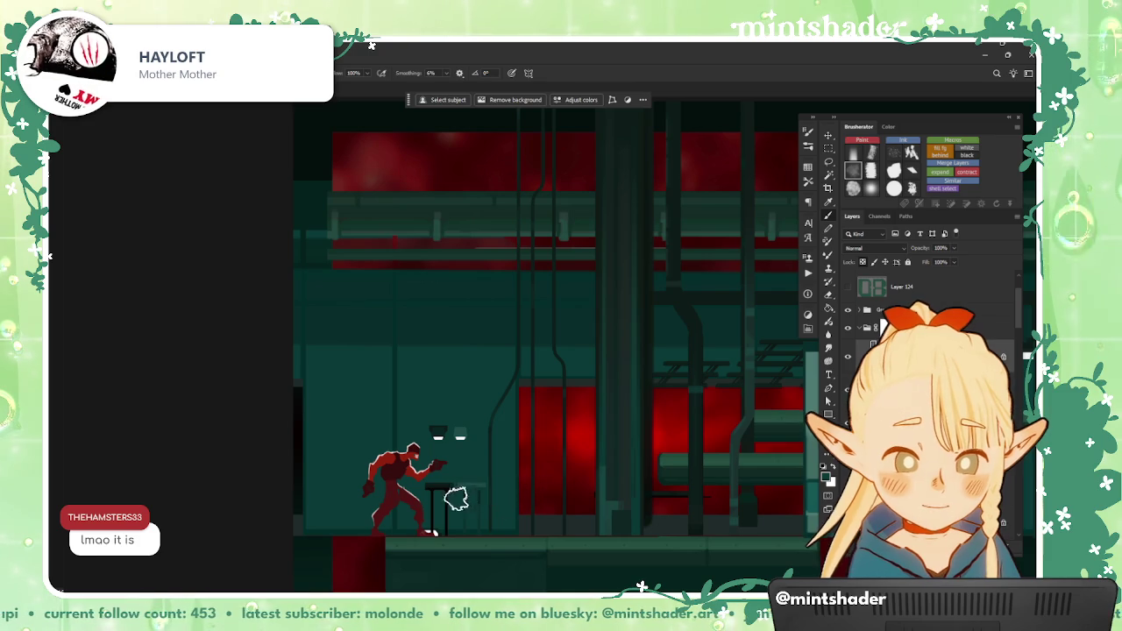
scroll(553, 295, down, 1)
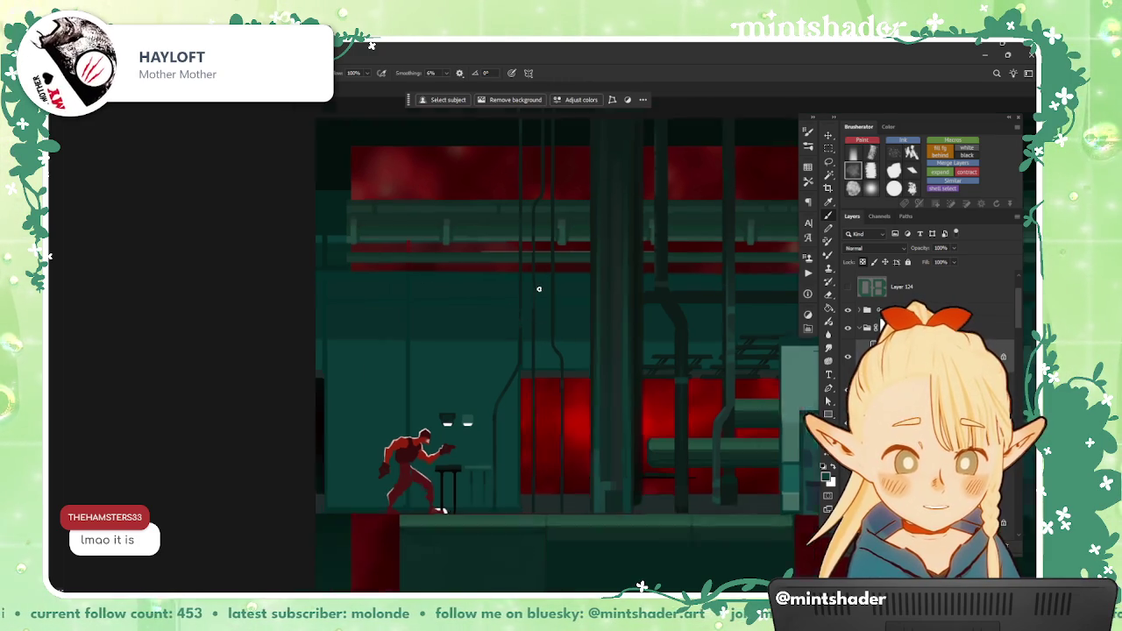
scroll(539, 288, down, 1)
scroll(536, 300, right, 2)
scroll(537, 300, up, 1)
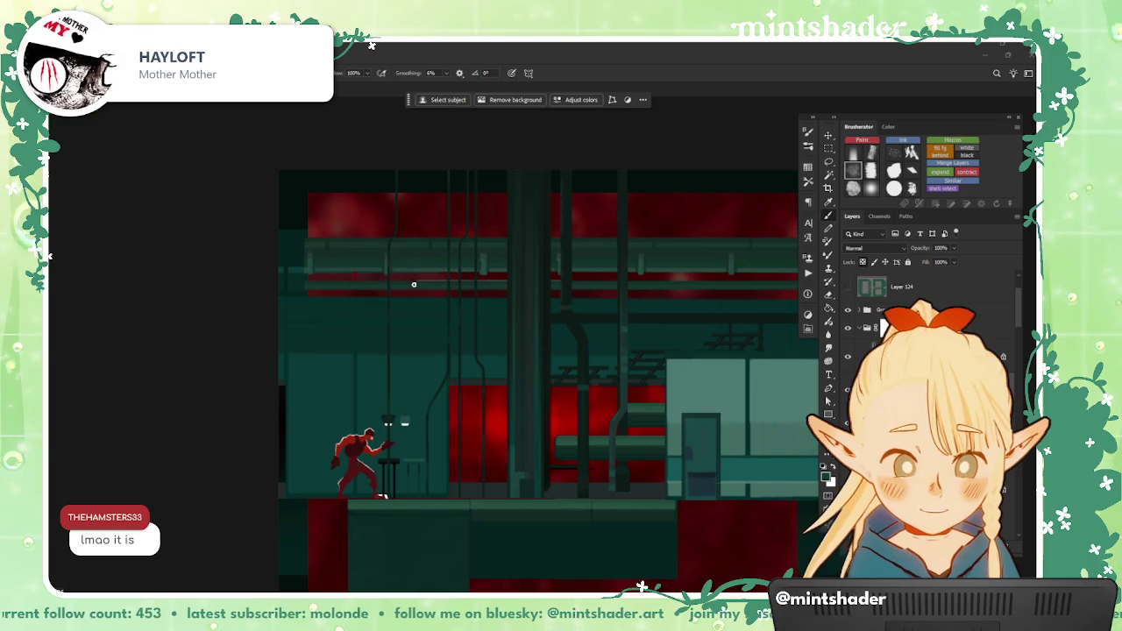
Step: Stretch the thin cable strip above the gunman's lamp up past the top edge and commit
key(m)
mouse_move(327, 170)
mouse_down()
mouse_move(497, 378)
mouse_move(469, 330)
mouse_up()
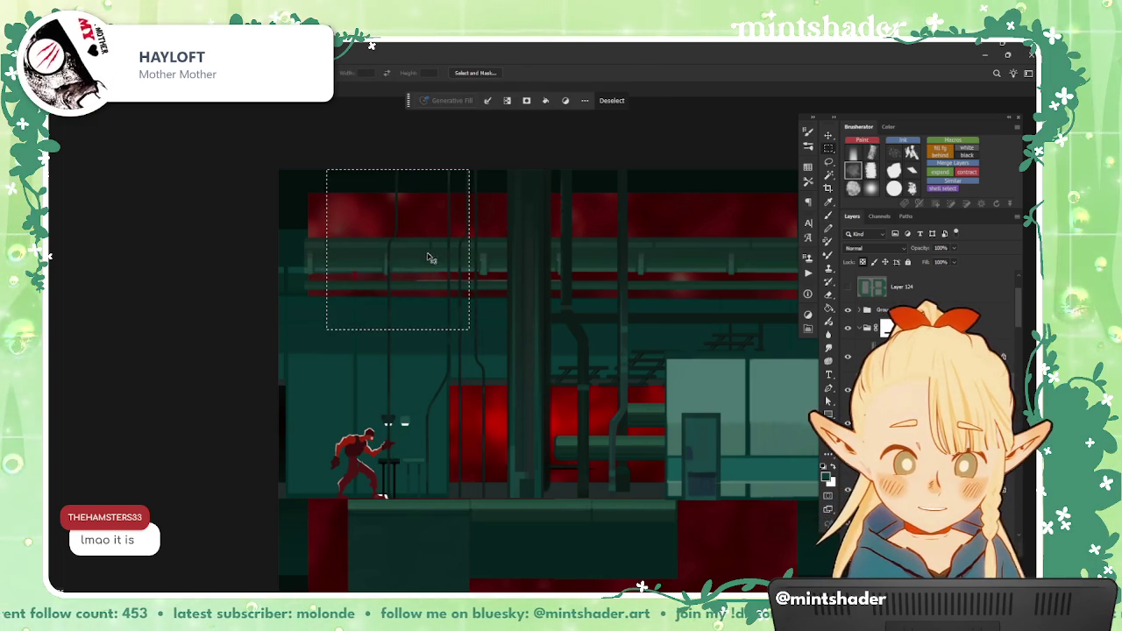
click(464, 331)
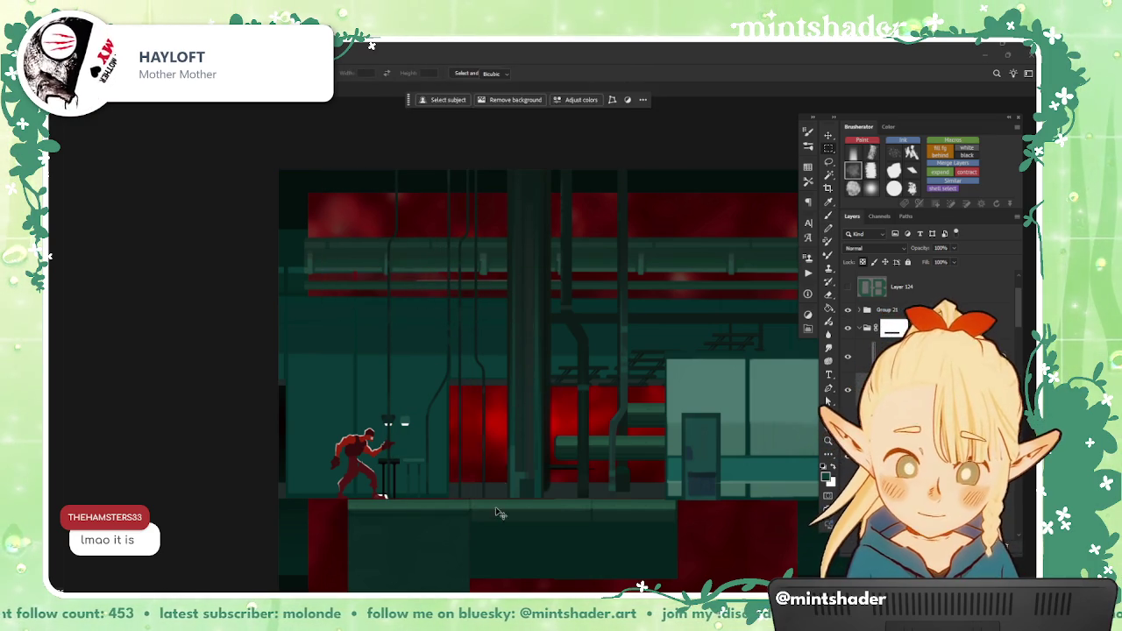
key(ctrl+t)
drag(499, 513, 350, 235)
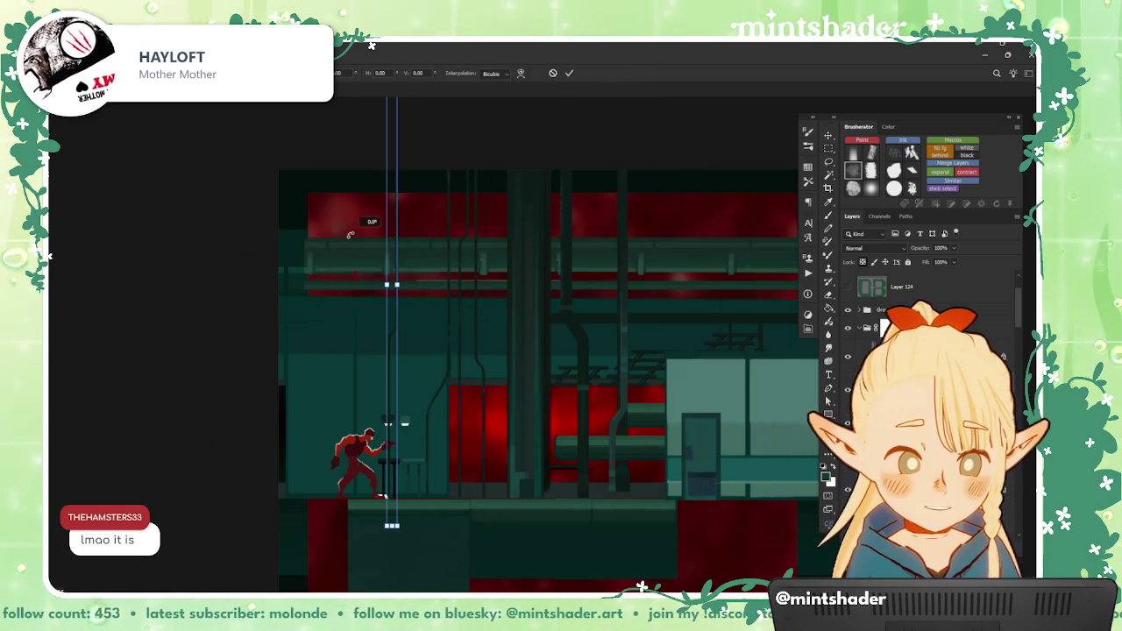
drag(392, 283, 392, 136)
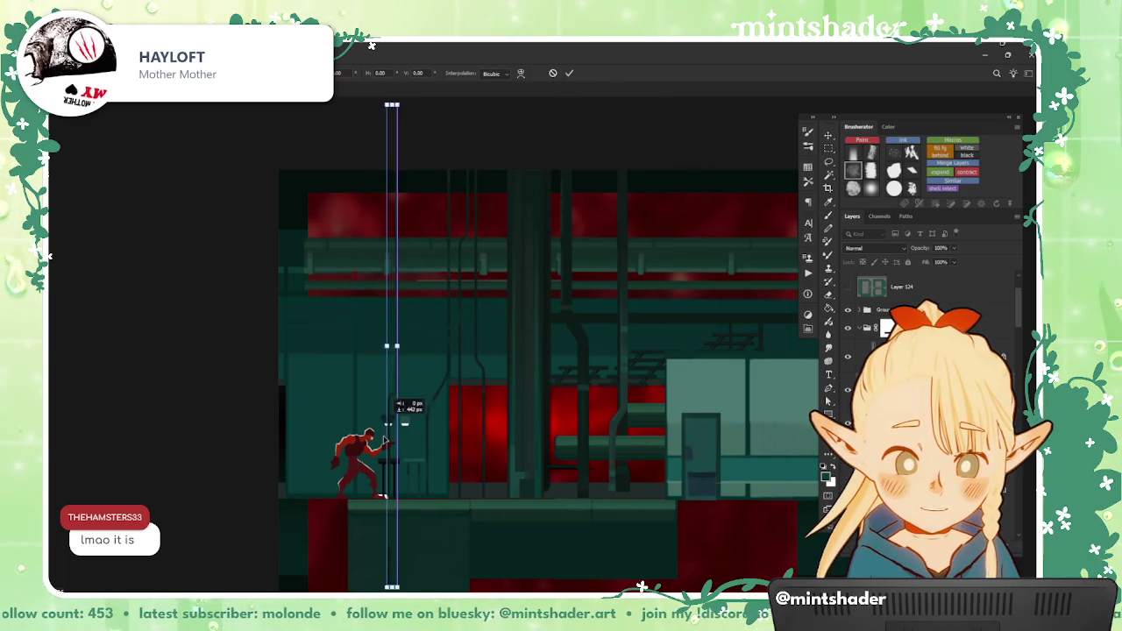
click(569, 73)
key(m)
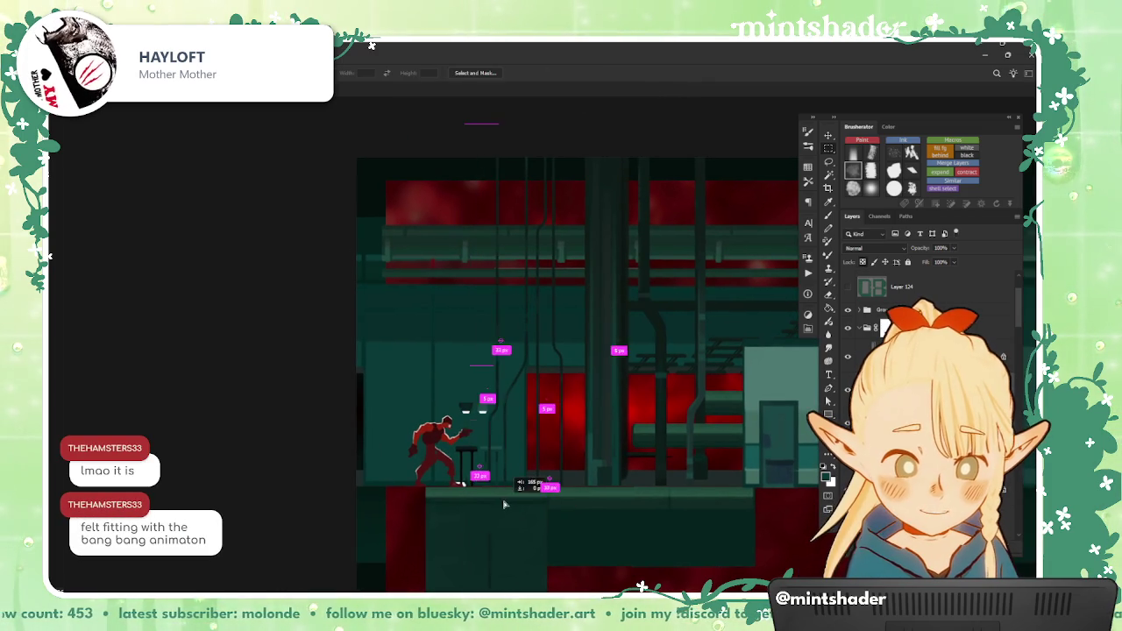
scroll(513, 487, down, 1)
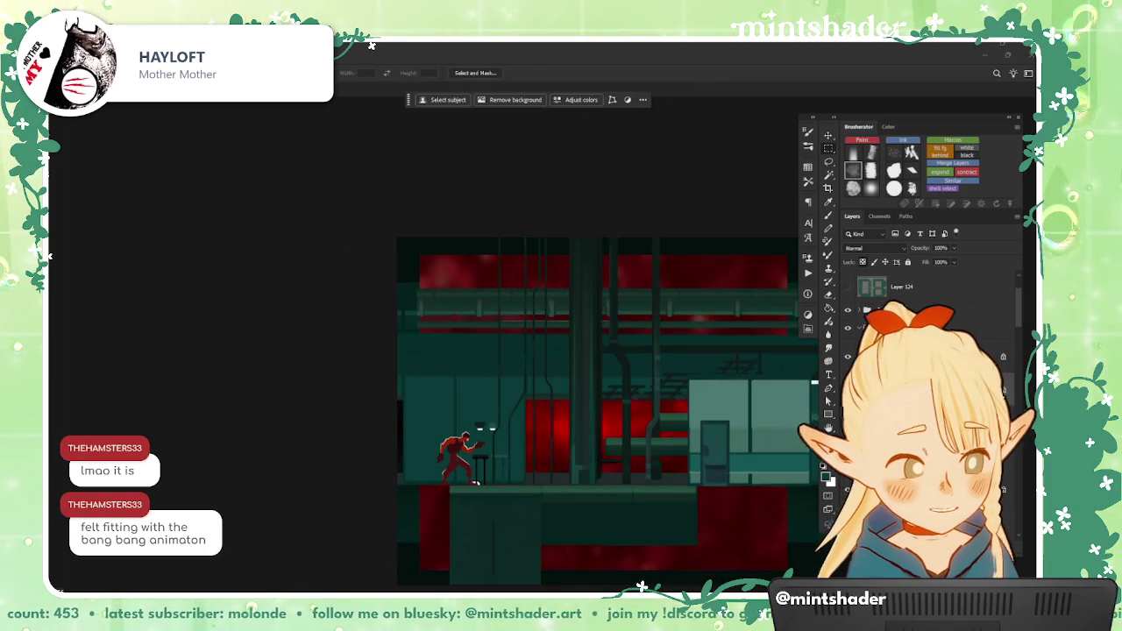
Step: Pan around the scene to inspect the repositioned pipe column, toggling between Brush and Eraser
drag(495, 566, 459, 462)
key(b)
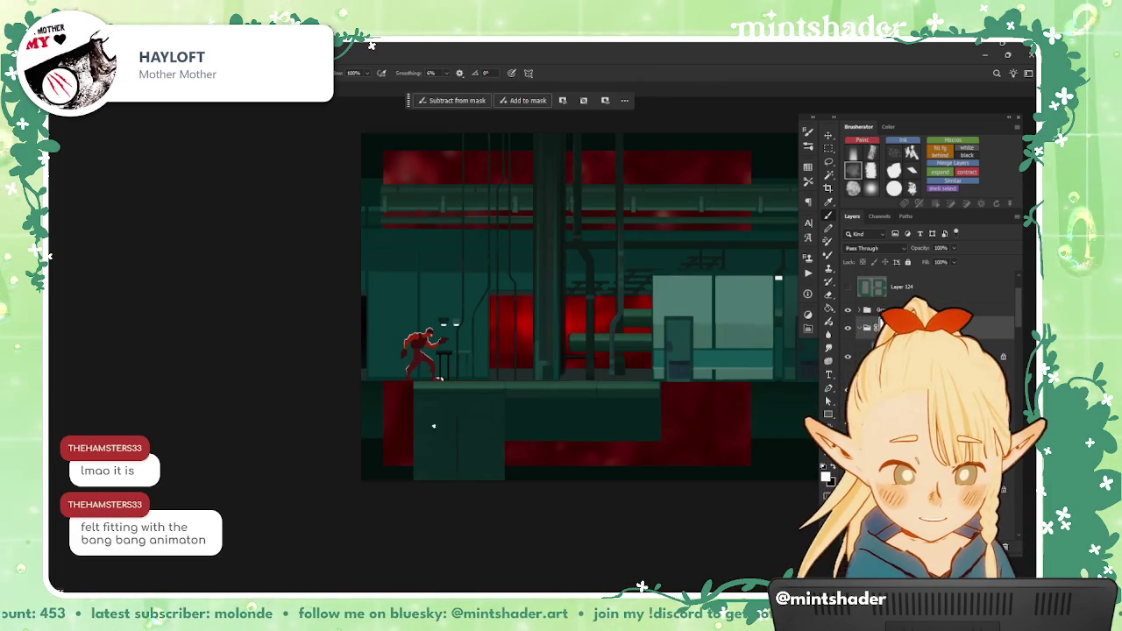
key(e)
drag(537, 318, 552, 428)
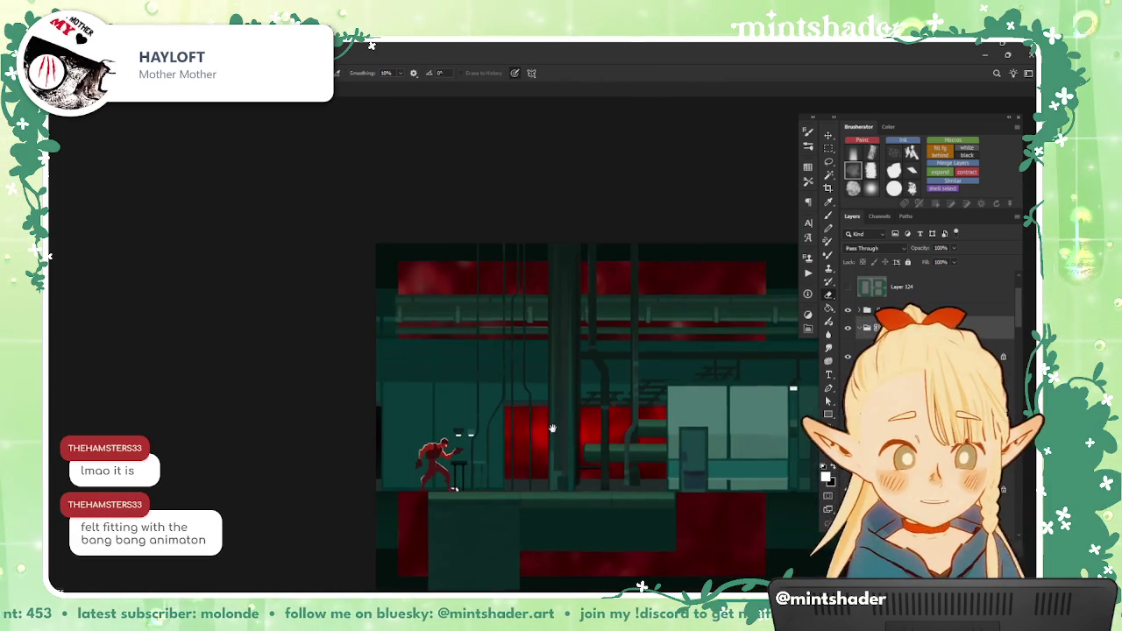
key(b)
scroll(421, 351, up, 2)
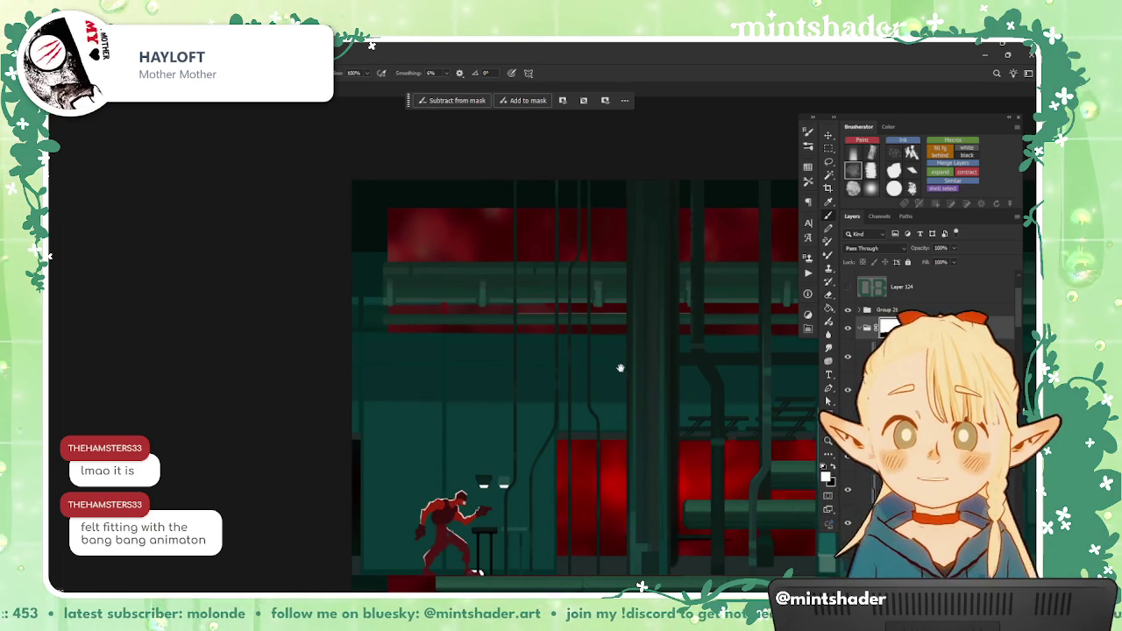
drag(620, 368, 611, 391)
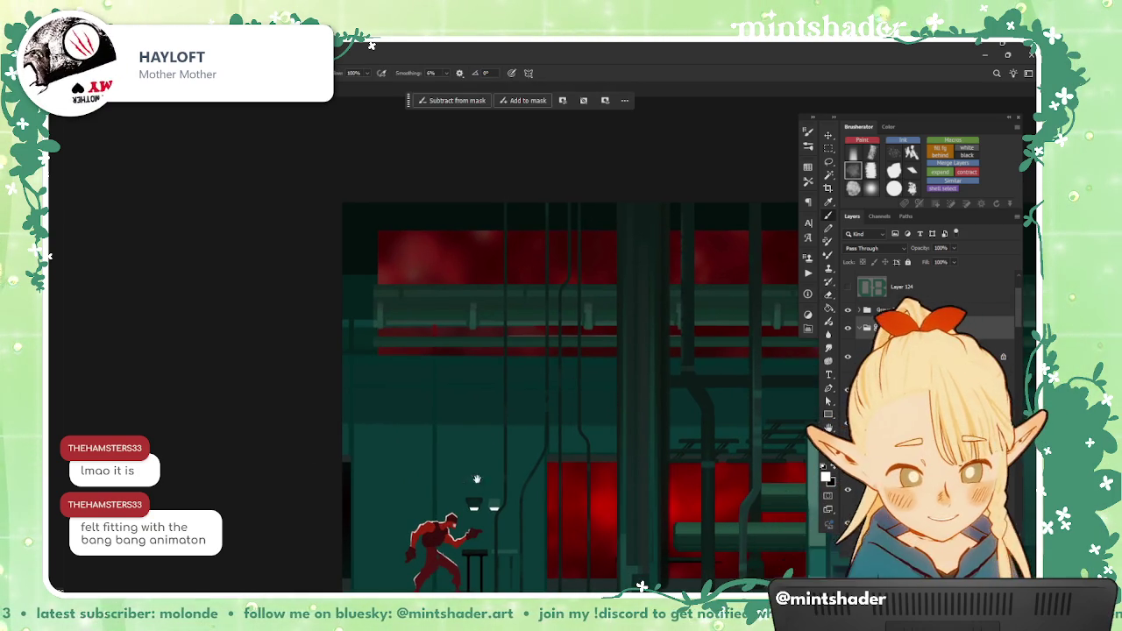
drag(477, 479, 451, 438)
scroll(516, 462, down, 1)
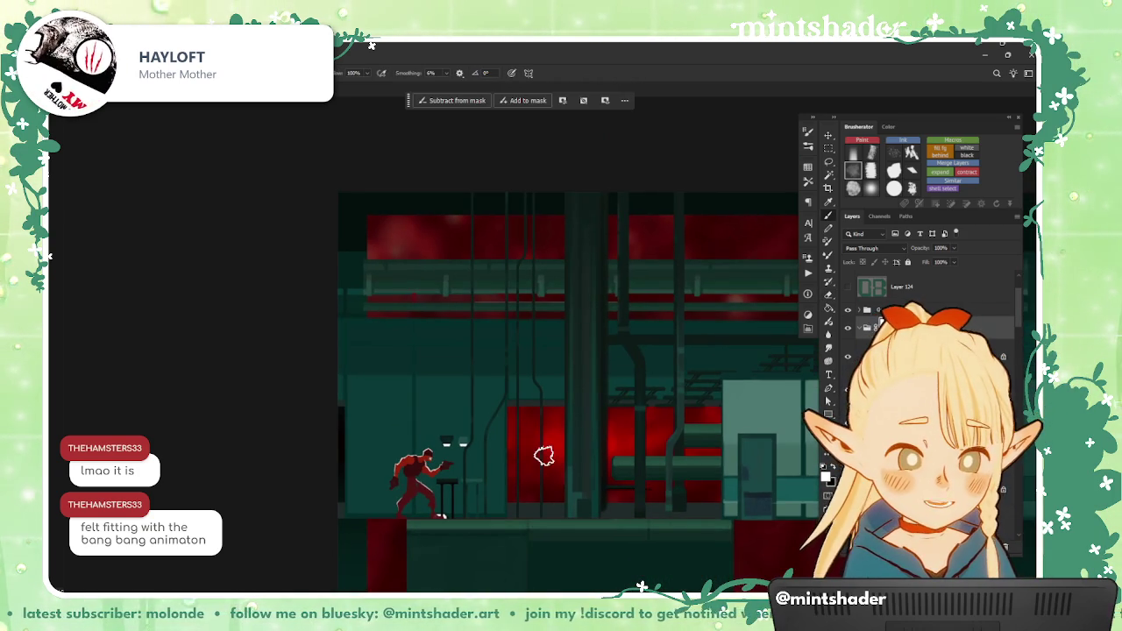
drag(544, 456, 524, 452)
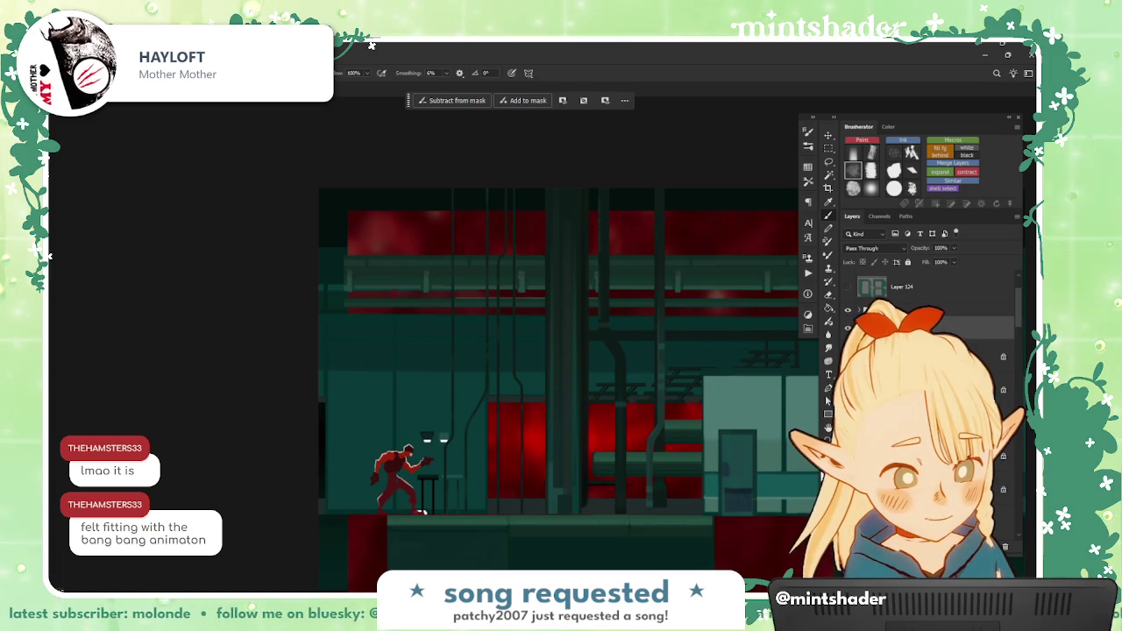
drag(684, 452, 686, 429)
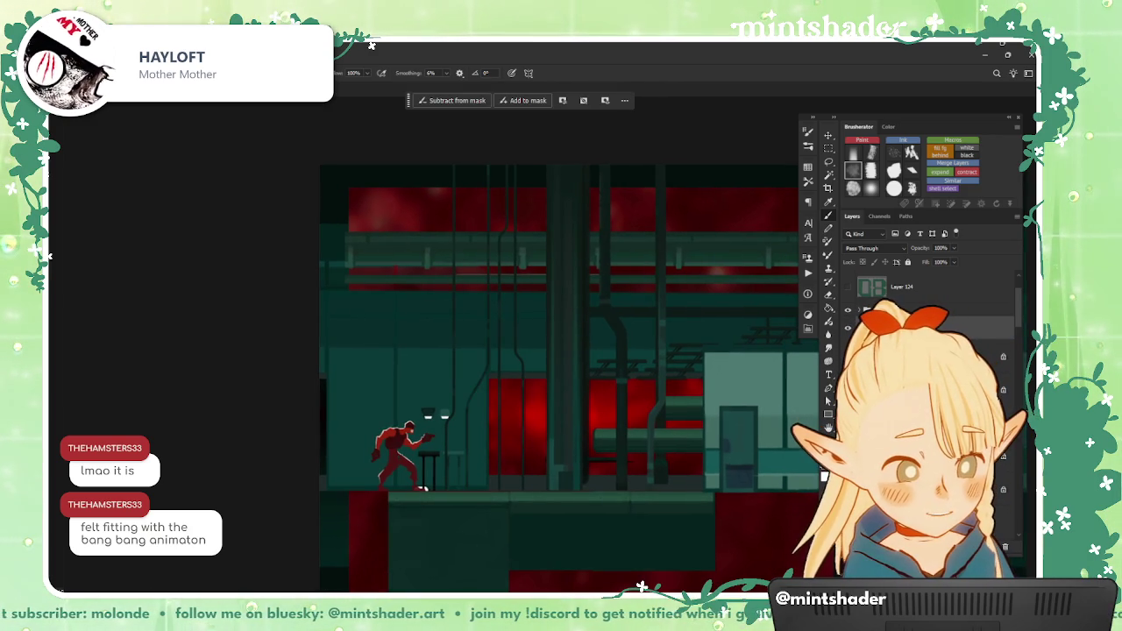
Step: Cycle through the group's layers and target the wall group's layer mask
key(ctrl+d)
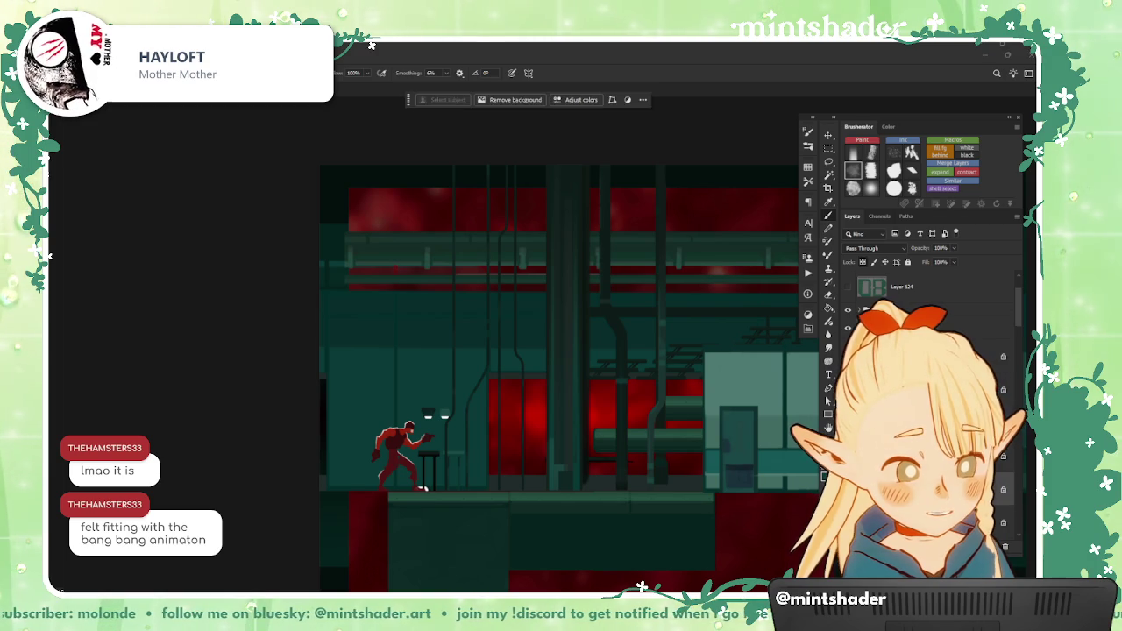
key(alt+bracketleft)
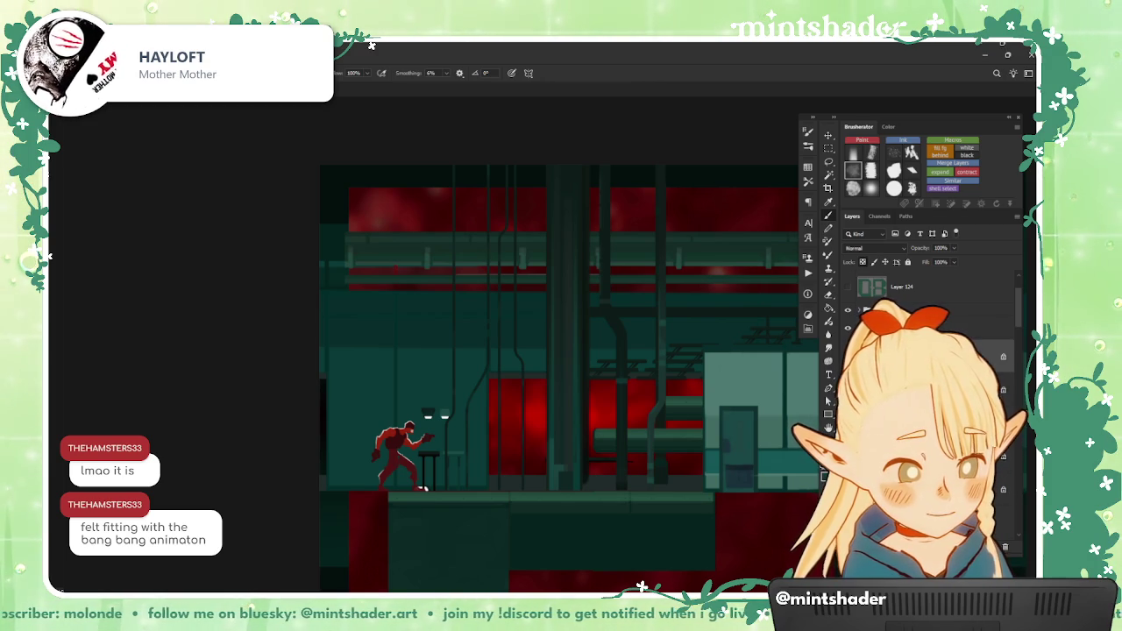
key(alt+bracketleft)
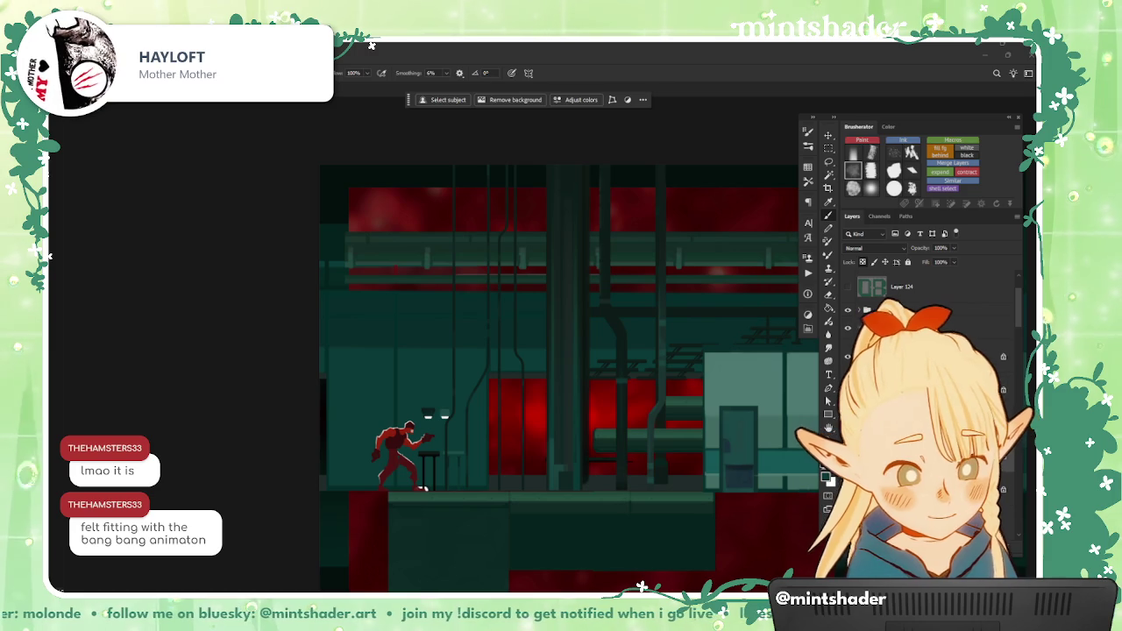
key(alt+bracketleft)
key(ctrl+d)
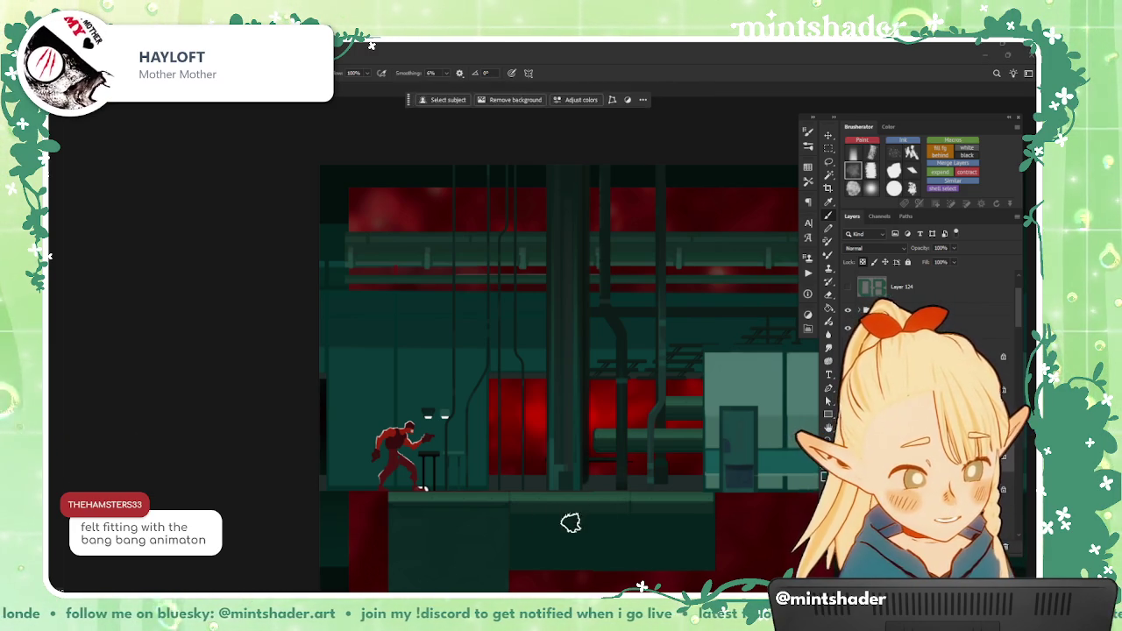
key(space)
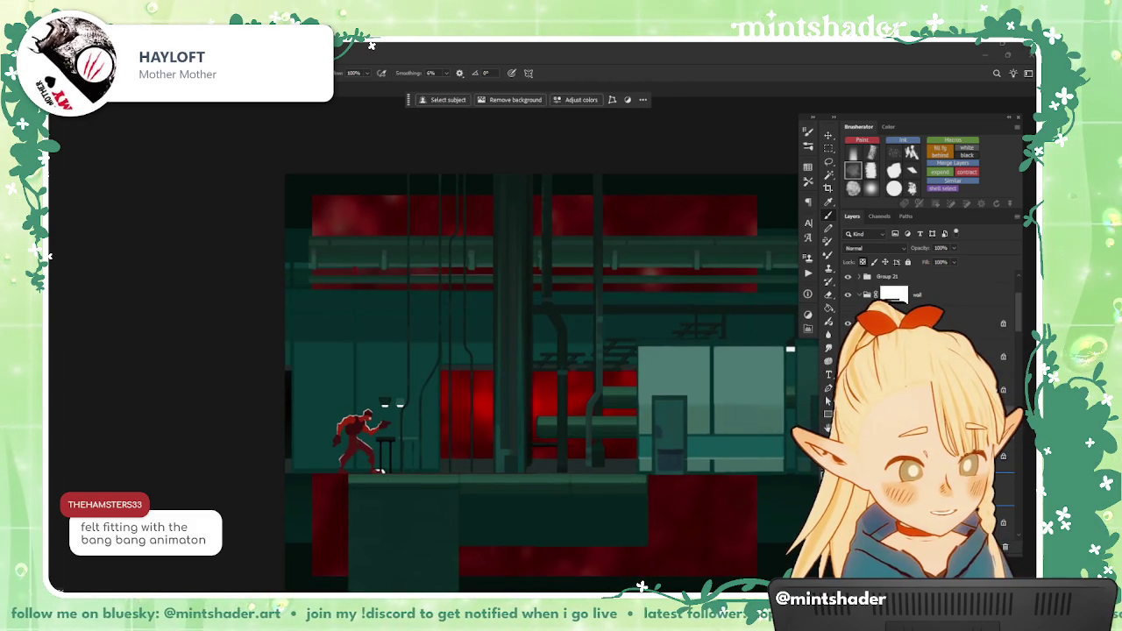
click(1006, 548)
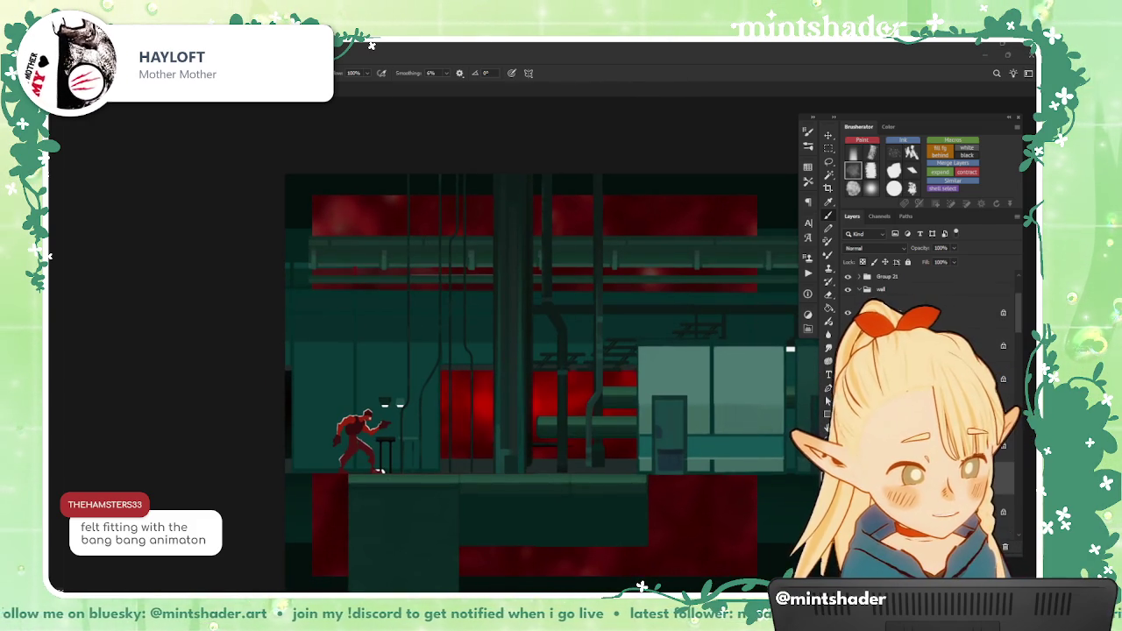
Step: Select Layer 159, Layer 159 copy 2 and Layer 124, adding the next layer down
scroll(731, 471, up, 2)
scroll(614, 394, up, 1)
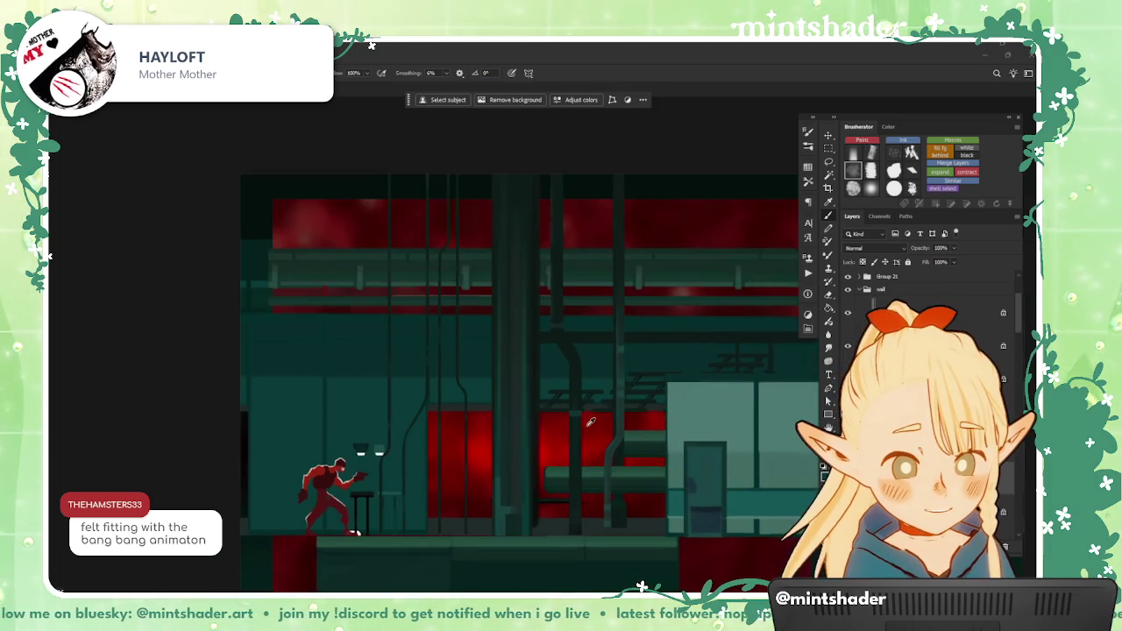
scroll(579, 347, up, 2)
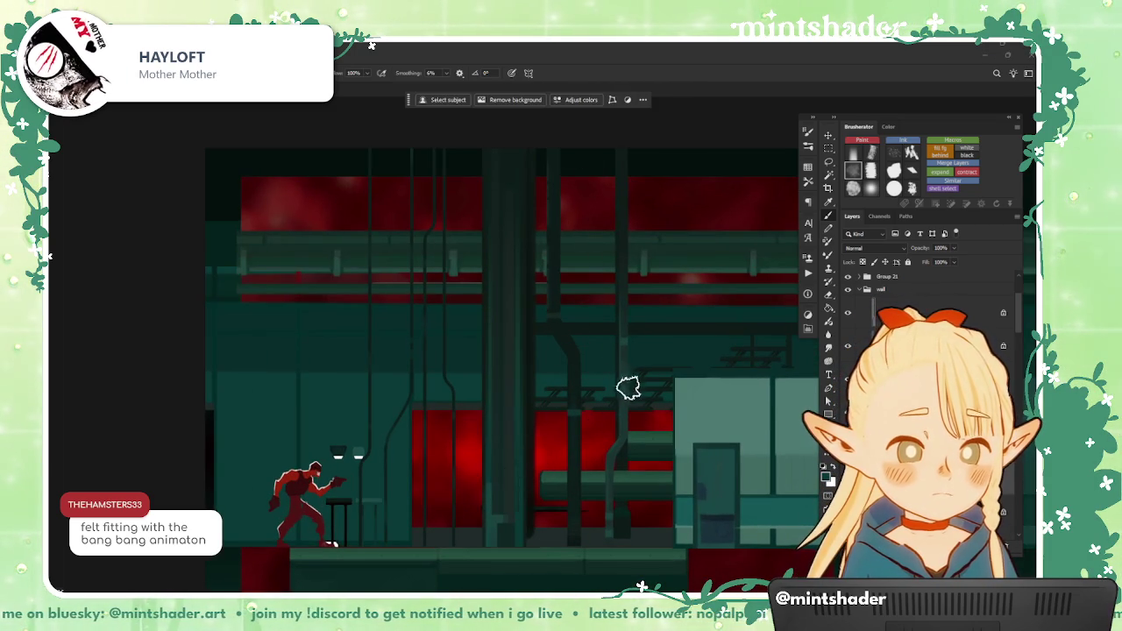
scroll(710, 429, down, 1)
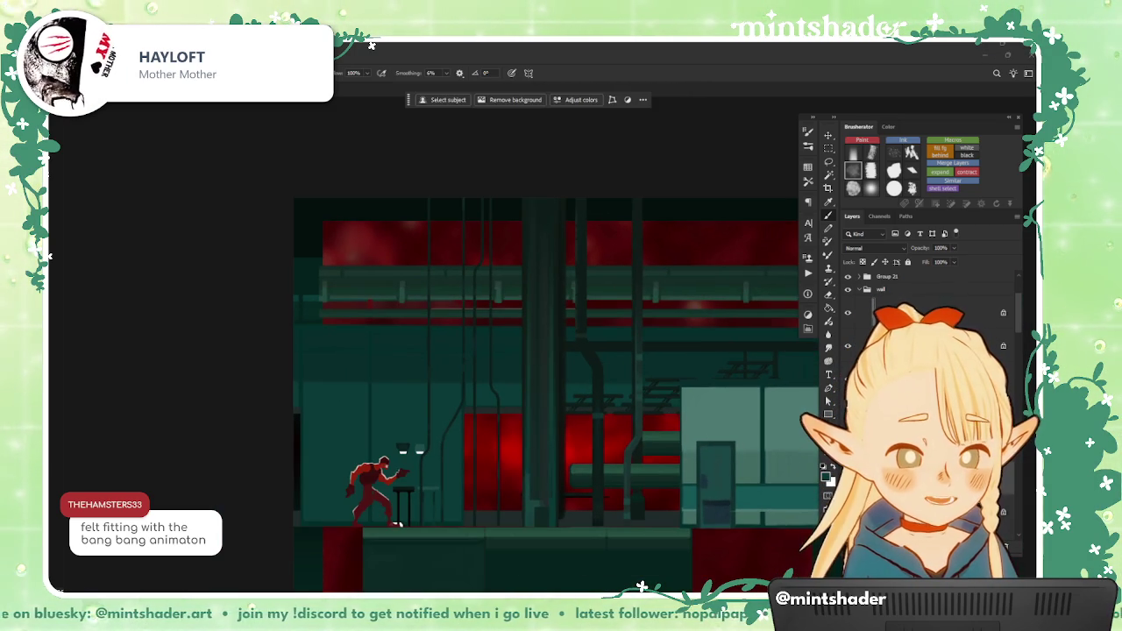
key(ctrl+shift+alt+n)
key(ctrl+j)
key(ctrl+j)
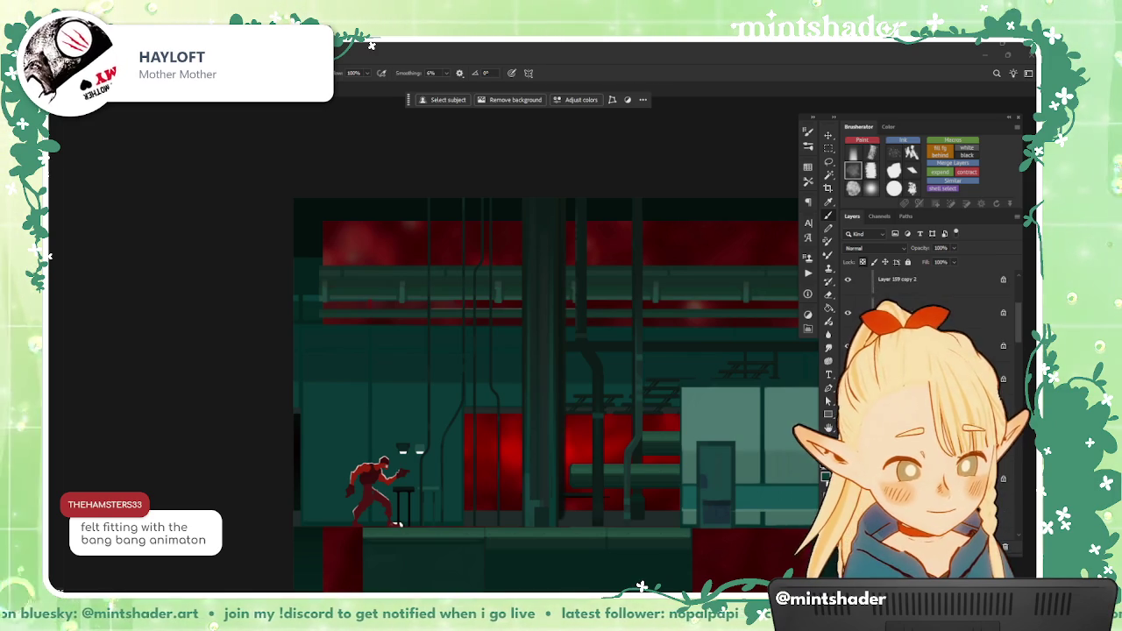
key(ctrl+e)
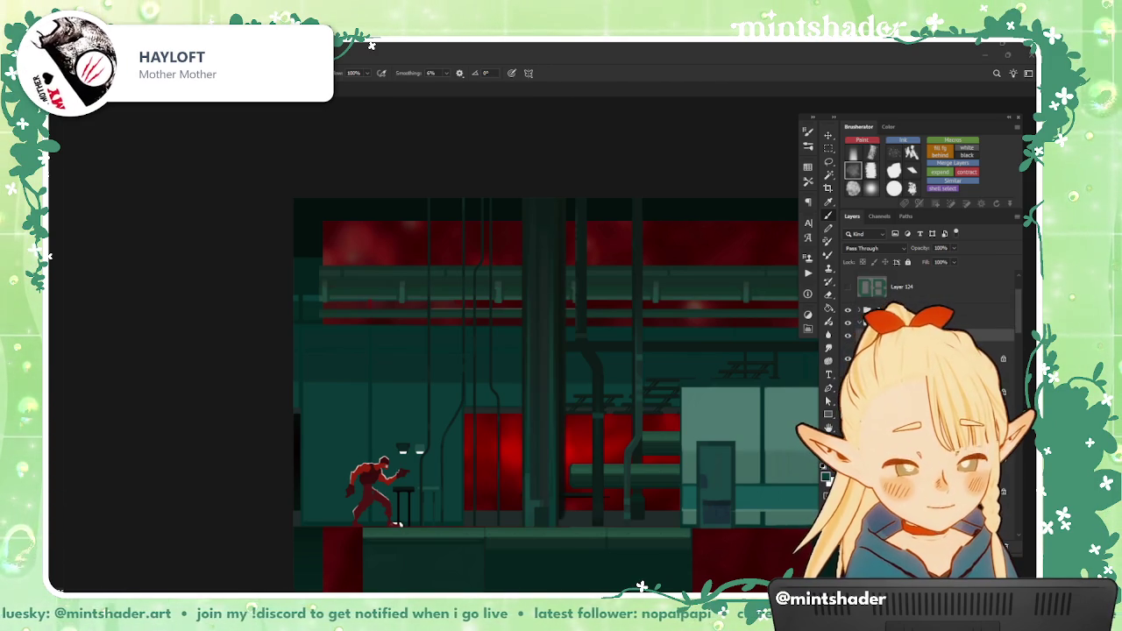
key(alt+bracketleft)
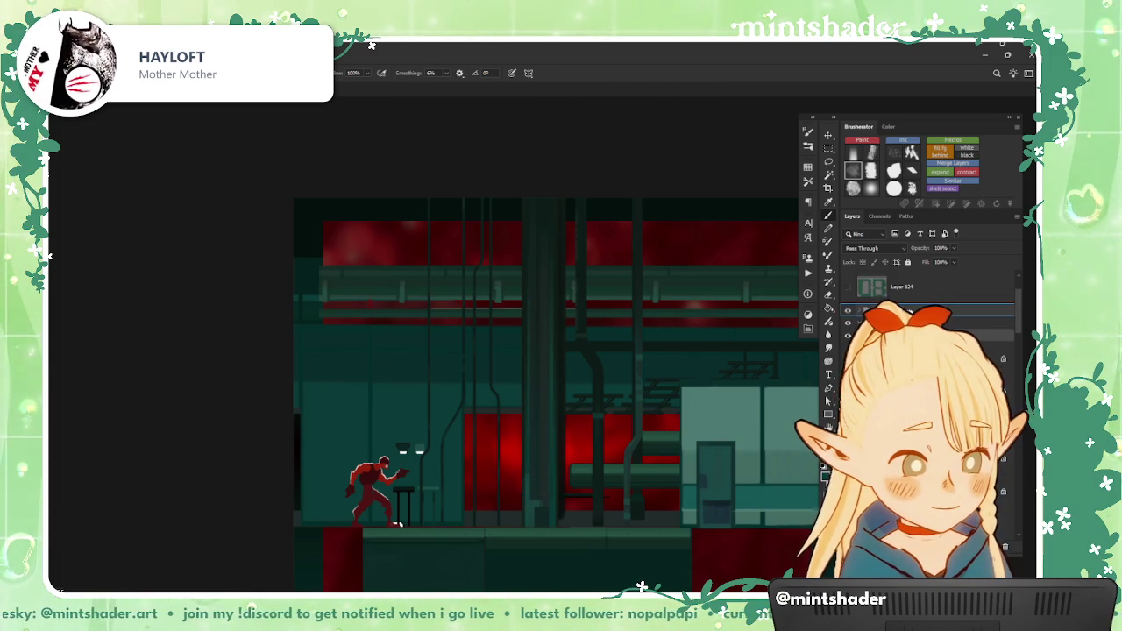
drag(526, 395, 534, 371)
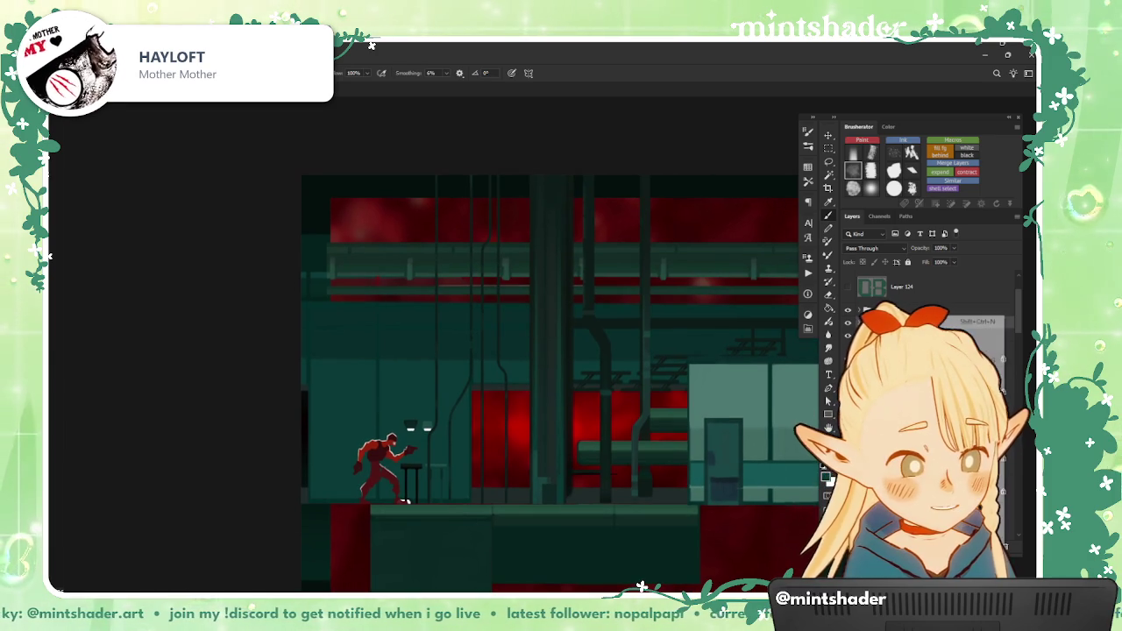
Step: Export the six selected pipe layers, such as Layer 160, as PNGs to Assets > Generic > Midground
right_click(956, 317)
click(965, 351)
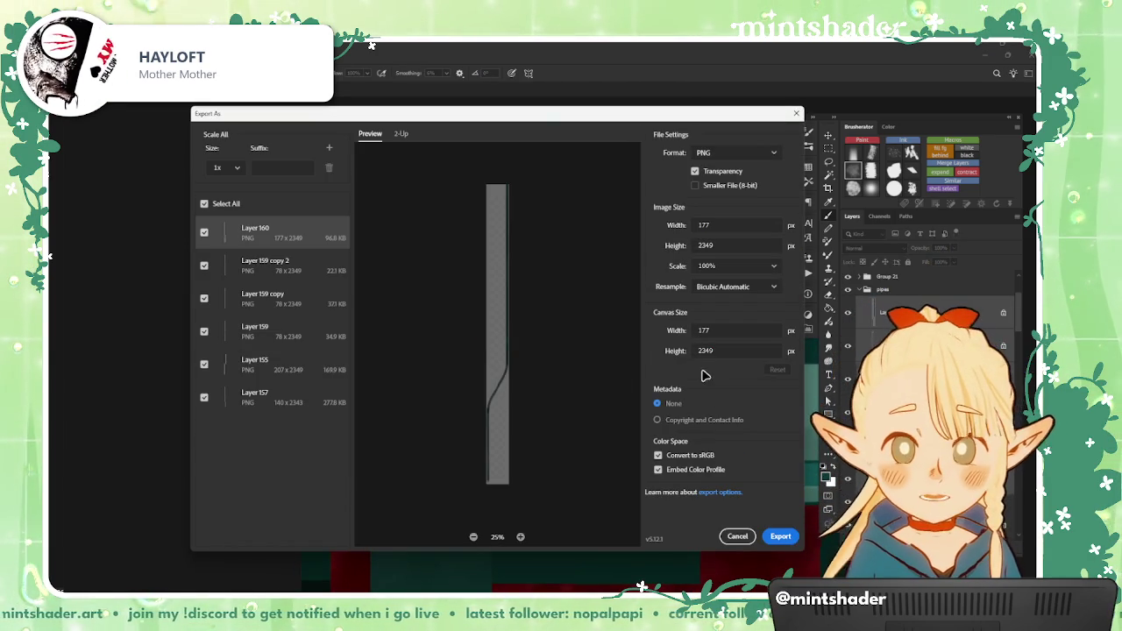
click(780, 536)
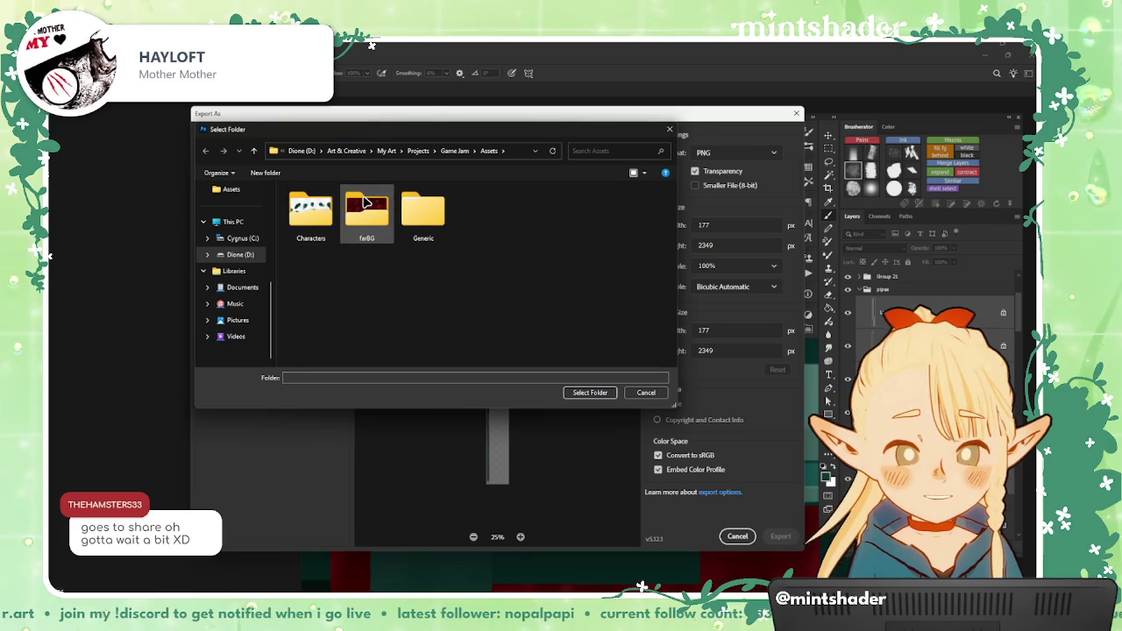
double_click(417, 210)
double_click(364, 237)
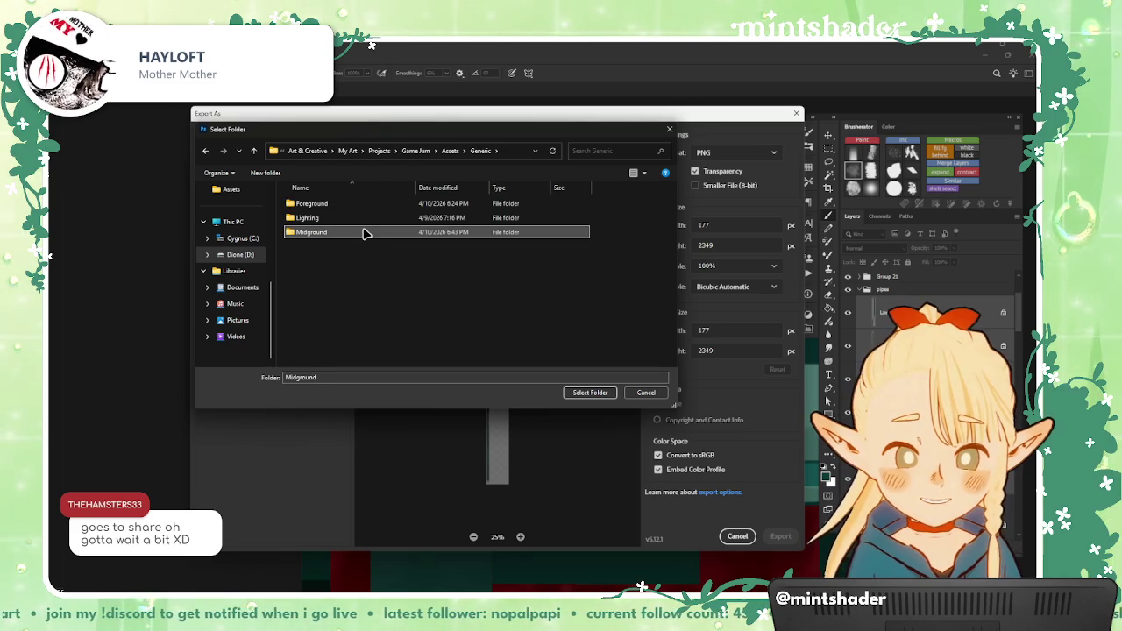
click(592, 393)
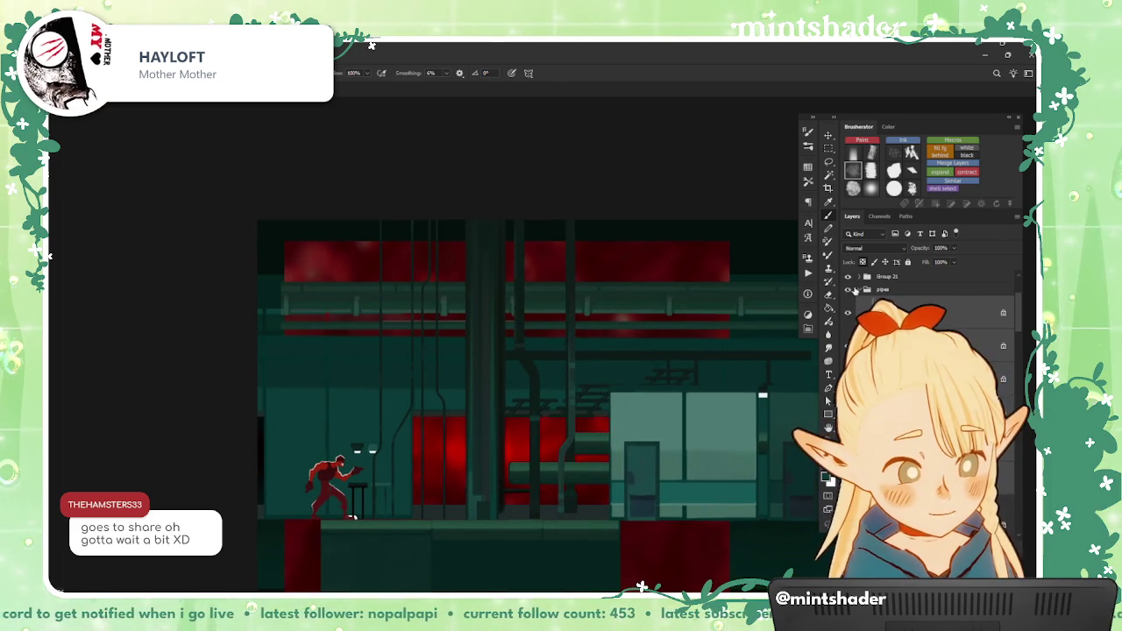
Step: Pick the railing layer, then step through Layer 159 and Group 11 to paint on Layer 160
scroll(855, 290, down, 1)
scroll(855, 290, down, 1)
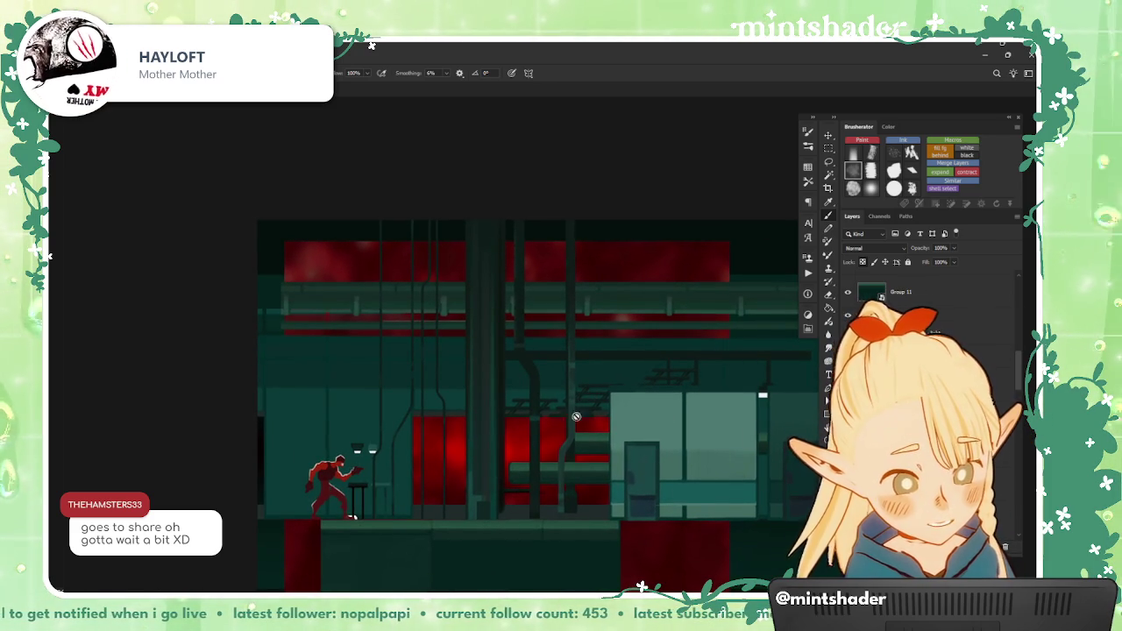
key(v)
click(575, 458)
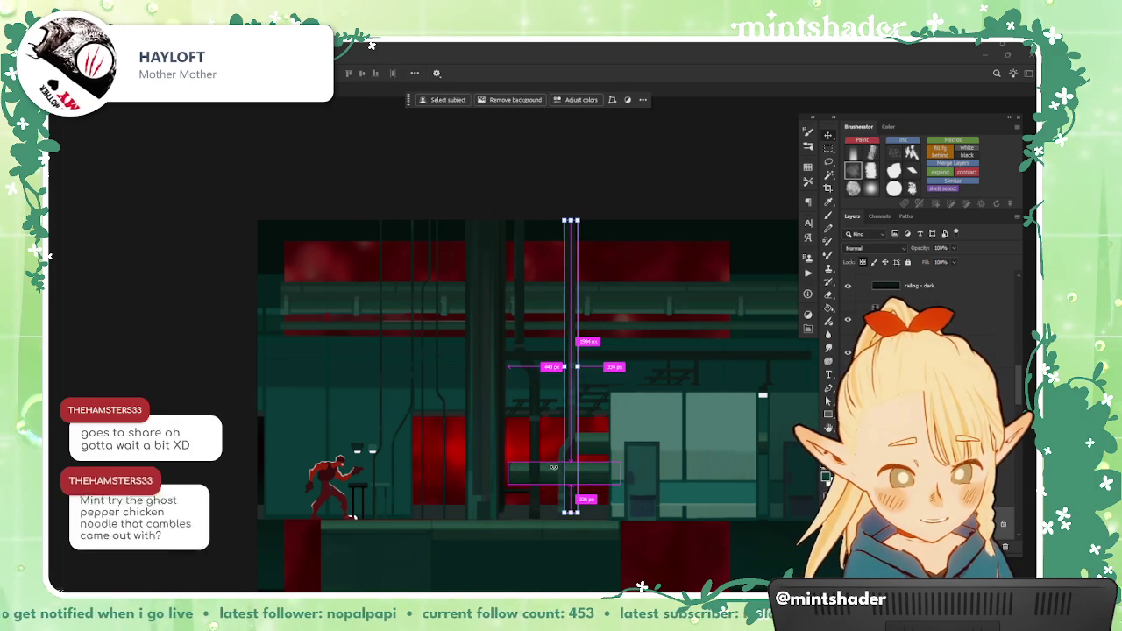
scroll(577, 491, up, 2)
scroll(579, 505, up, 1)
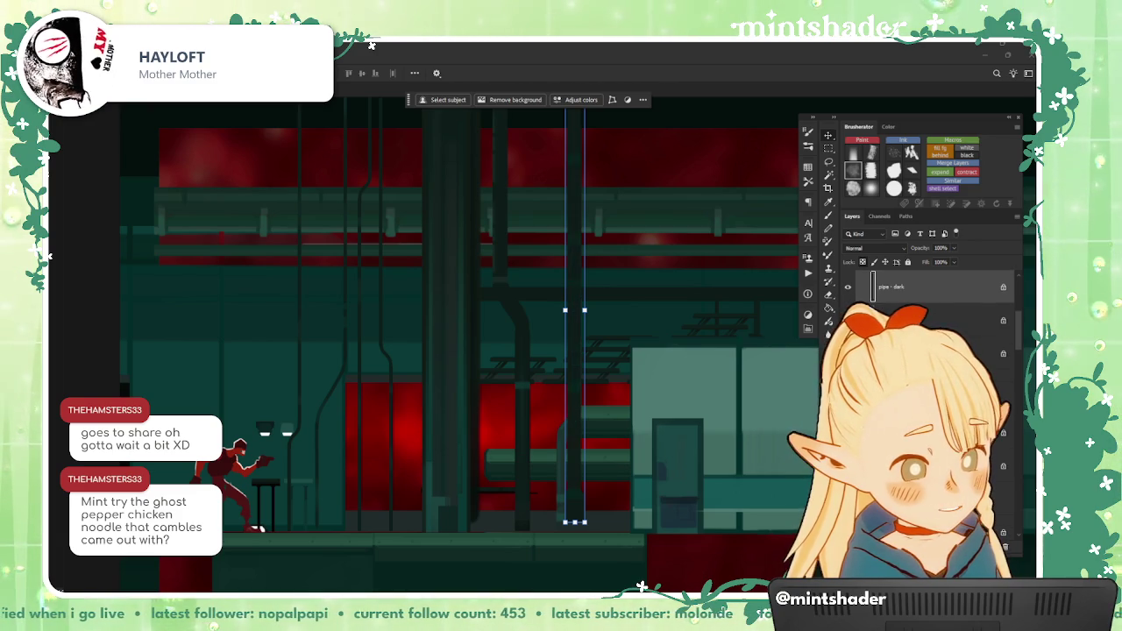
key(ctrl+shift+alt+n)
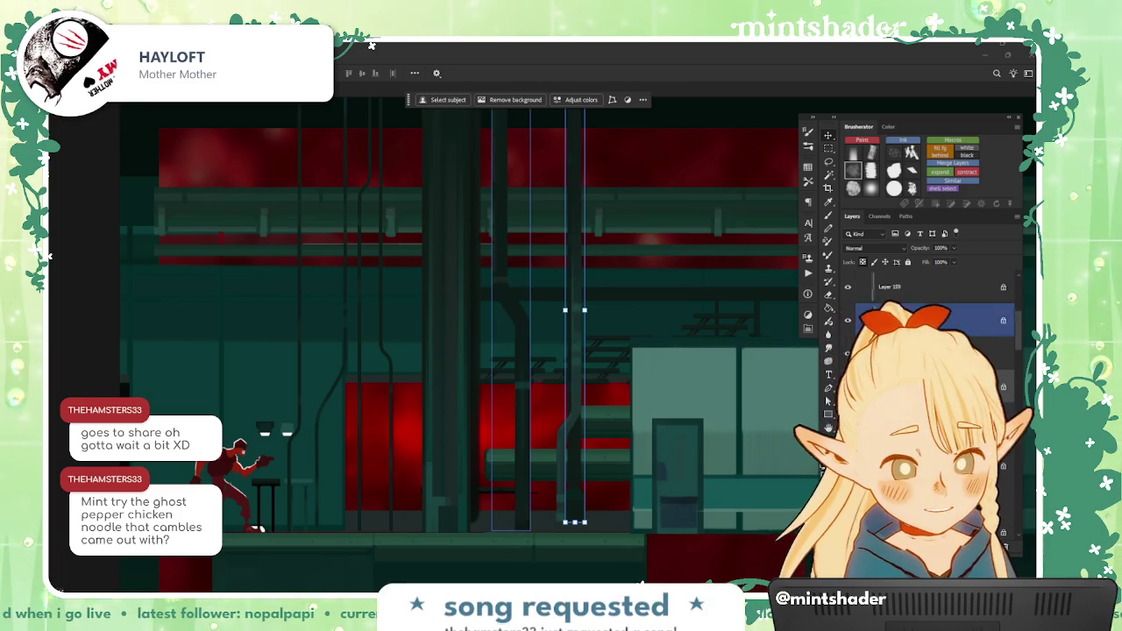
key(ctrl+z)
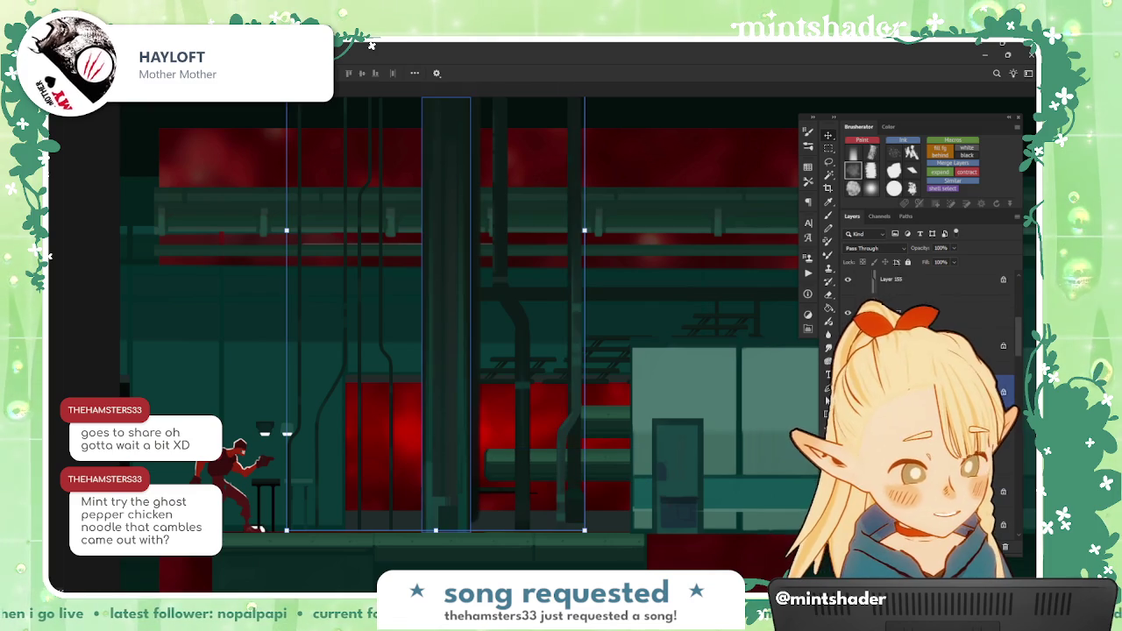
key(ctrl+z)
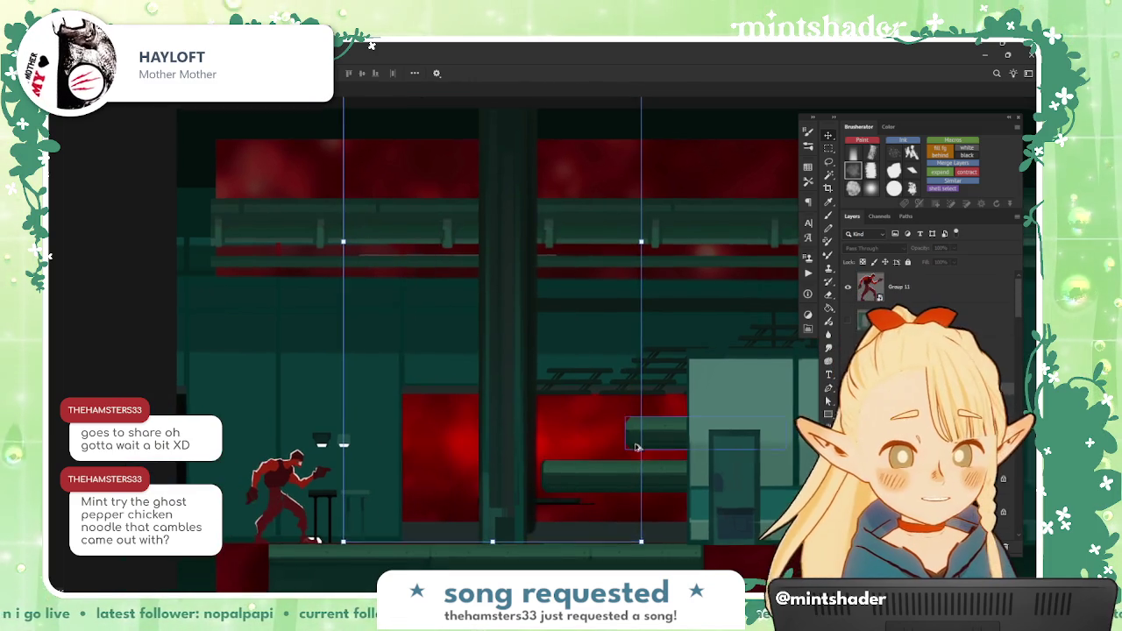
key(Return)
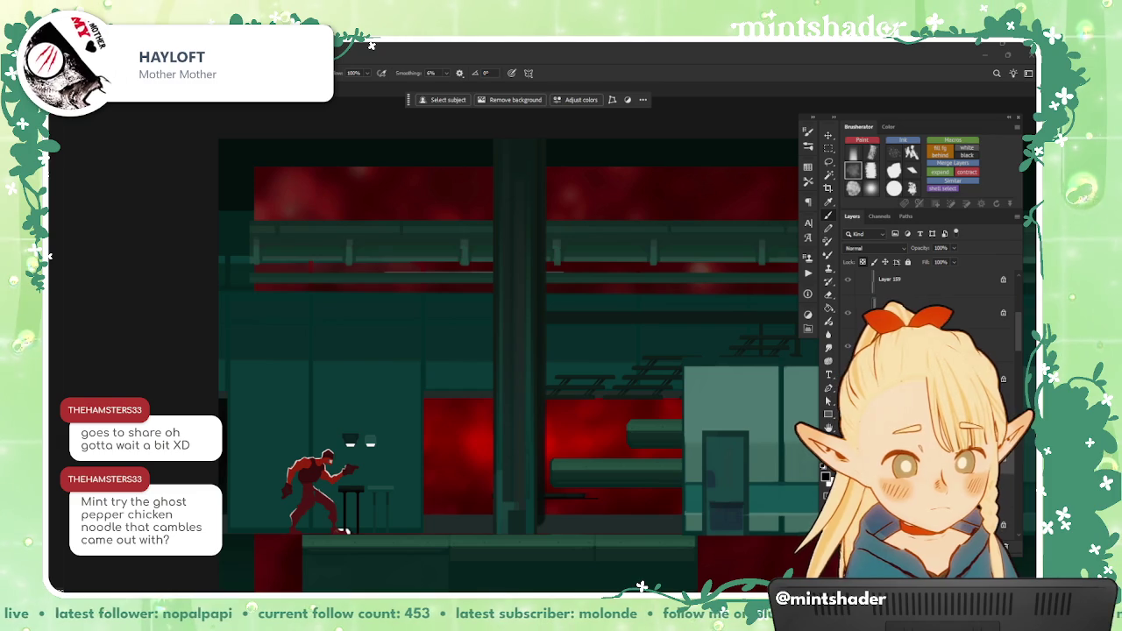
Step: Paint teal over the dark central column's edge and try a strip selection along it
drag(542, 294, 542, 491)
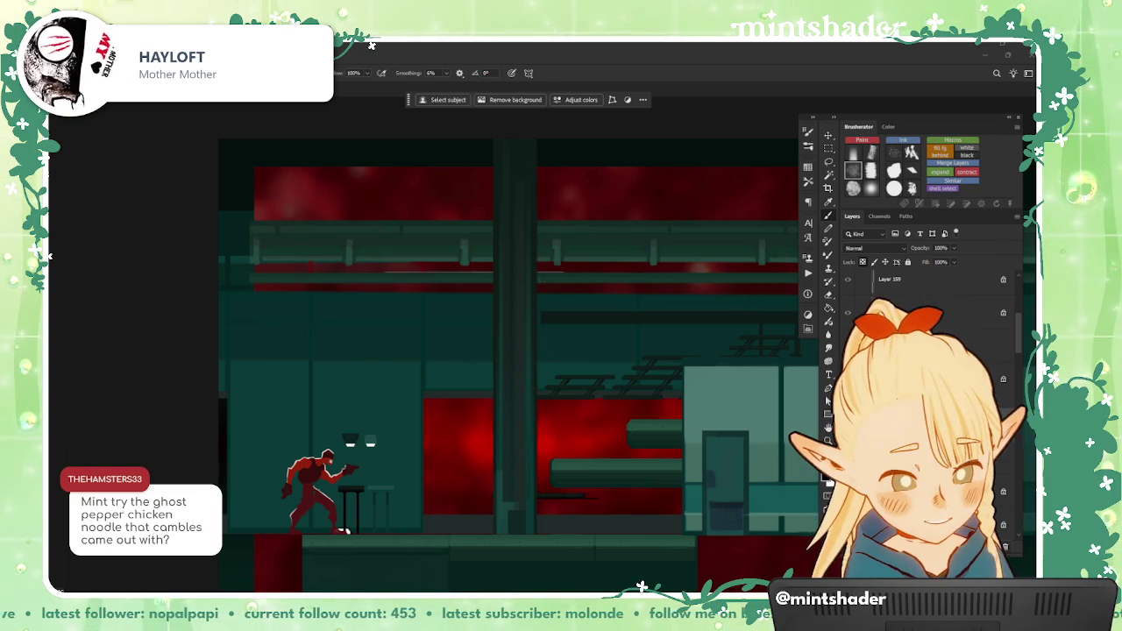
key(m)
drag(594, 519, 616, 508)
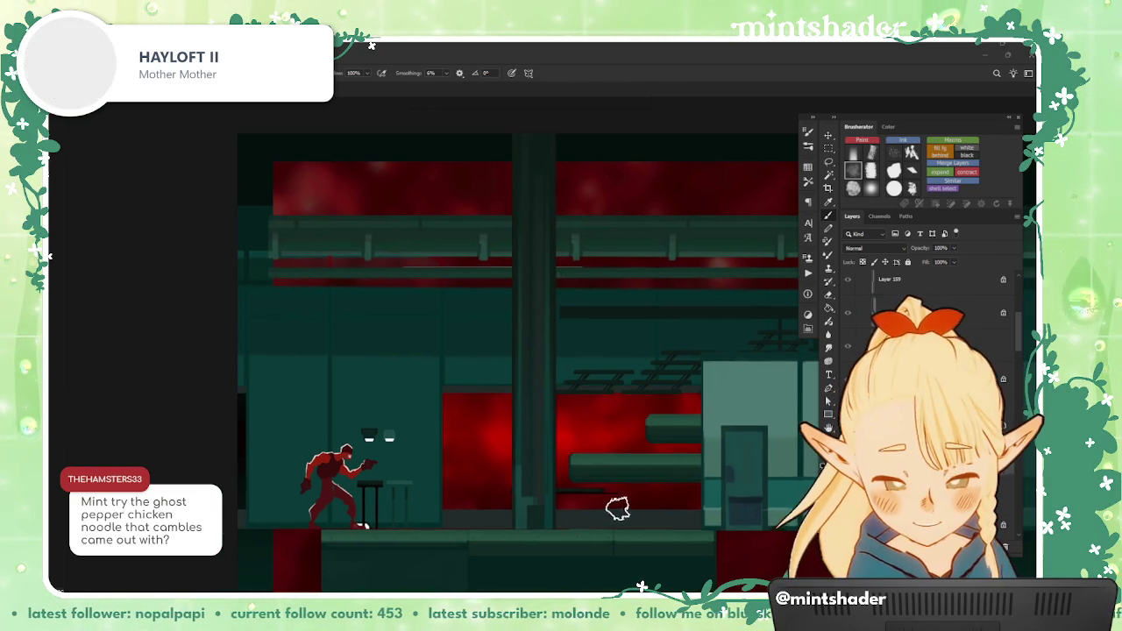
drag(531, 532, 431, 131)
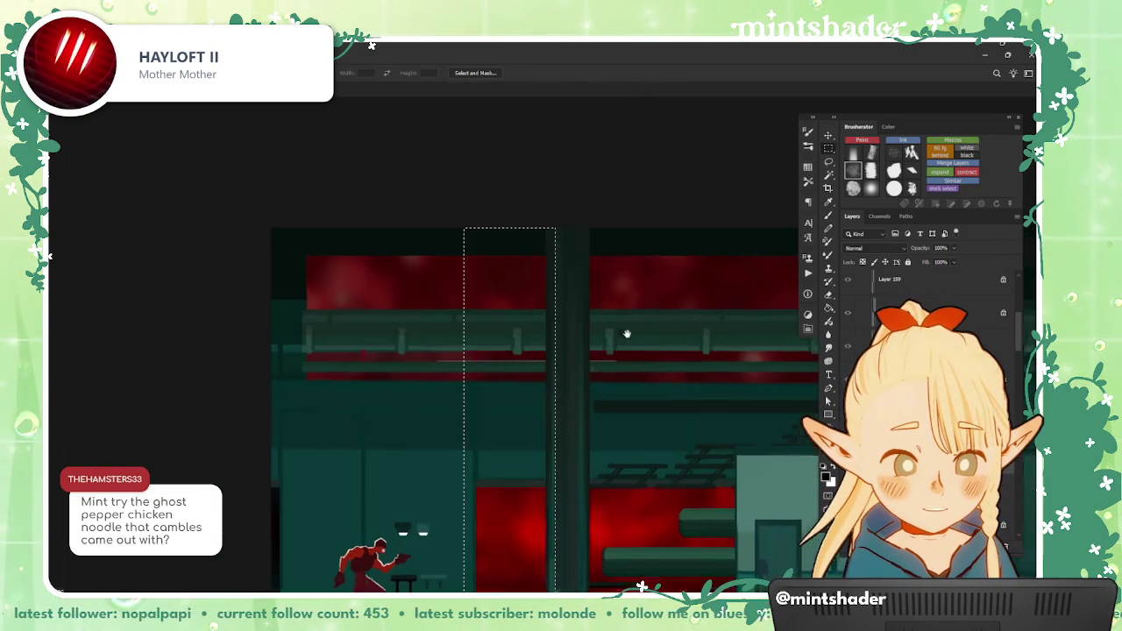
scroll(601, 331, down, 2)
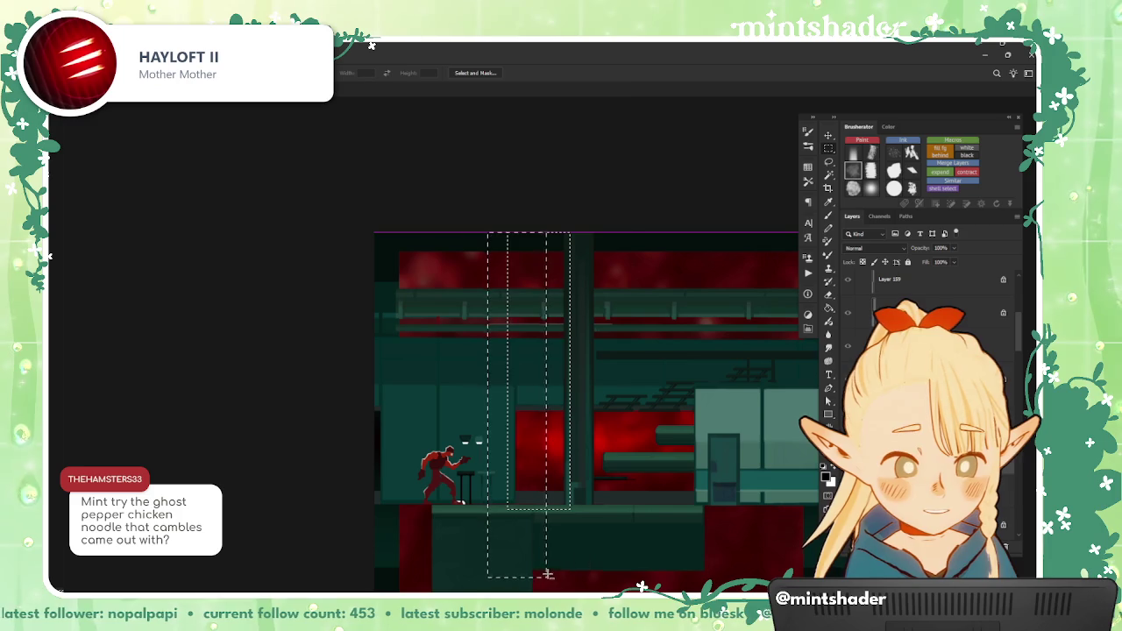
key(b)
key(ctrl+d)
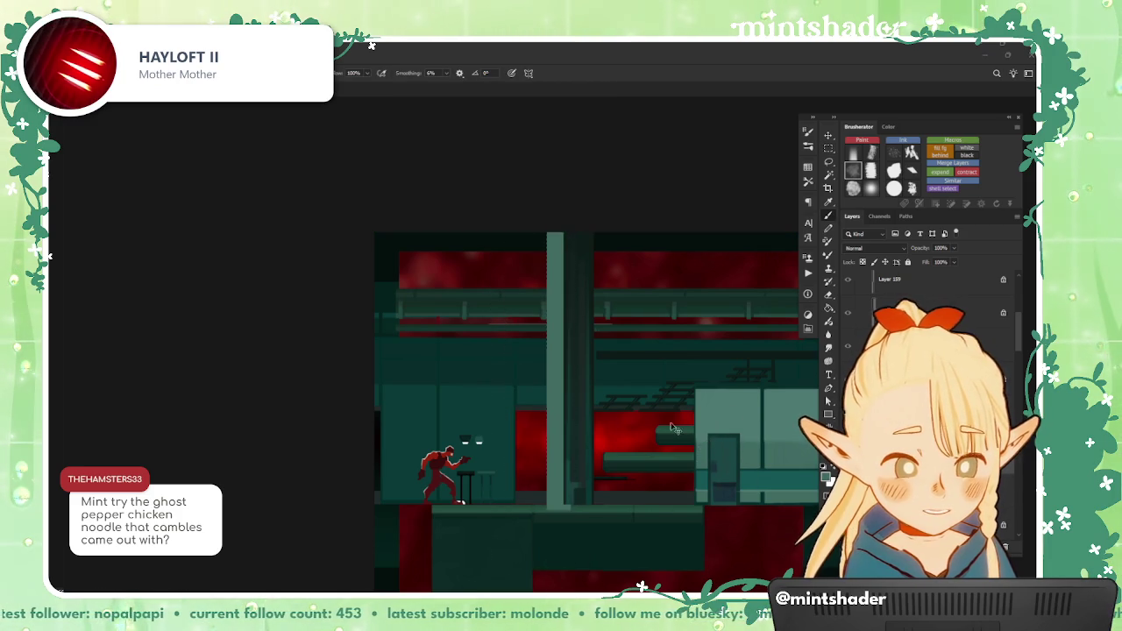
Step: Step up to the group and try rectangular selections over the floor area and floor line
scroll(614, 413, up, 3)
key(alt+bracketleft)
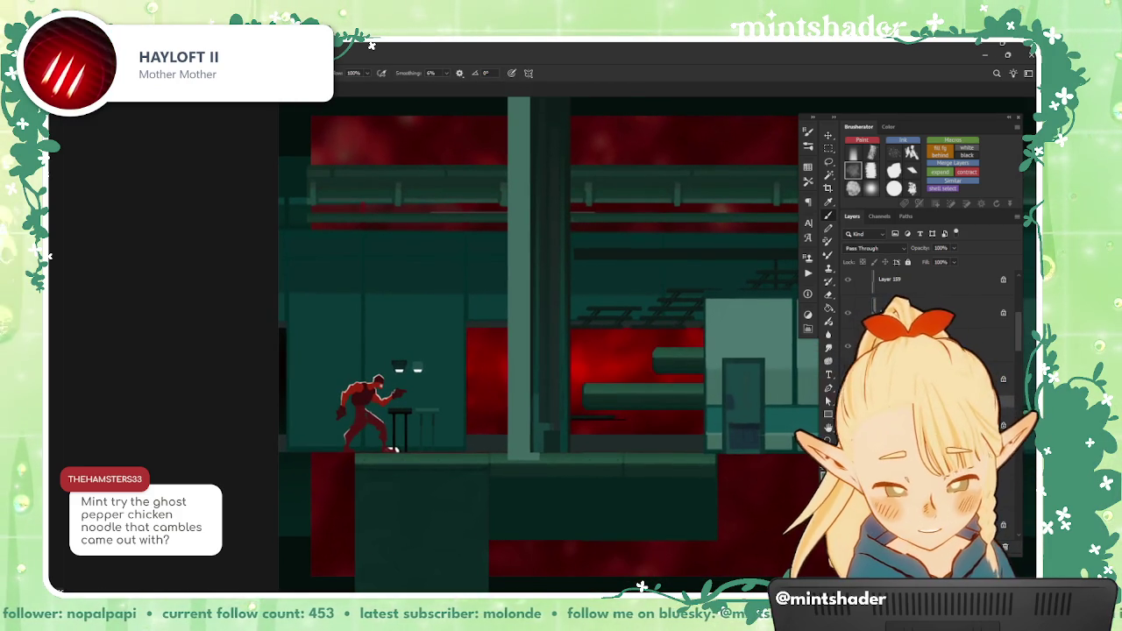
key(m)
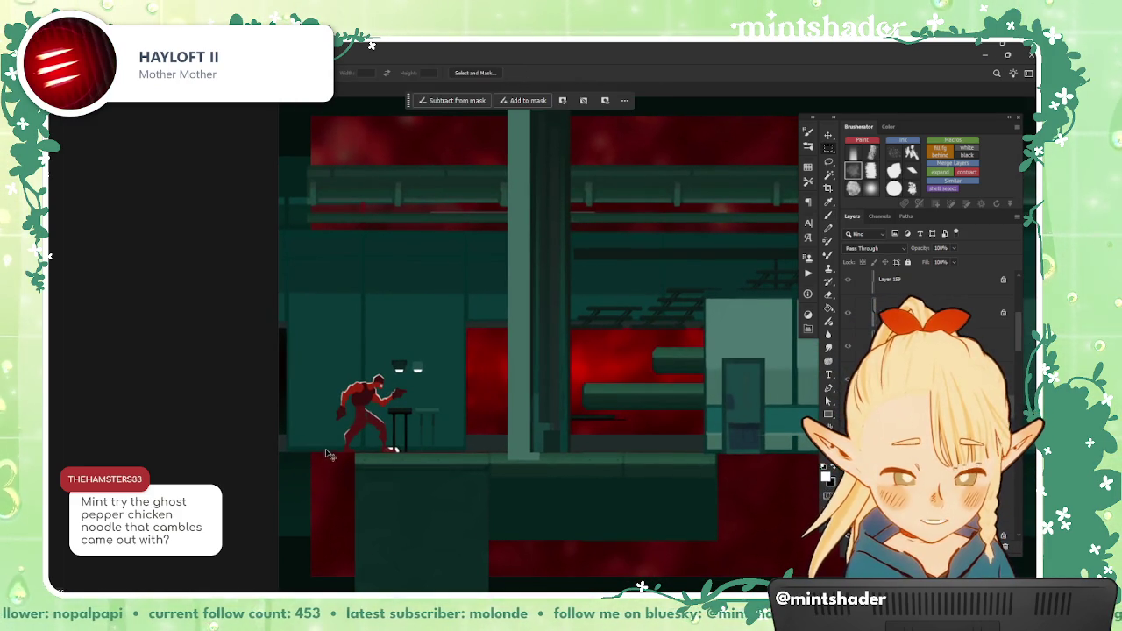
drag(328, 454, 815, 592)
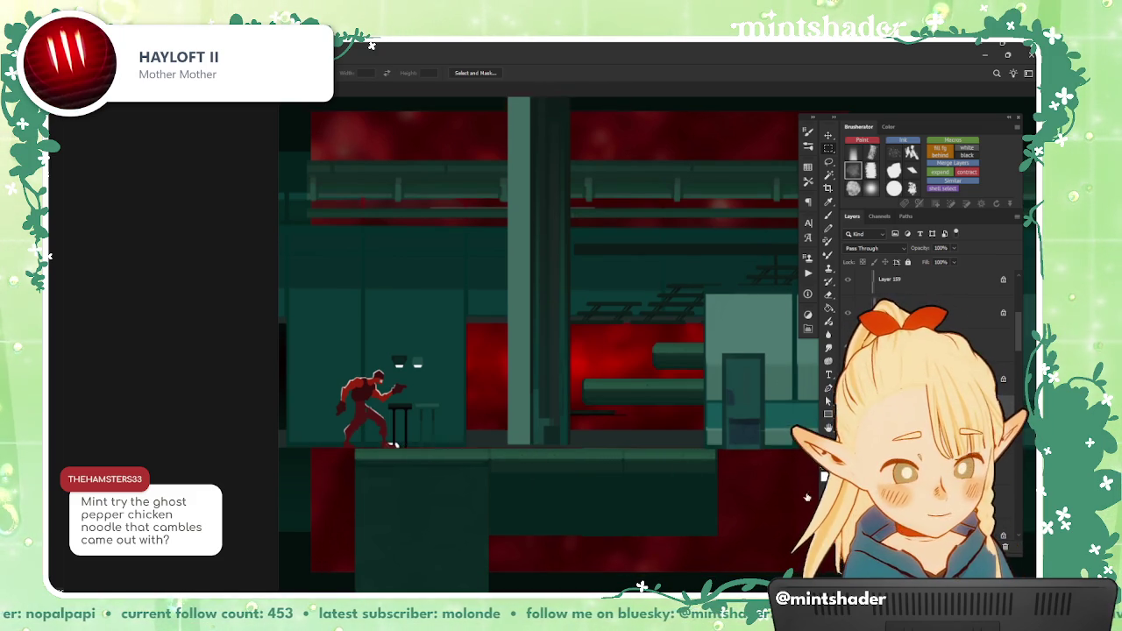
key(ctrl+d)
scroll(526, 420, up, 3)
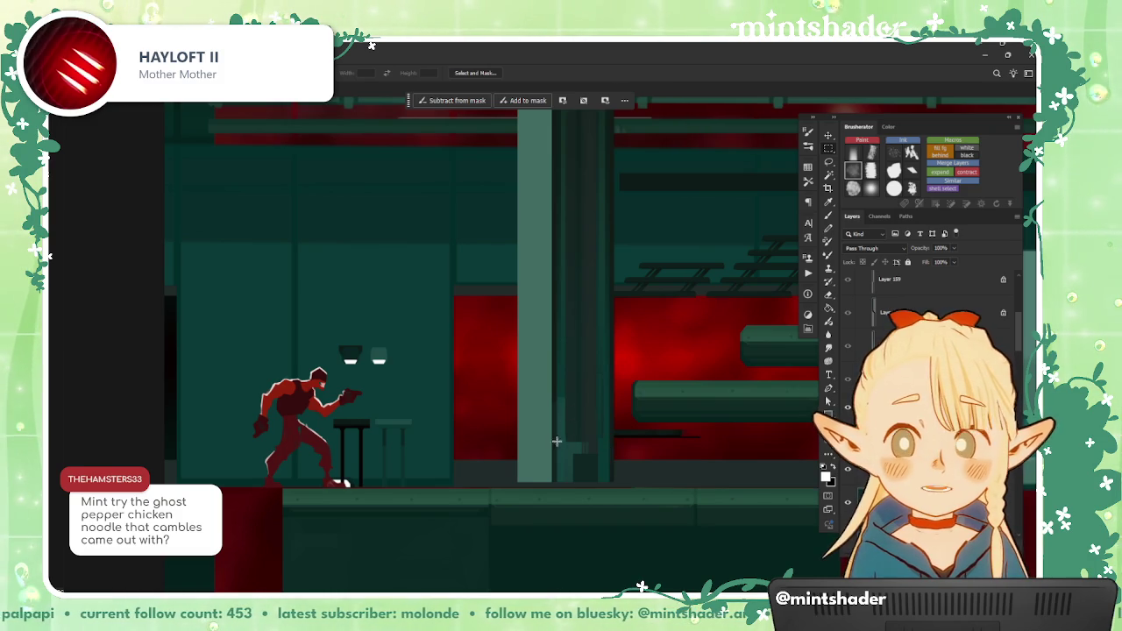
drag(557, 441, 576, 463)
key(ctrl+shift+d)
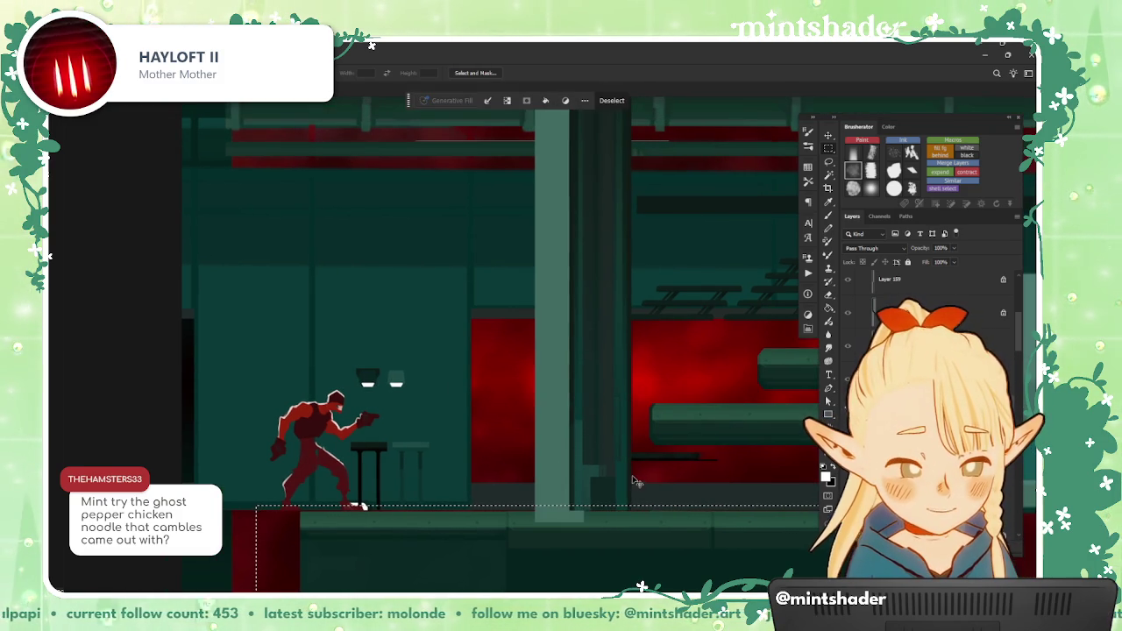
drag(723, 366, 738, 400)
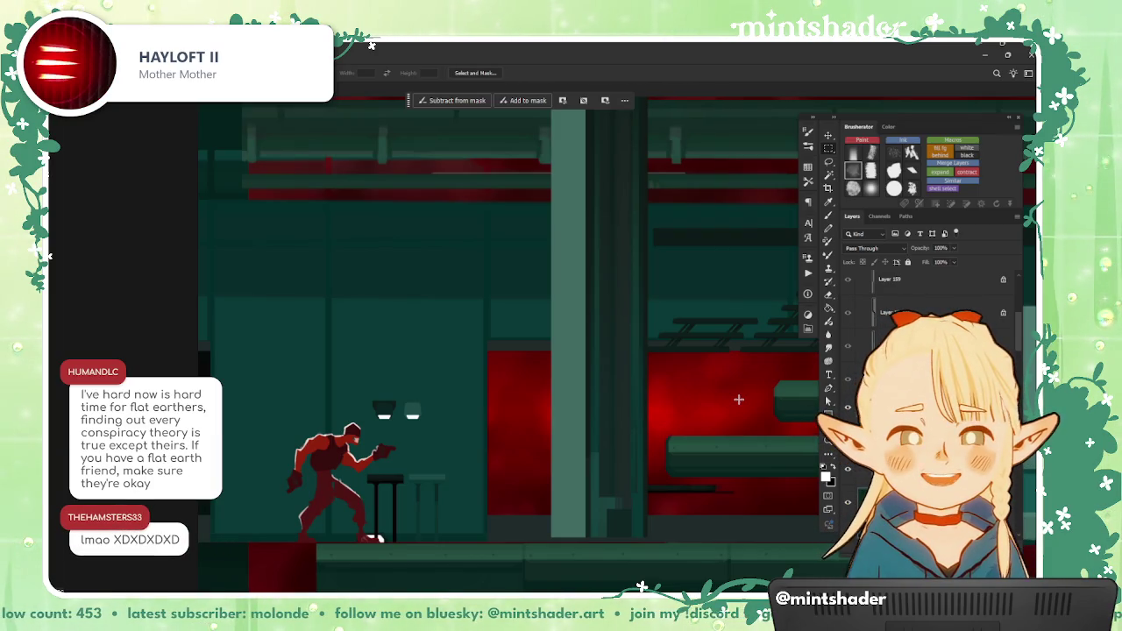
Step: Reframe the scene and marquee a small strip beside the pale door block at bottom right
right_click(637, 403)
key(Escape)
drag(535, 380, 577, 475)
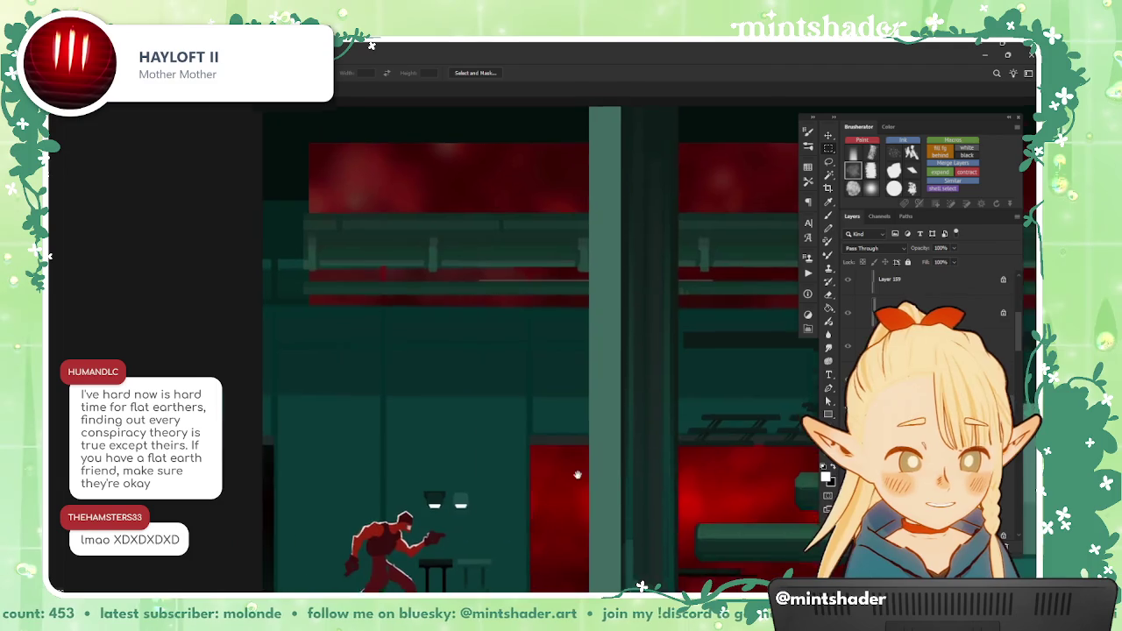
scroll(577, 475, down, 2)
drag(636, 464, 607, 449)
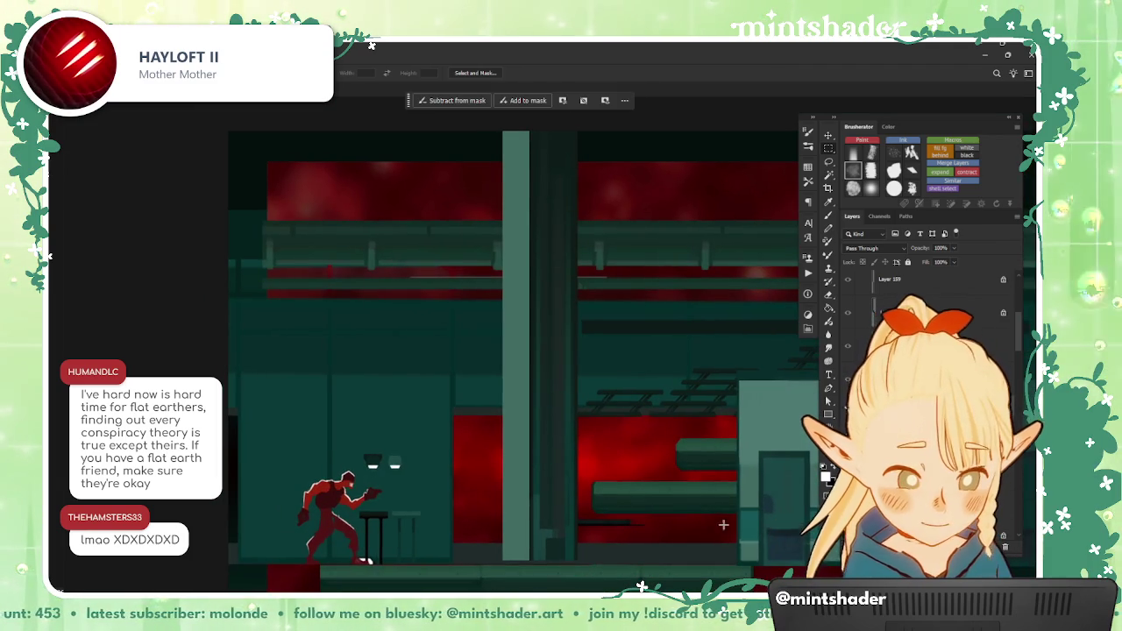
key(b)
key(m)
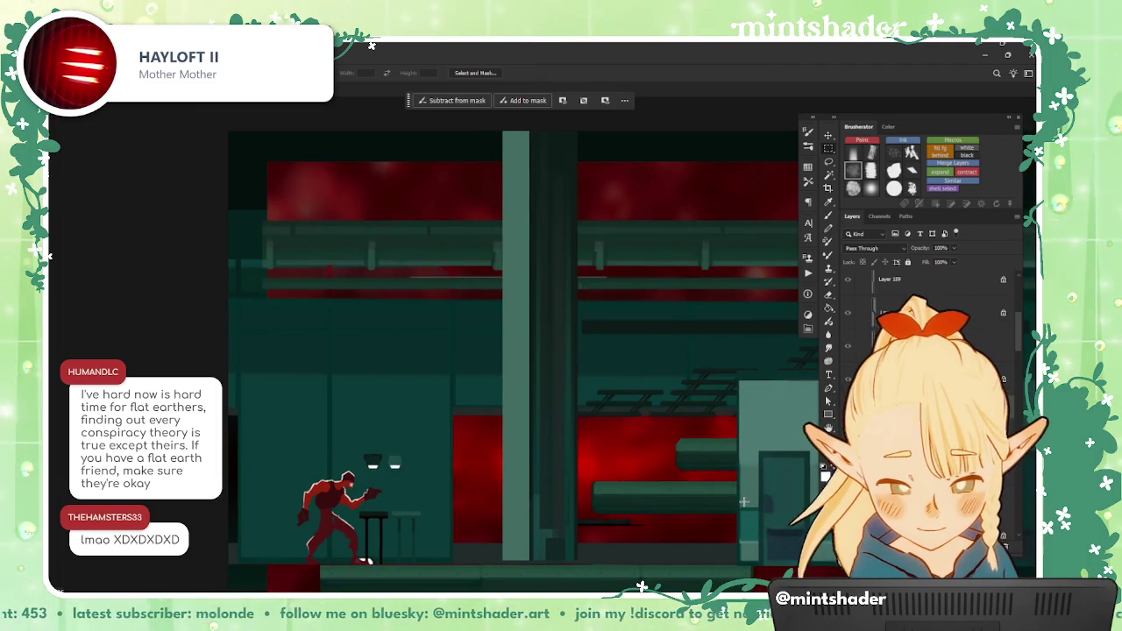
drag(743, 502, 758, 558)
scroll(513, 351, down, 1)
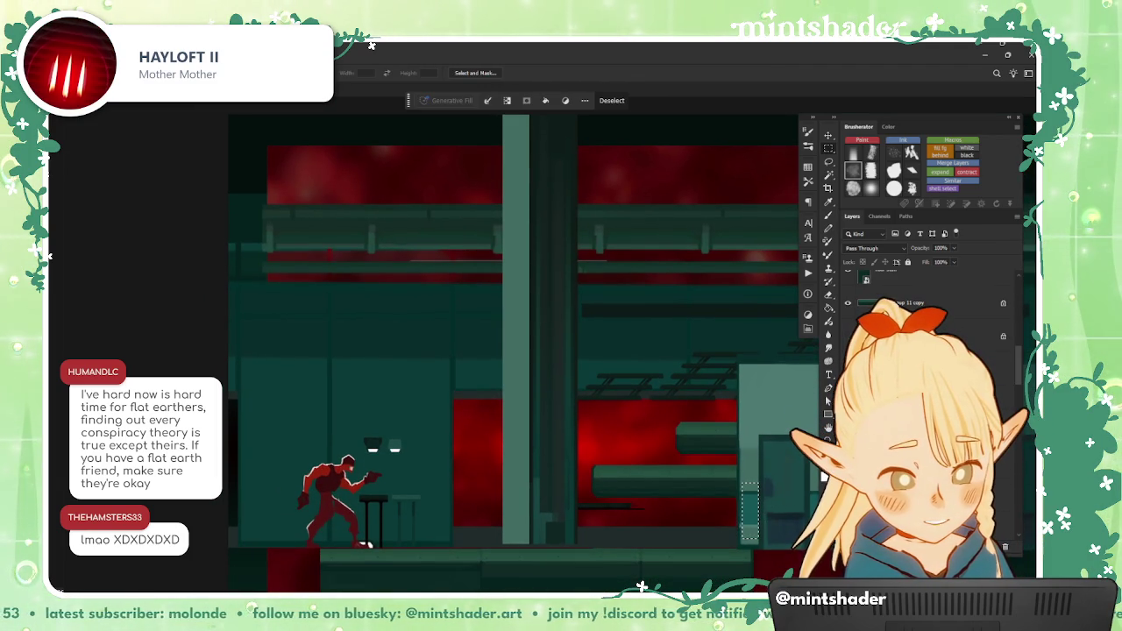
Step: Put the selected strip on a new layer and make Layer 139 copy active
click(942, 546)
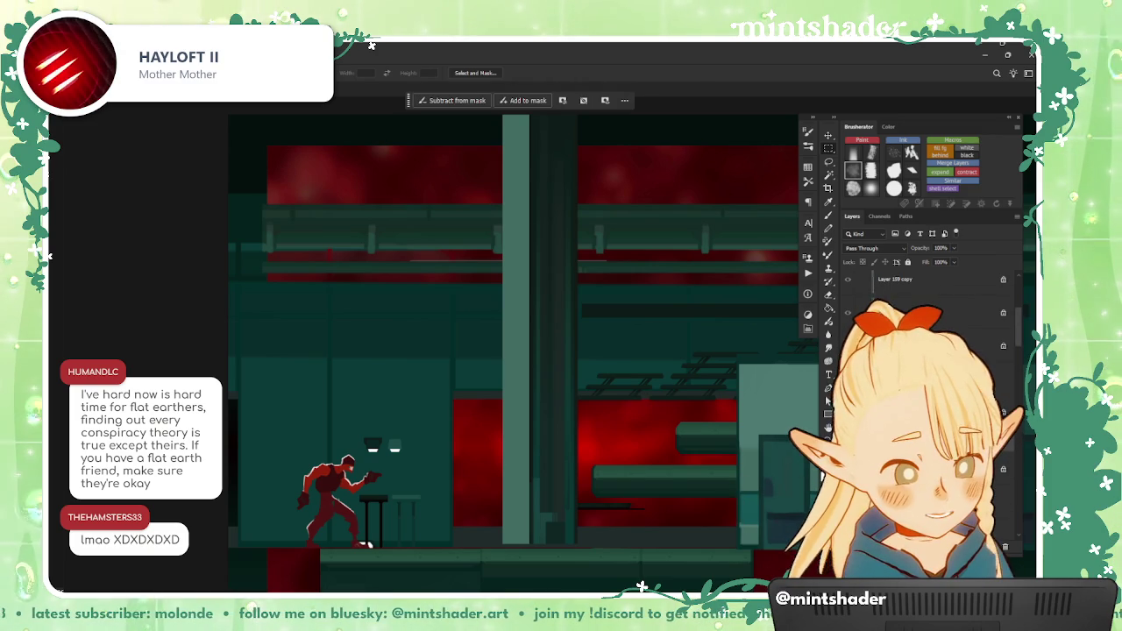
click(864, 279)
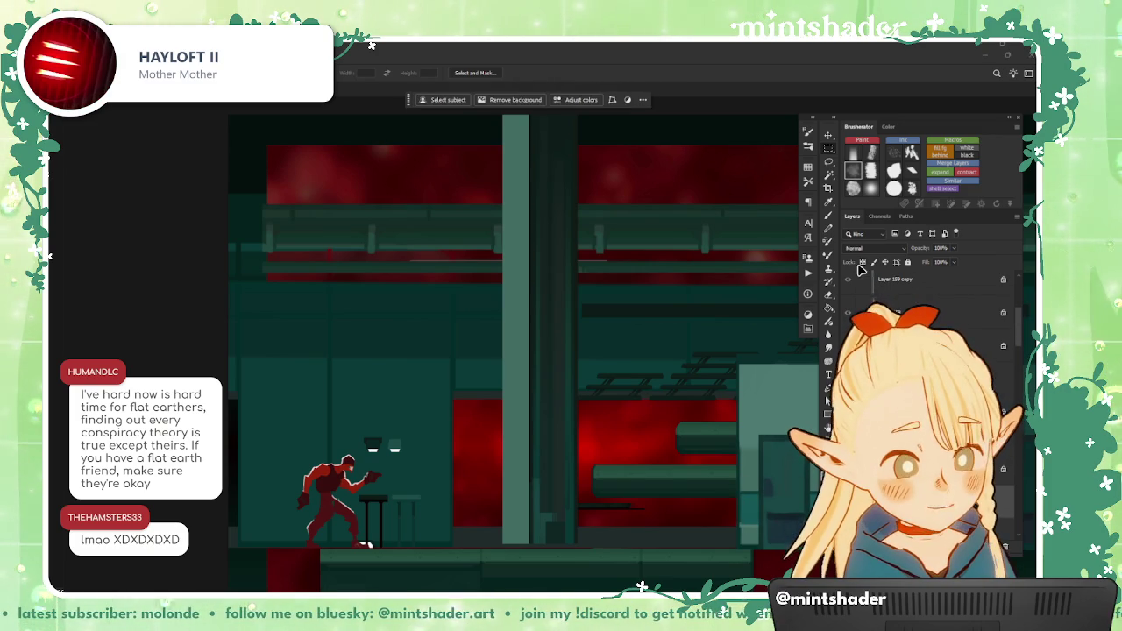
scroll(863, 267, left, 2)
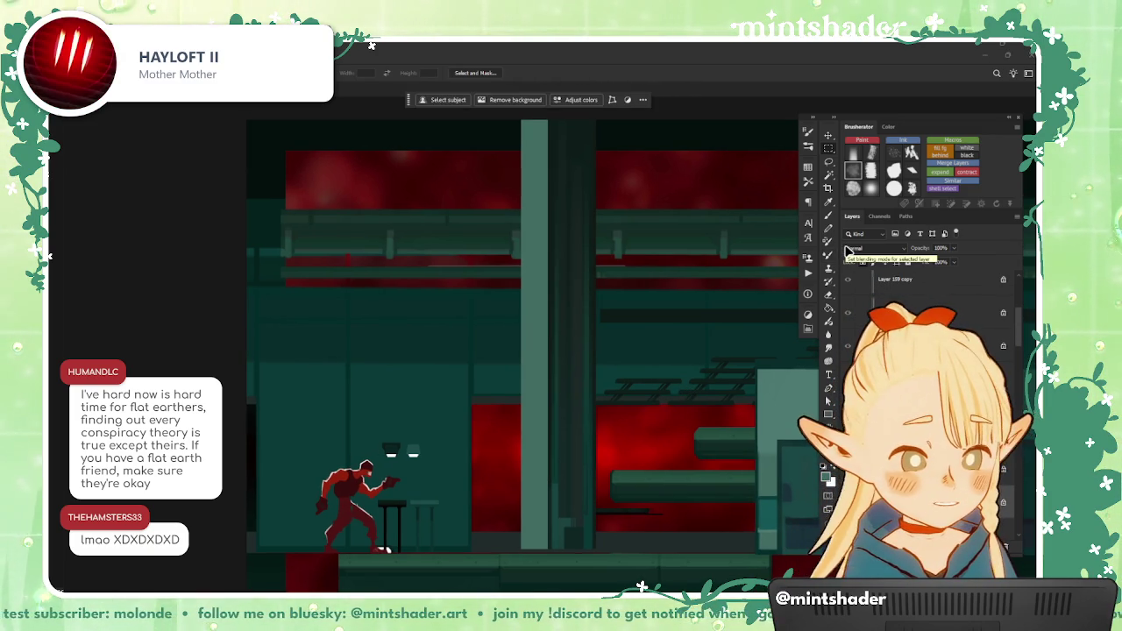
Step: Switch to the Brush and enlarge it substantially for painting over the central pillar
key(b)
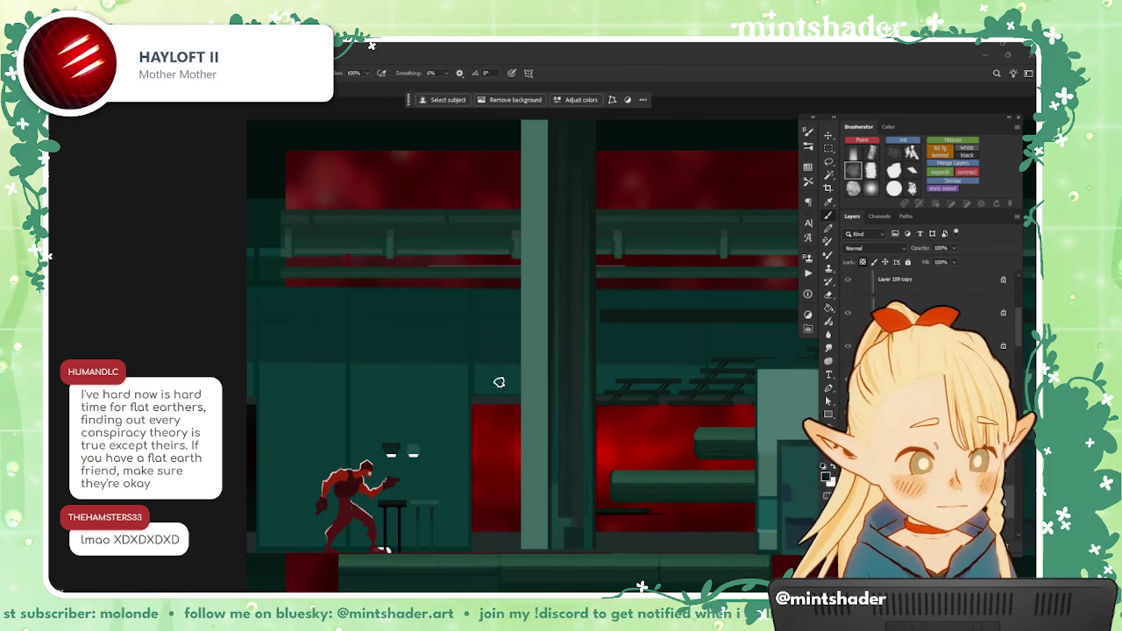
scroll(511, 154, down, 1)
scroll(532, 149, down, 1)
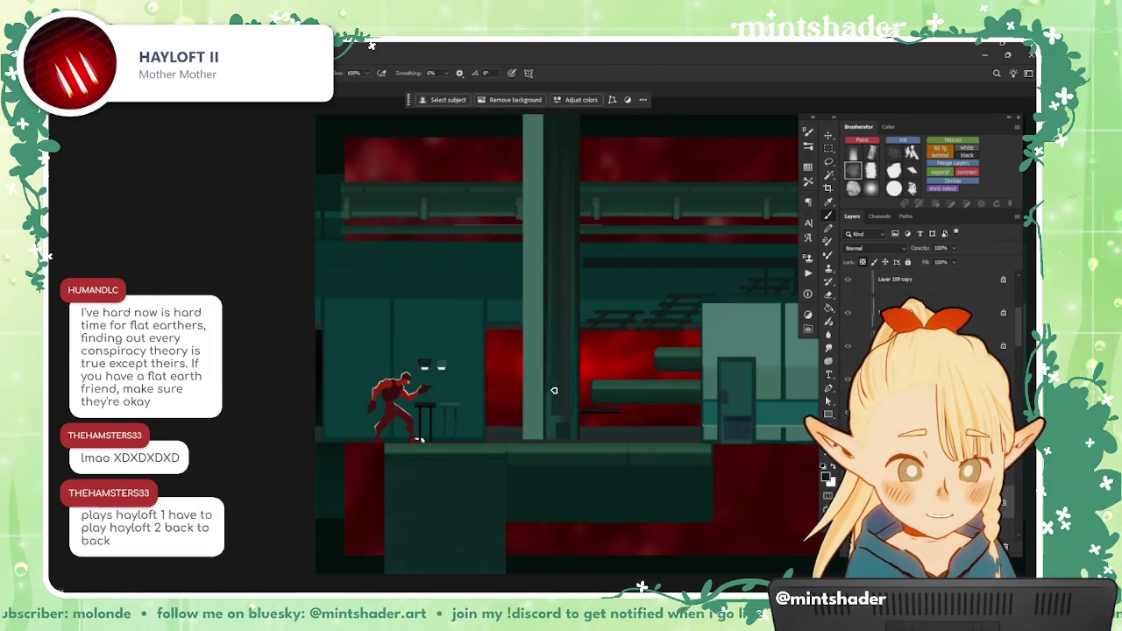
drag(553, 391, 571, 476)
scroll(570, 476, up, 1)
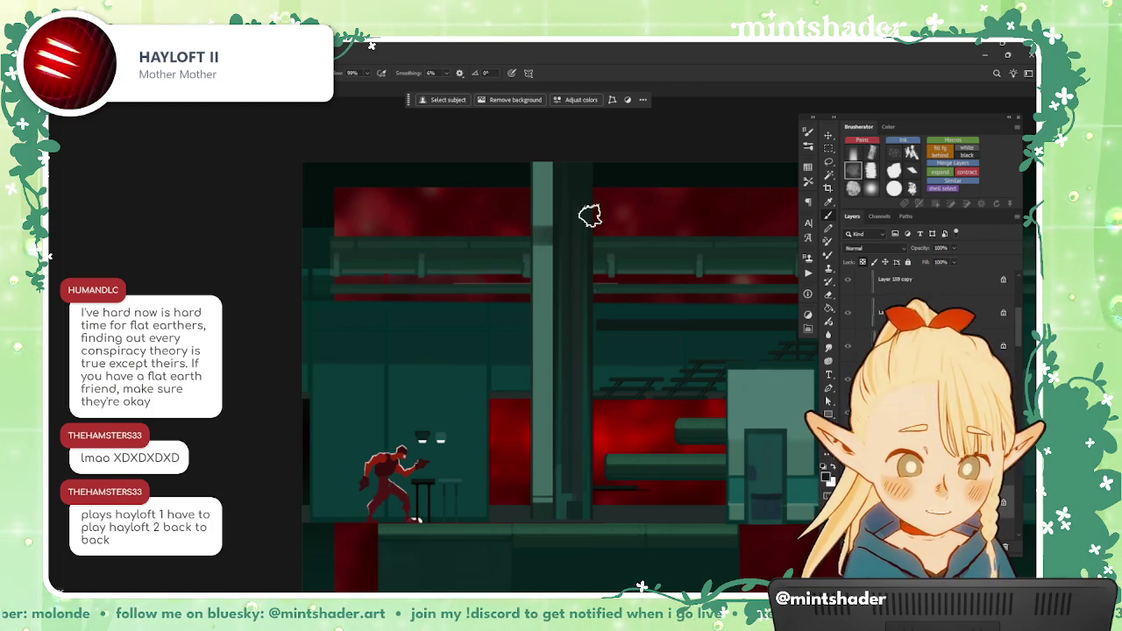
key(bracketright)
key(bracketright)
key(bracketright)
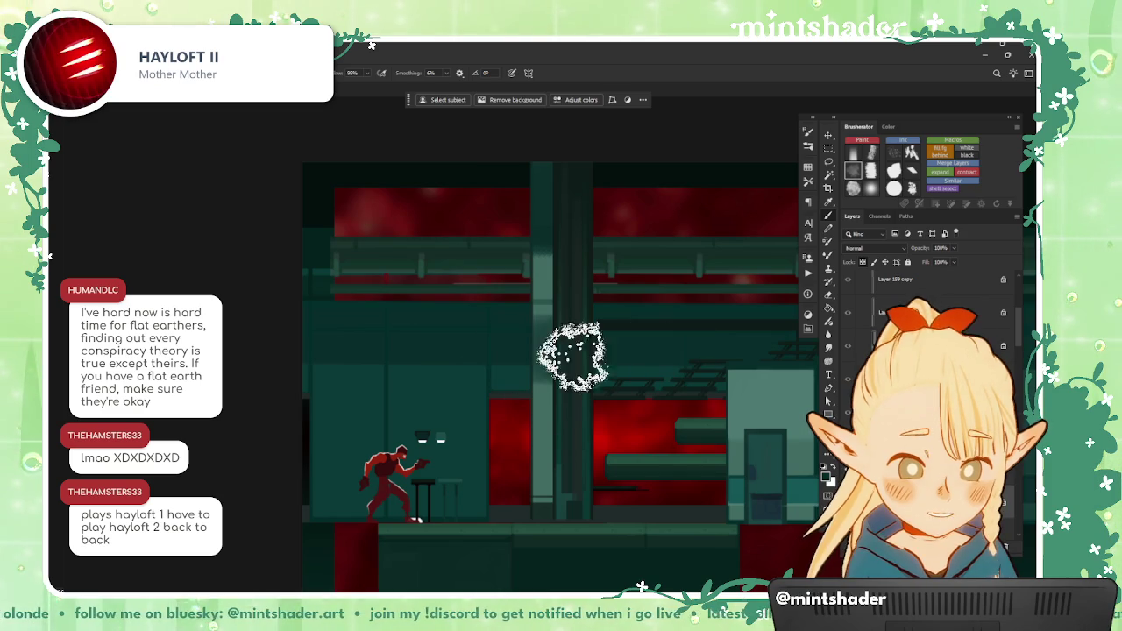
scroll(571, 326, up, 1)
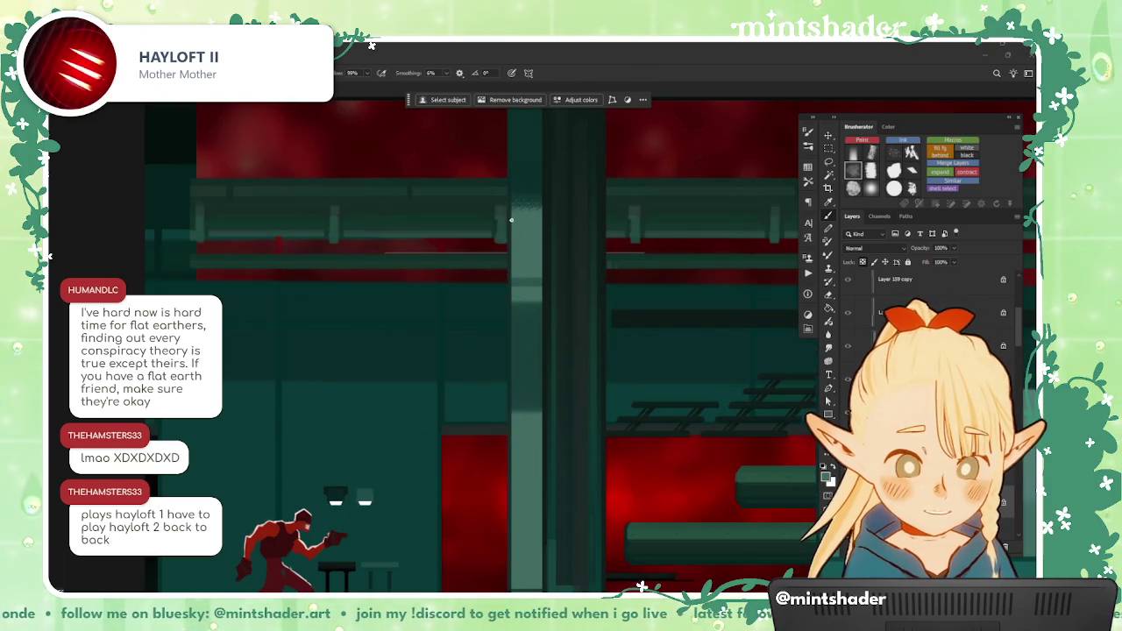
scroll(530, 446, up, 1)
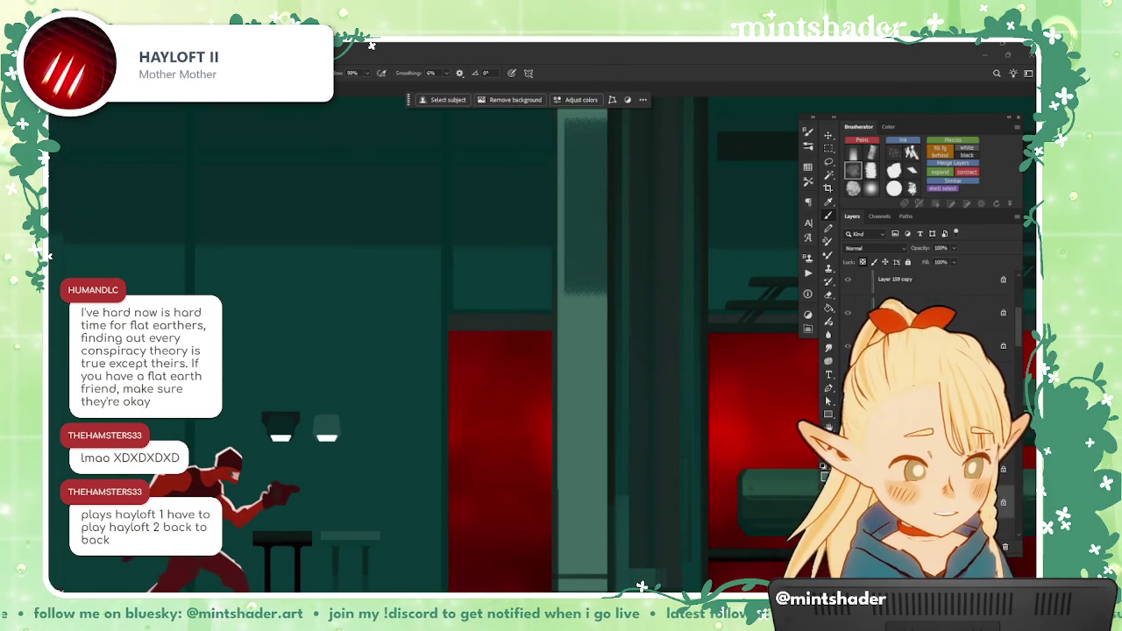
Step: Marquee-select a tiny patch of the central pipe column and switch to the Brush
key(m)
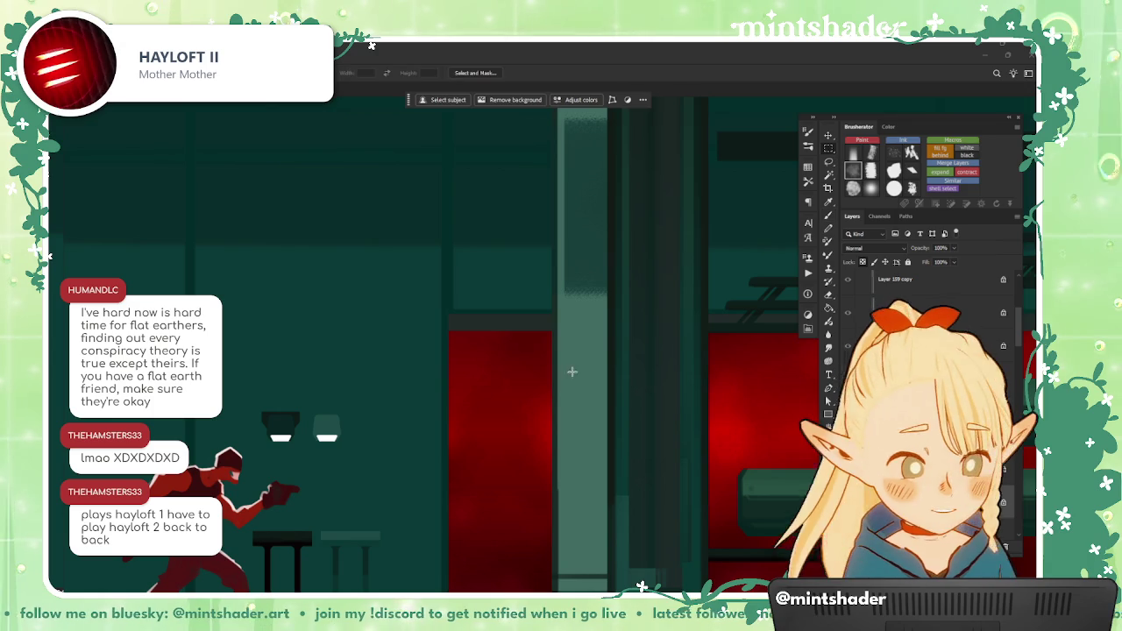
drag(569, 315, 607, 332)
key(b)
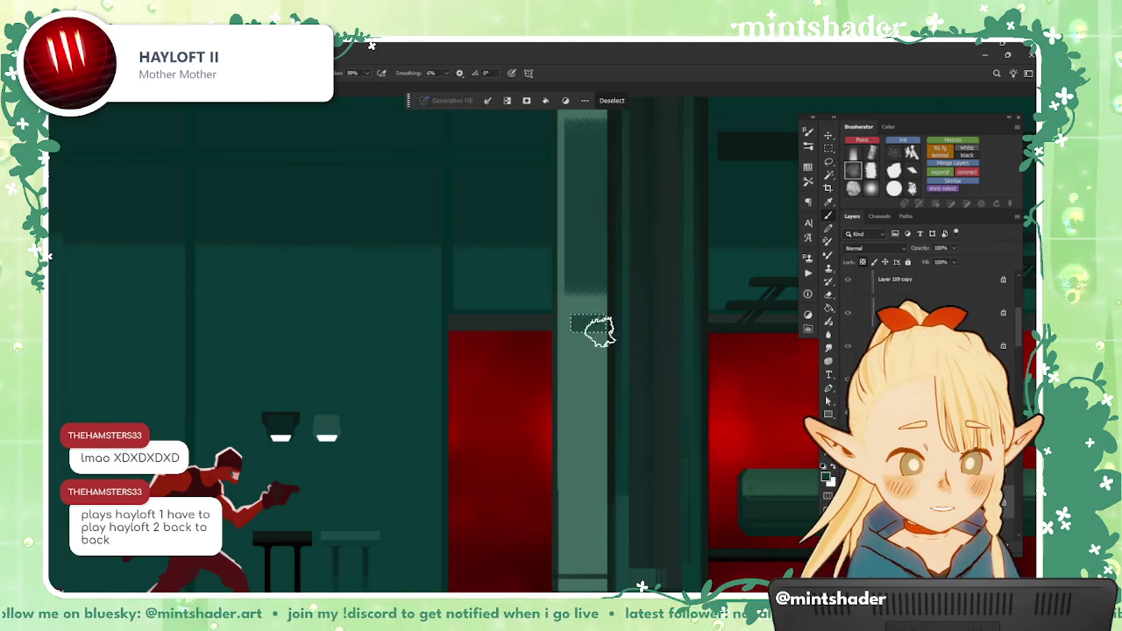
scroll(666, 317, down, 1)
scroll(491, 351, down, 2)
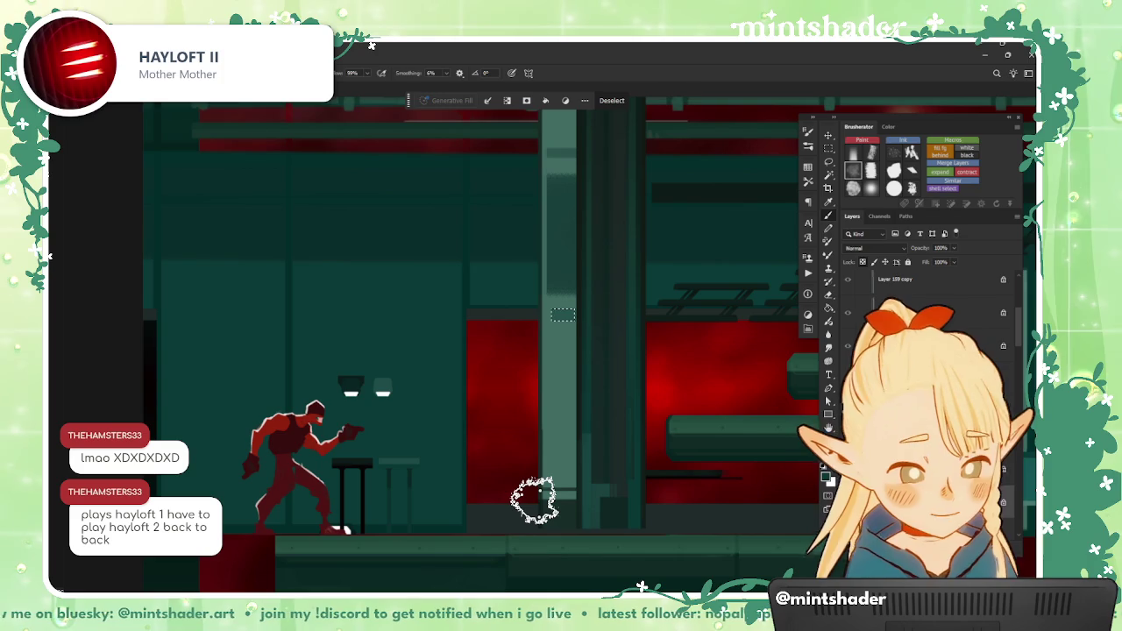
Step: Select small spots at the pillar's base with the Magic Wand
click(831, 169)
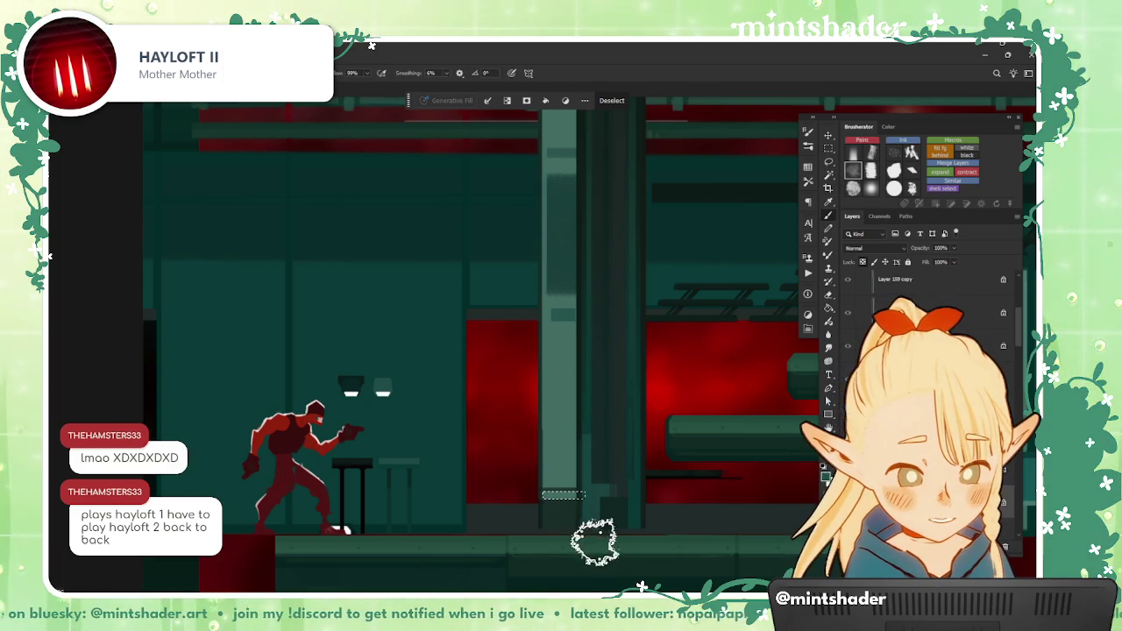
scroll(632, 546, down, 3)
drag(676, 545, 643, 559)
click(562, 512)
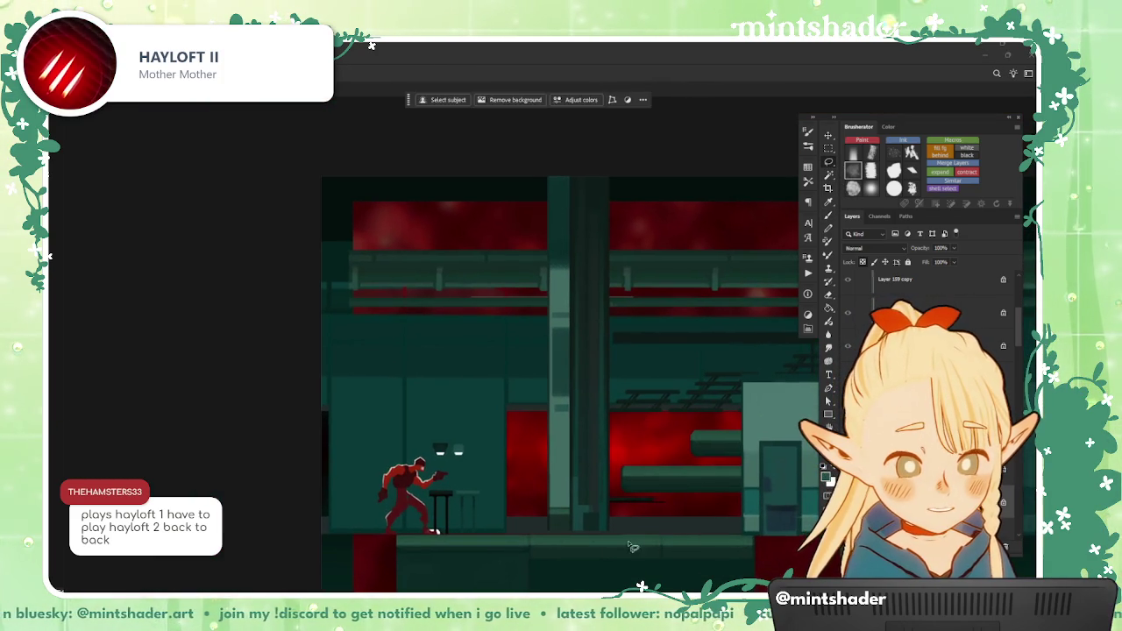
click(656, 498)
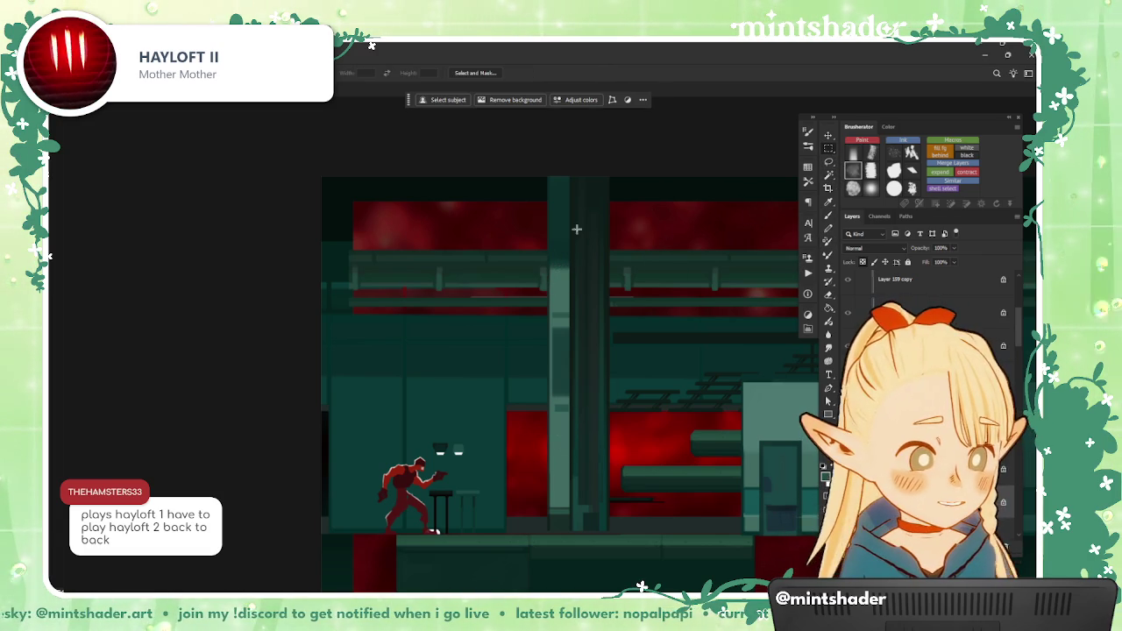
Step: Select the top section of the central pillar, then deselect with Ctrl+D
drag(519, 176, 604, 299)
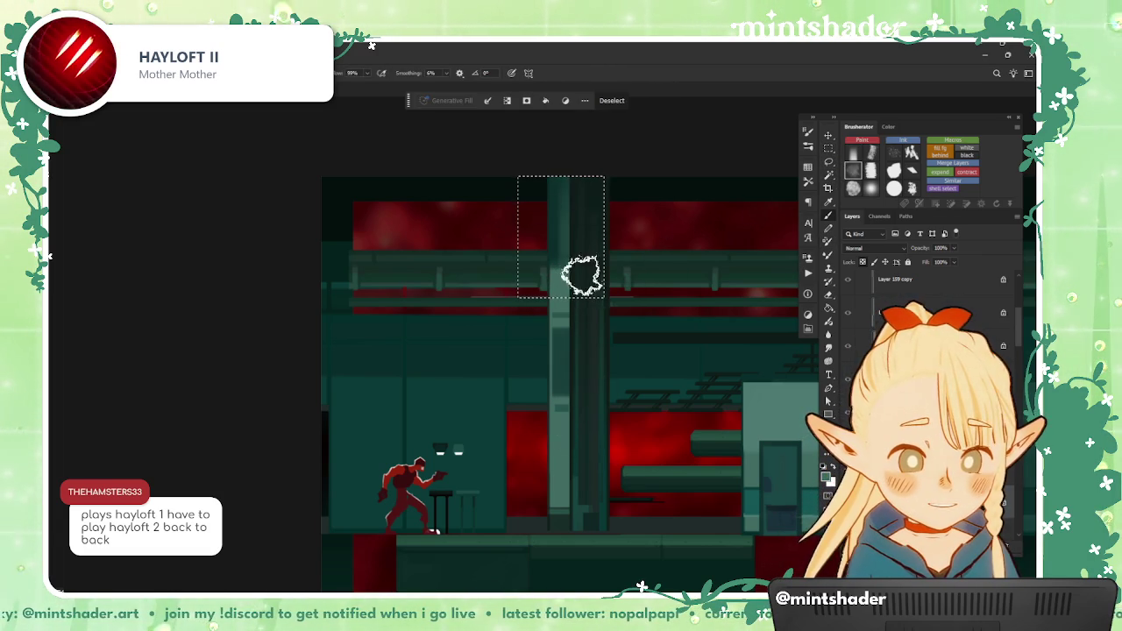
scroll(561, 325, up, 1)
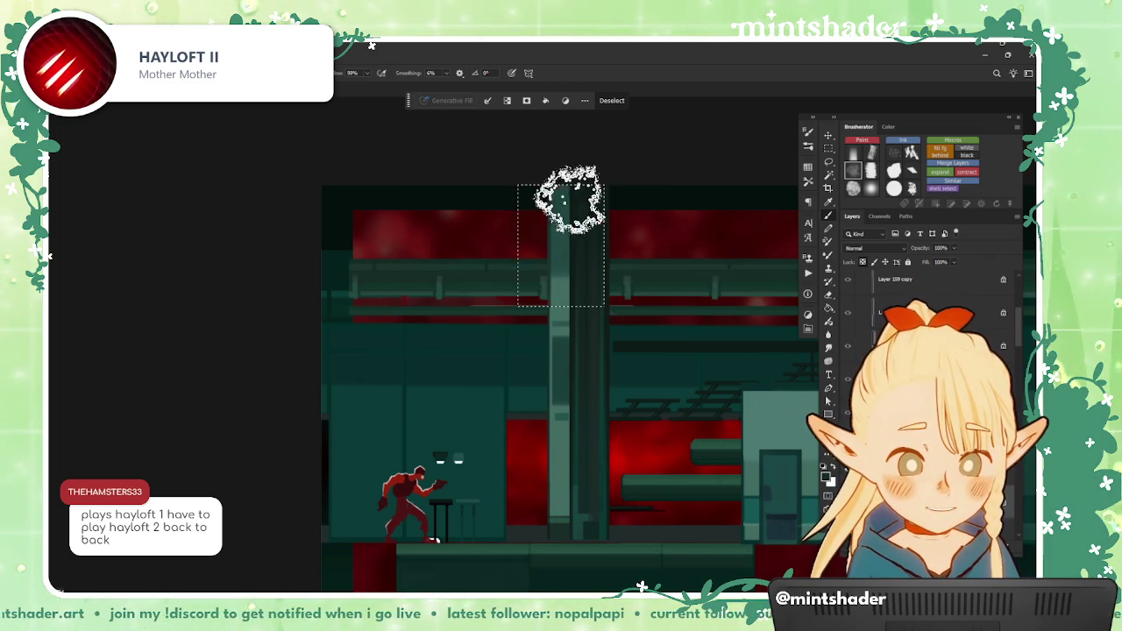
key(ctrl+d)
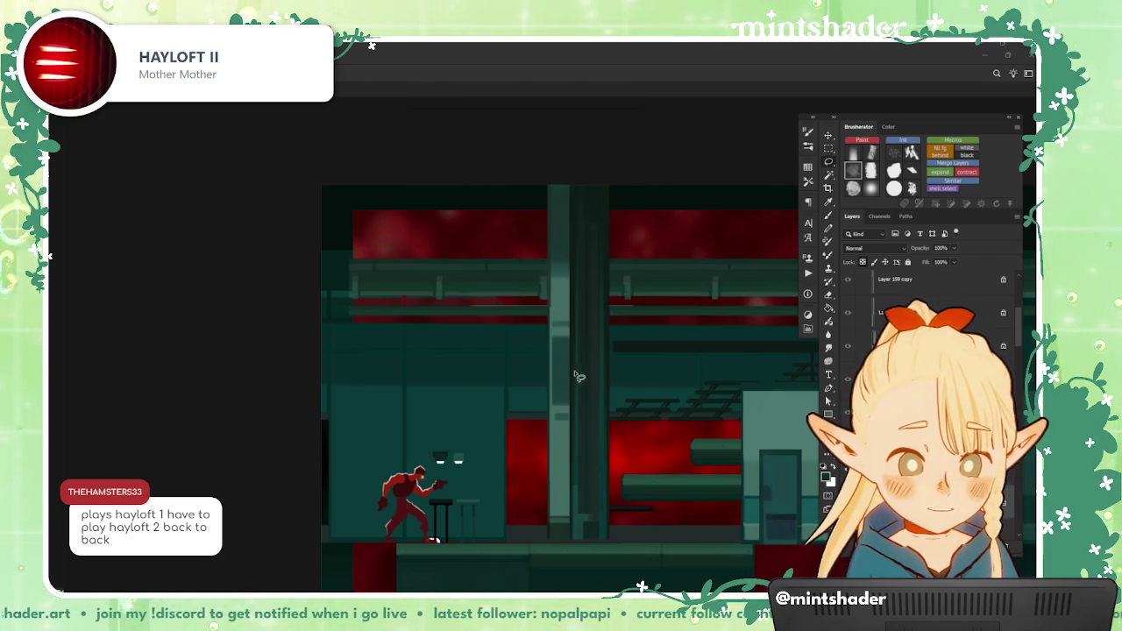
scroll(563, 459, up, 1)
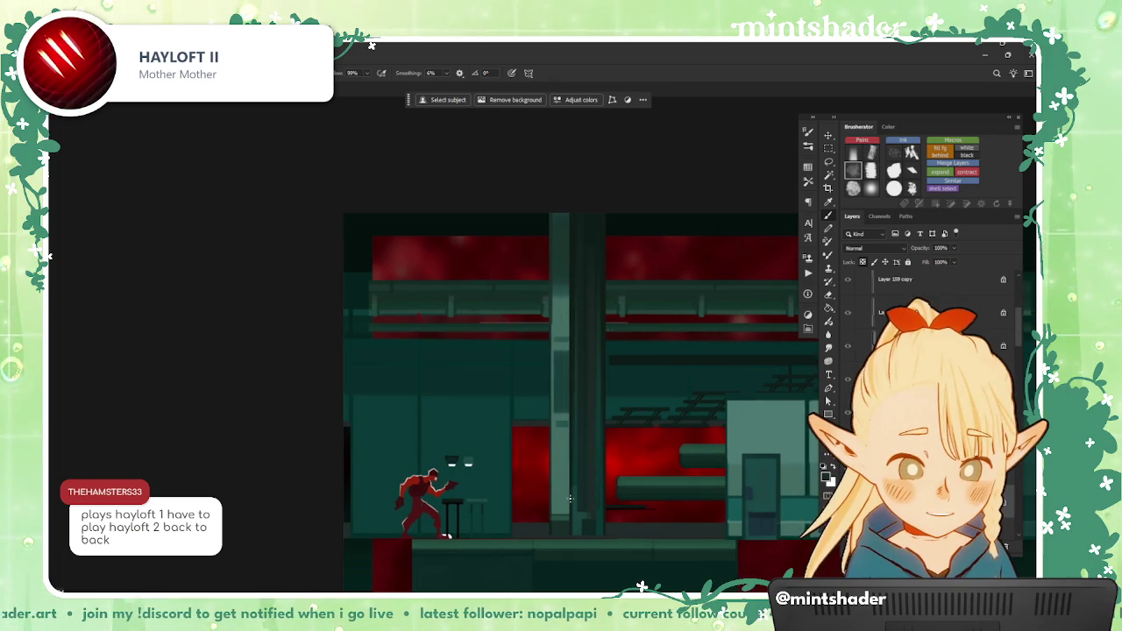
scroll(565, 507, up, 2)
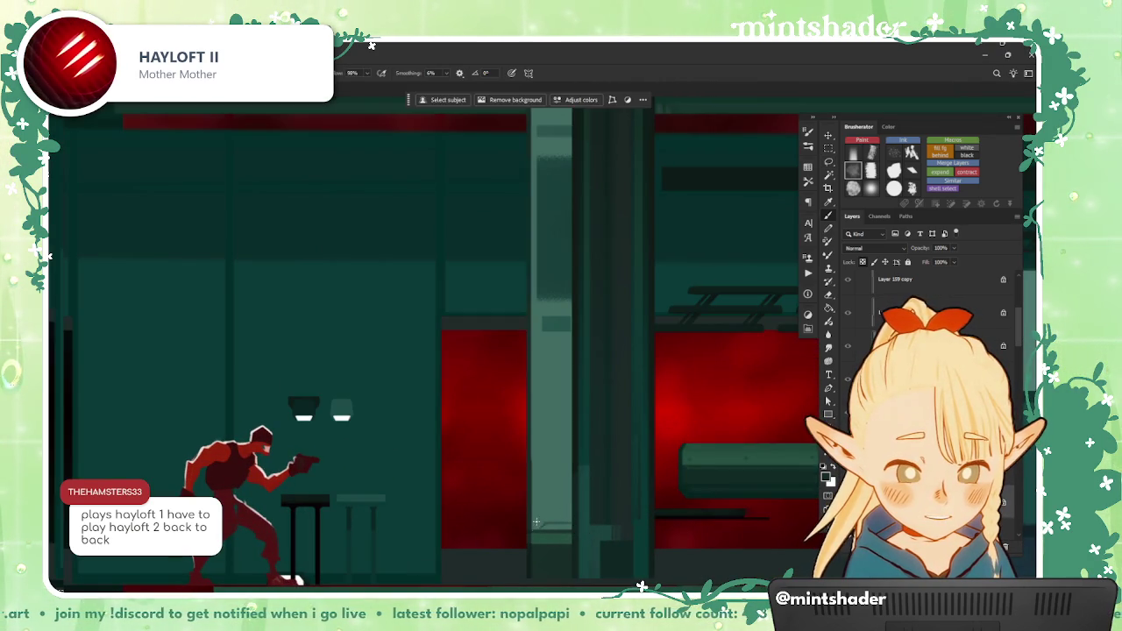
scroll(541, 527, down, 2)
scroll(570, 522, down, 1)
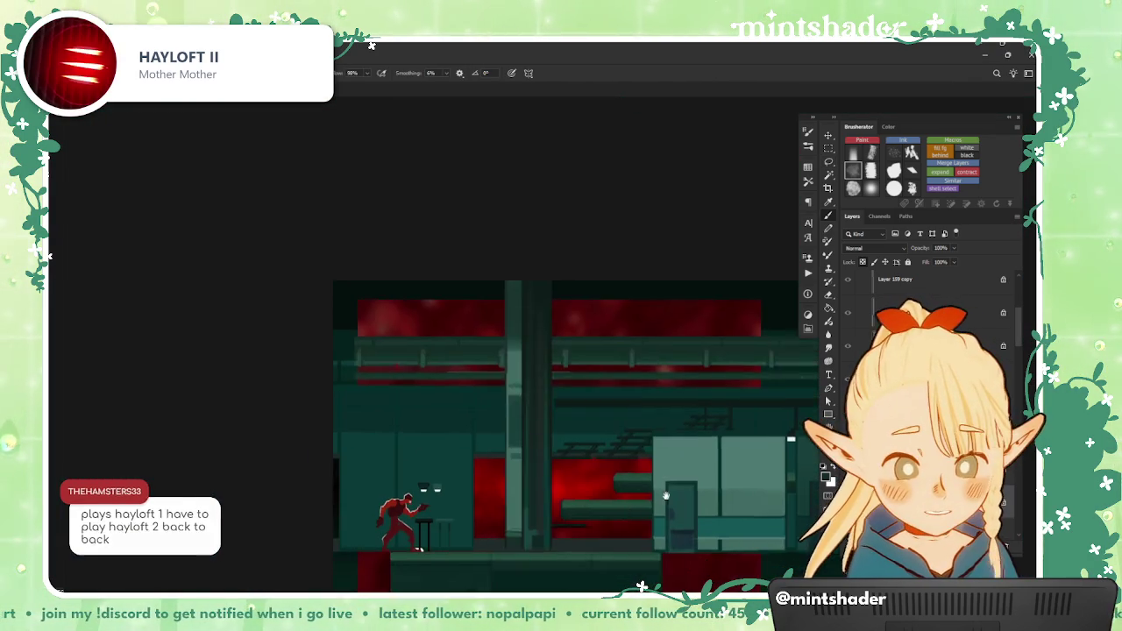
scroll(605, 515, down, 1)
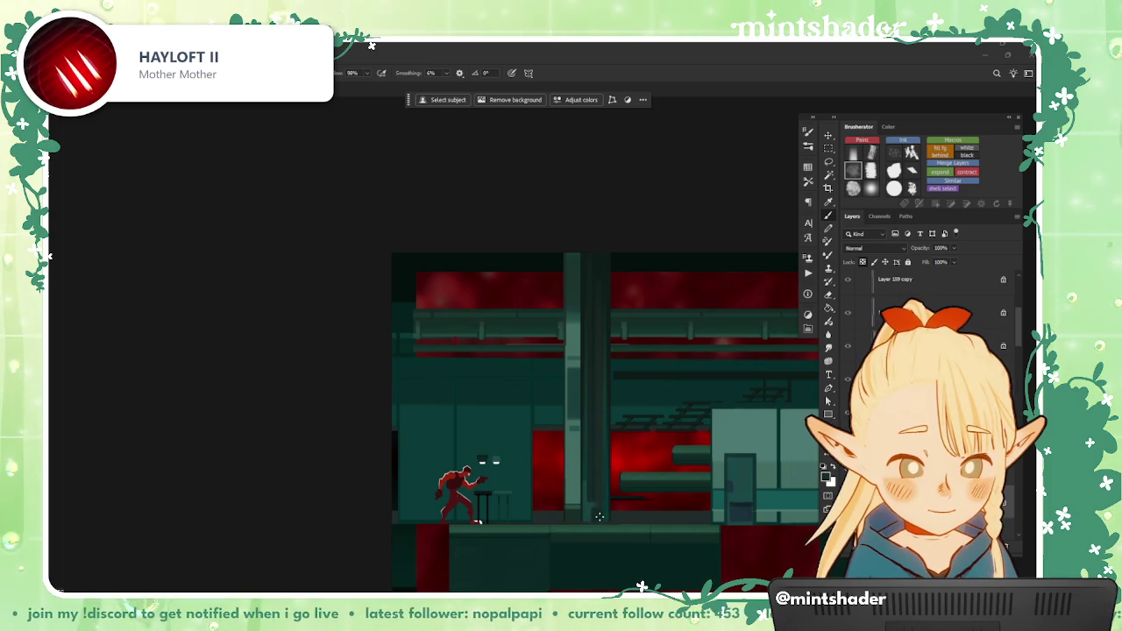
scroll(588, 328, up, 1)
scroll(570, 342, up, 1)
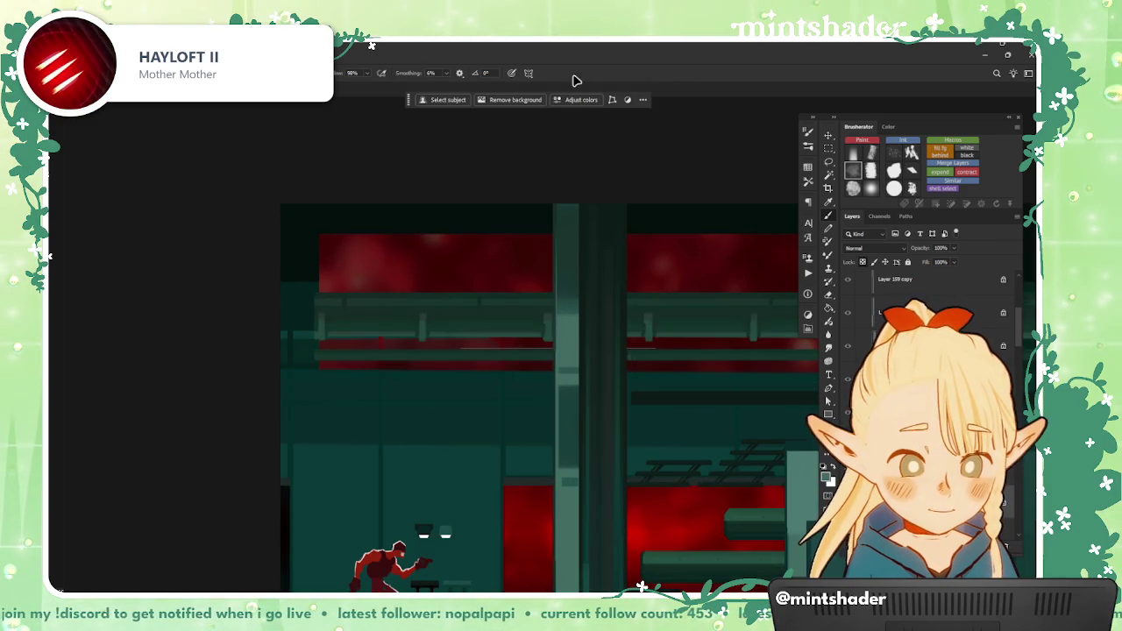
scroll(579, 420, down, 2)
drag(606, 556, 628, 515)
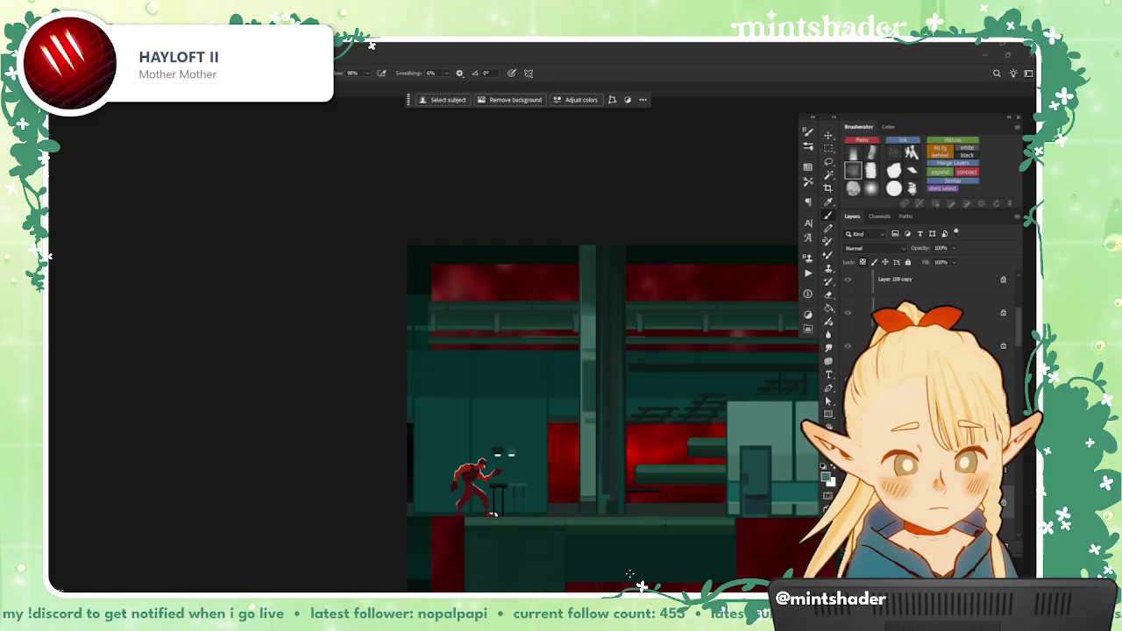
mouse_move(626, 527)
mouse_down()
mouse_move(676, 505)
mouse_move(642, 468)
mouse_up()
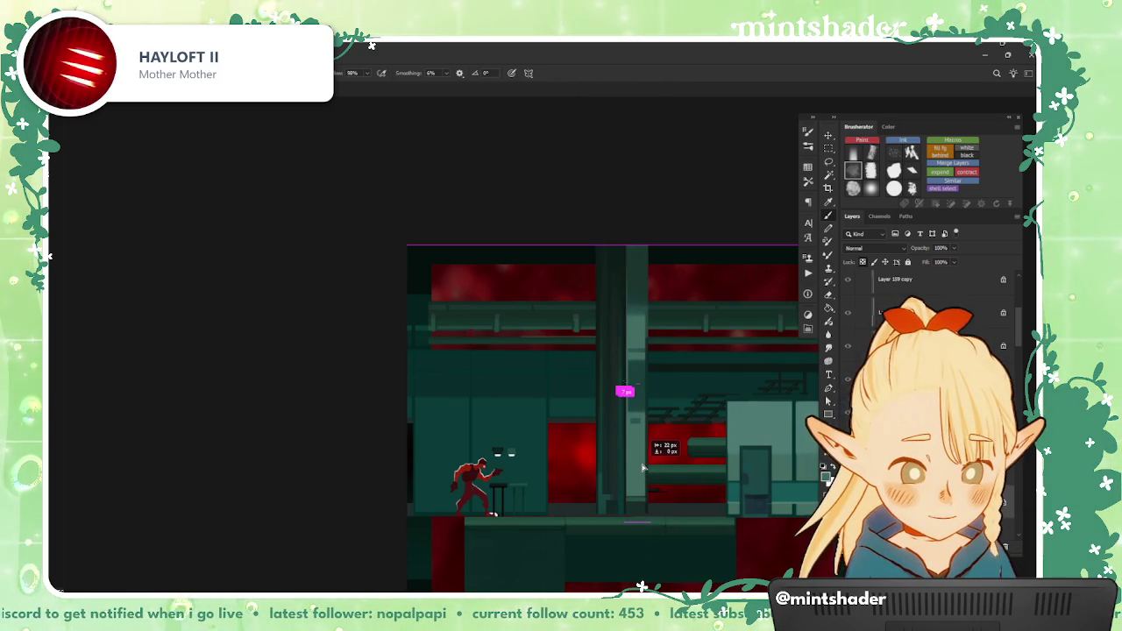
drag(642, 468, 640, 466)
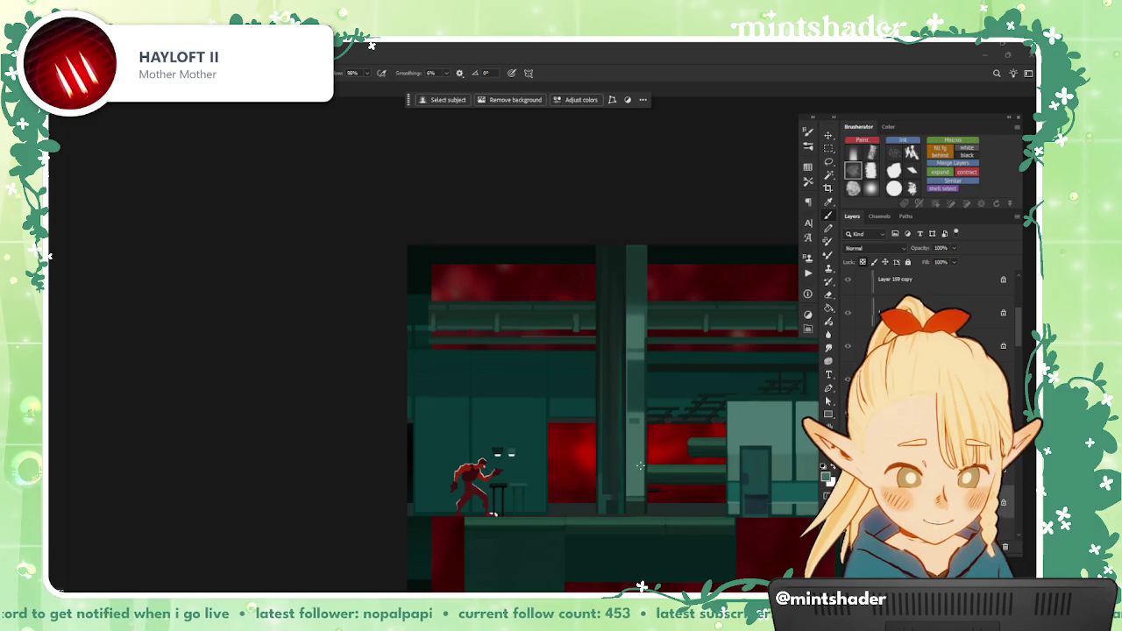
scroll(630, 485, down, 2)
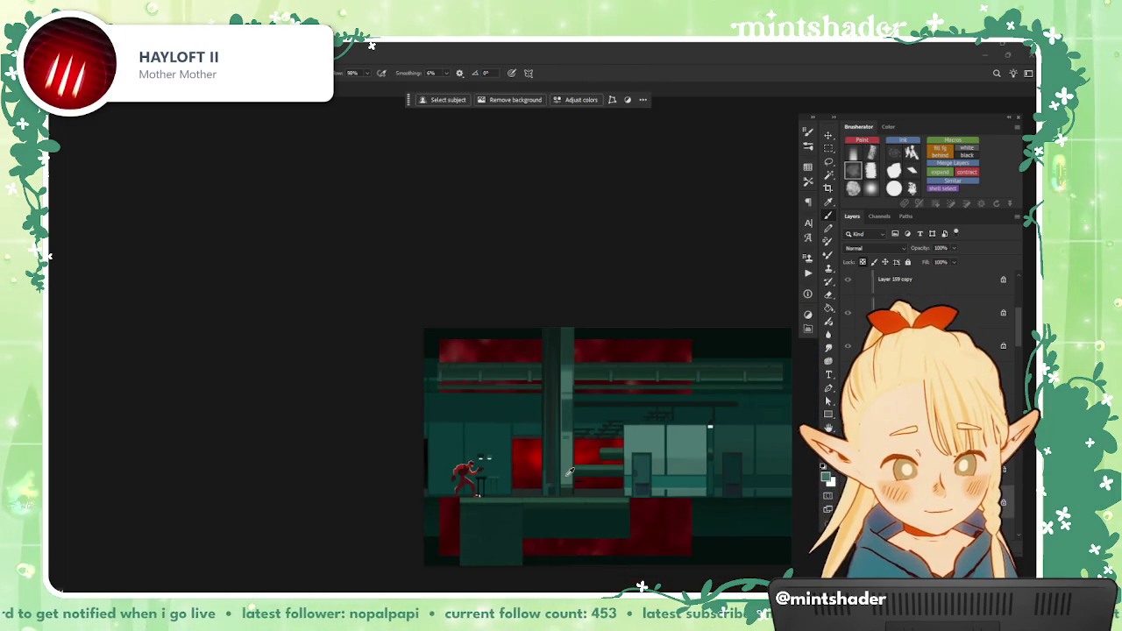
scroll(570, 472, up, 2)
scroll(570, 472, up, 2)
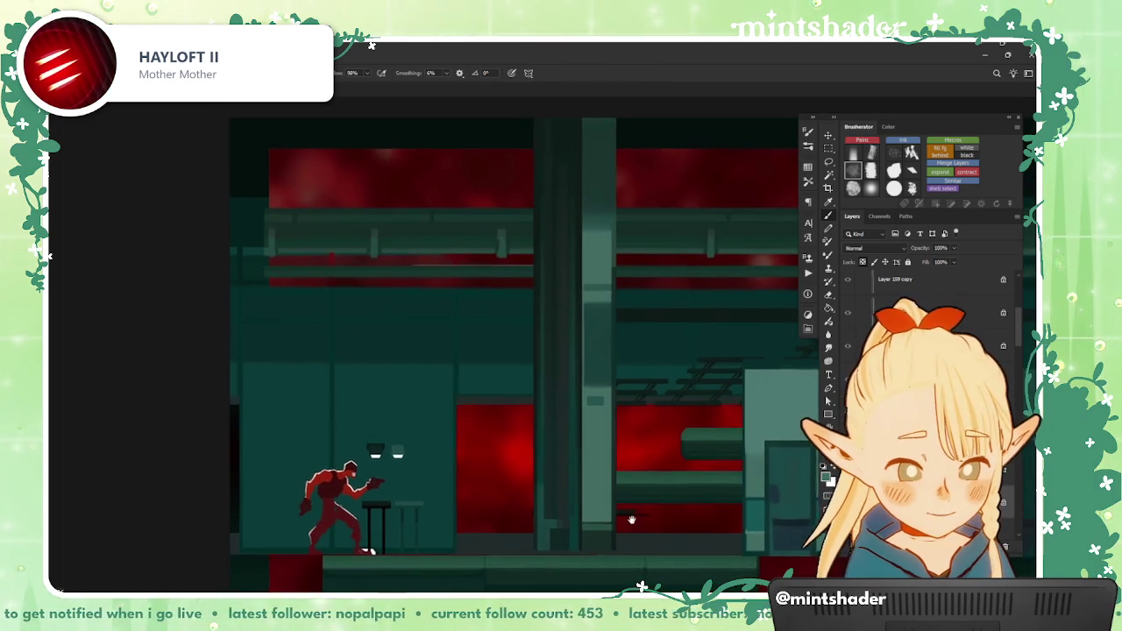
scroll(634, 521, down, 2)
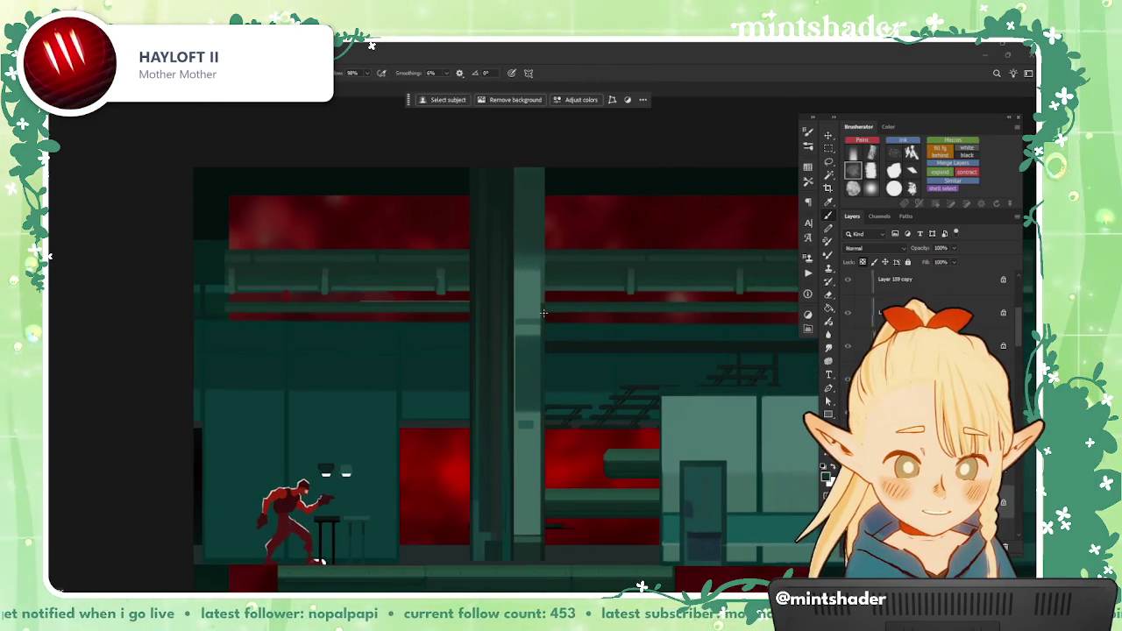
scroll(534, 226, up, 1)
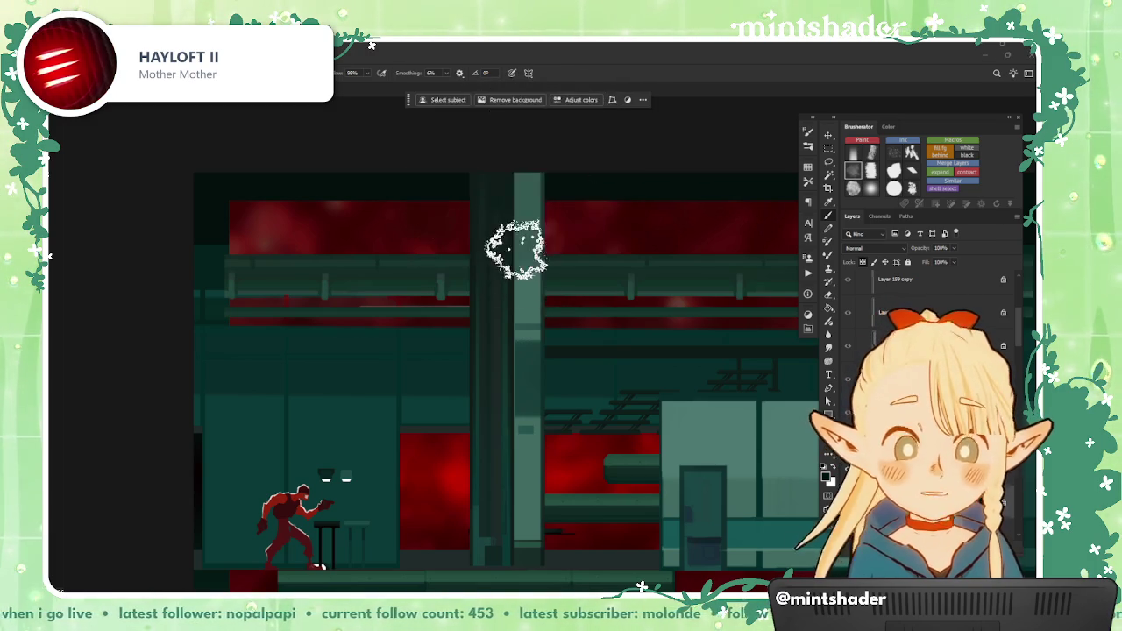
Step: Pan the view and enlarge the brush for broader strokes on the column
mouse_move(658, 431)
mouse_down()
mouse_move(695, 441)
mouse_move(674, 490)
mouse_up()
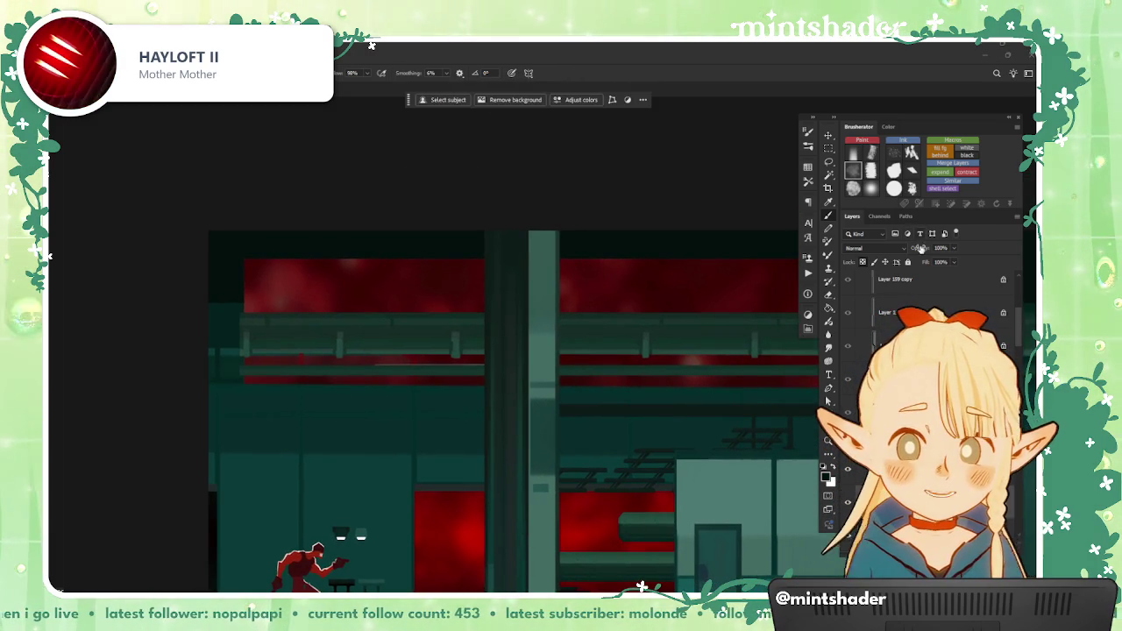
key(bracketright)
key(bracketright)
key(bracketright)
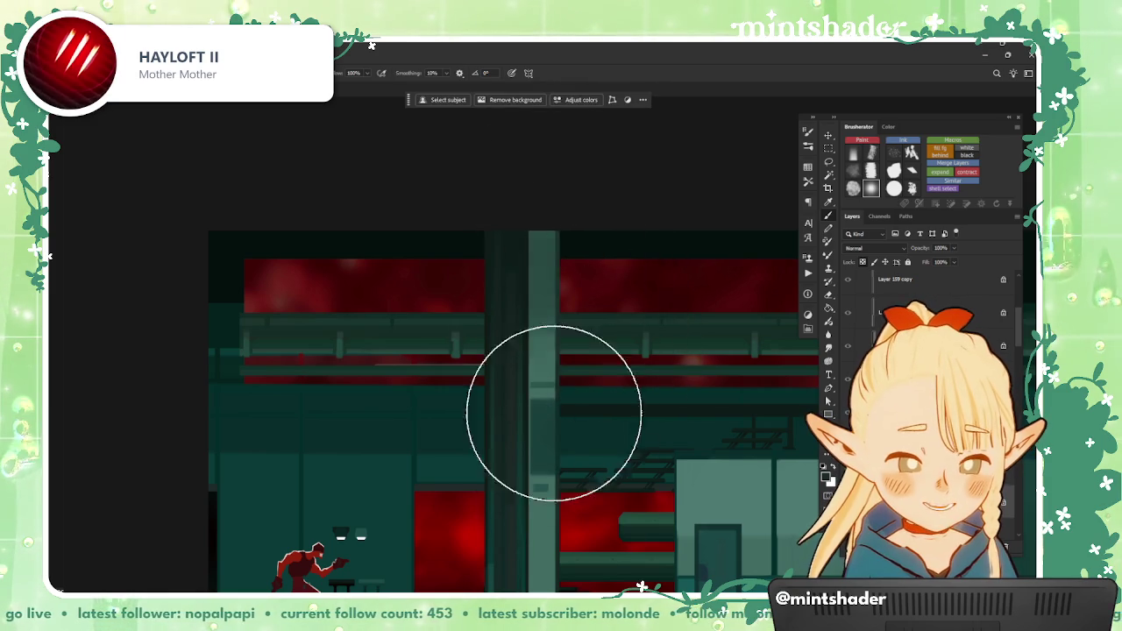
scroll(557, 263, down, 1)
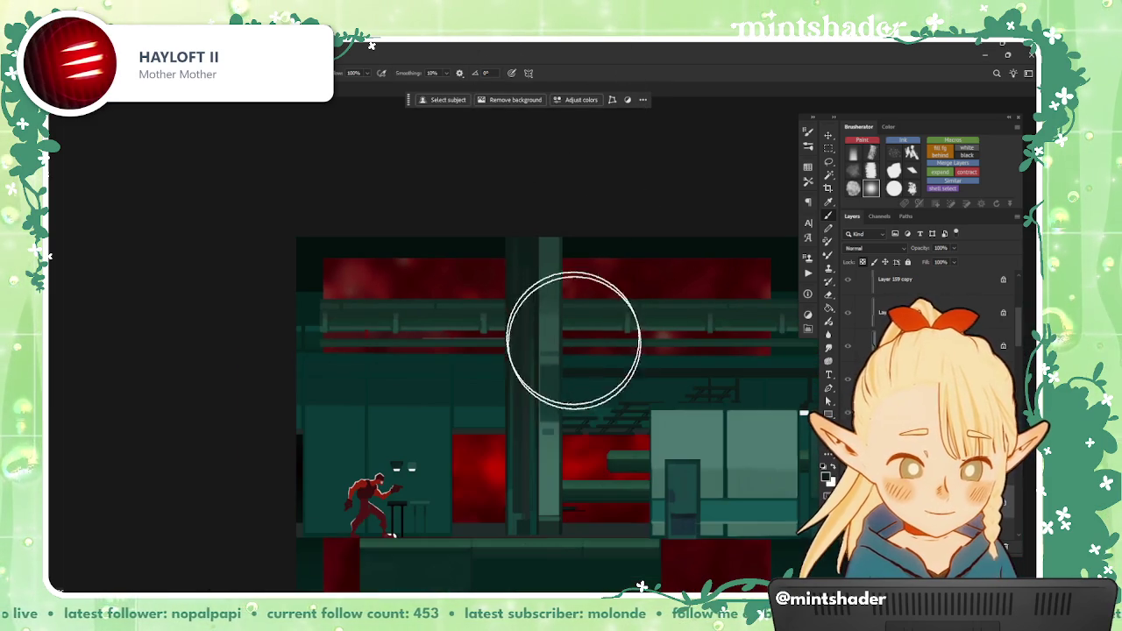
key(bracketleft)
key(bracketleft)
key(bracketleft)
key(bracketleft)
key(bracketleft)
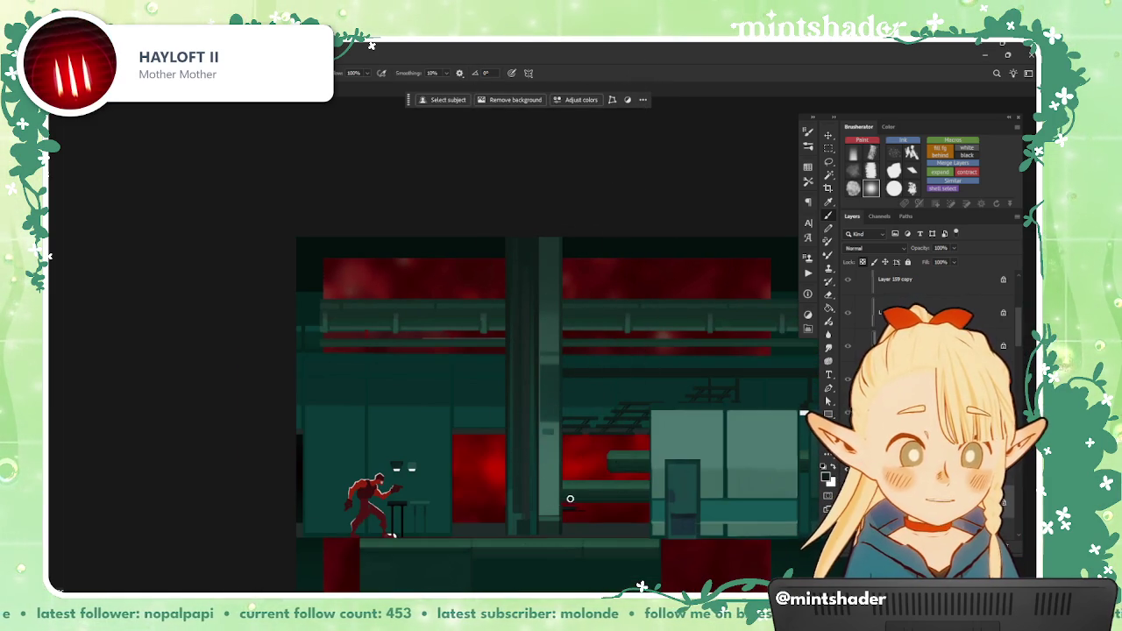
scroll(578, 518, up, 1)
key(bracketright)
key(bracketright)
key(bracketright)
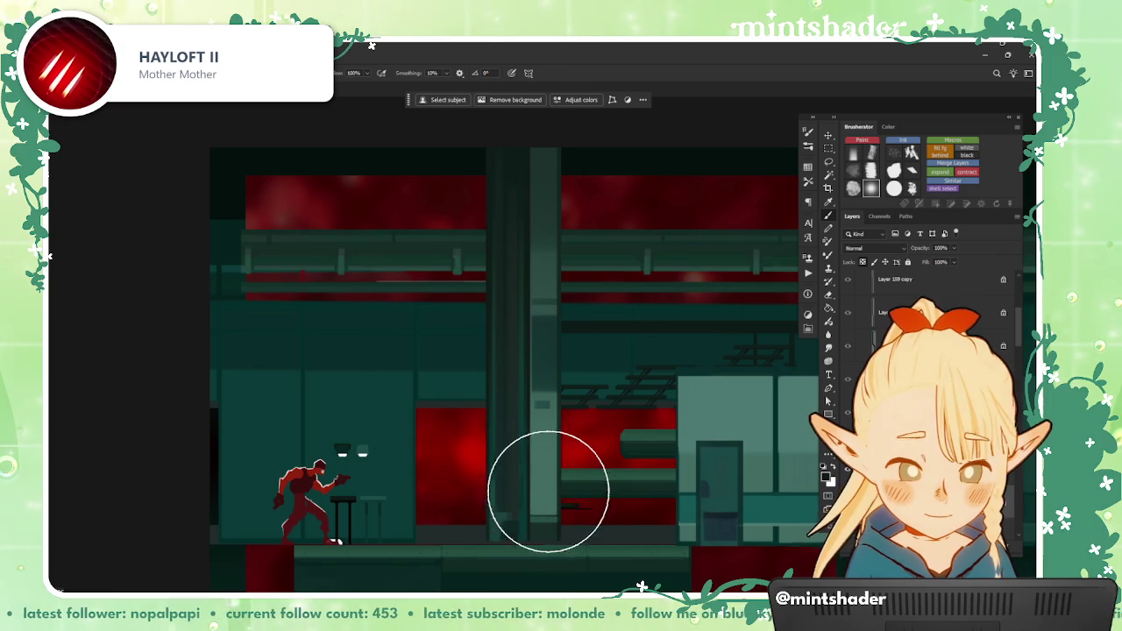
scroll(546, 483, up, 2)
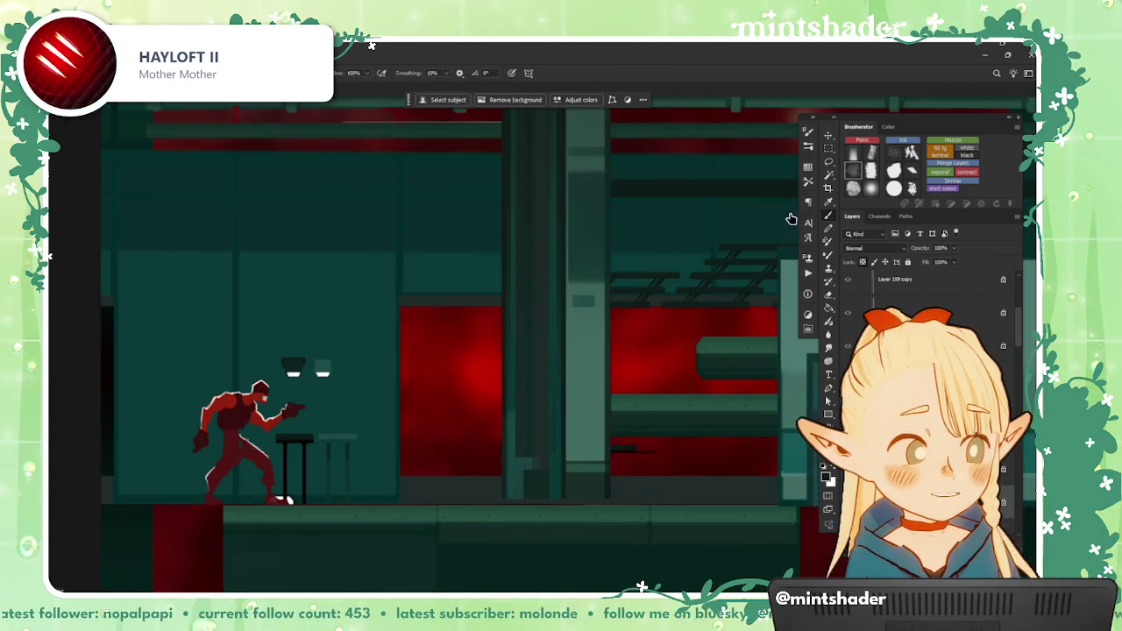
Step: Choose a textured Brusherator brush preset at 38% opacity with 0% smoothing
click(853, 171)
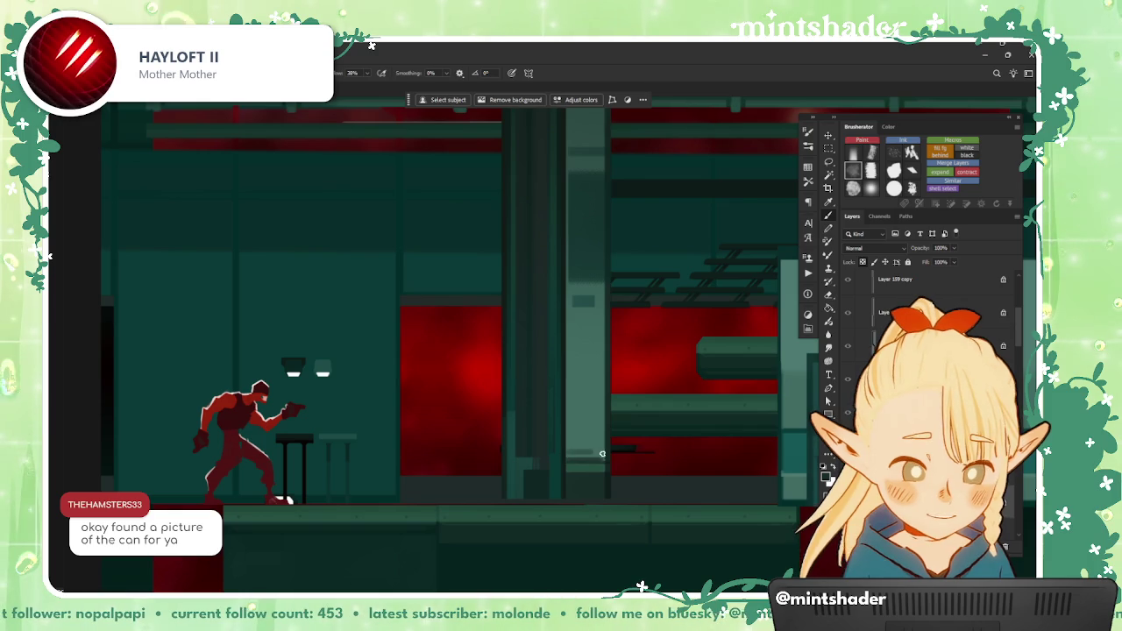
scroll(608, 457, up, 1)
scroll(605, 457, up, 3)
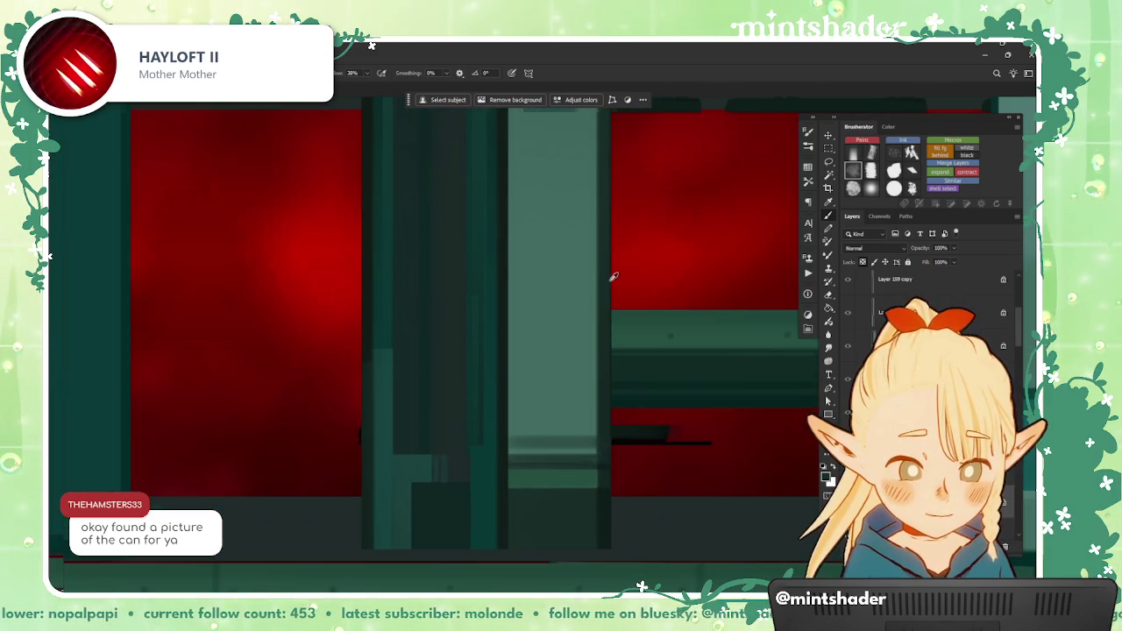
scroll(614, 277, down, 4)
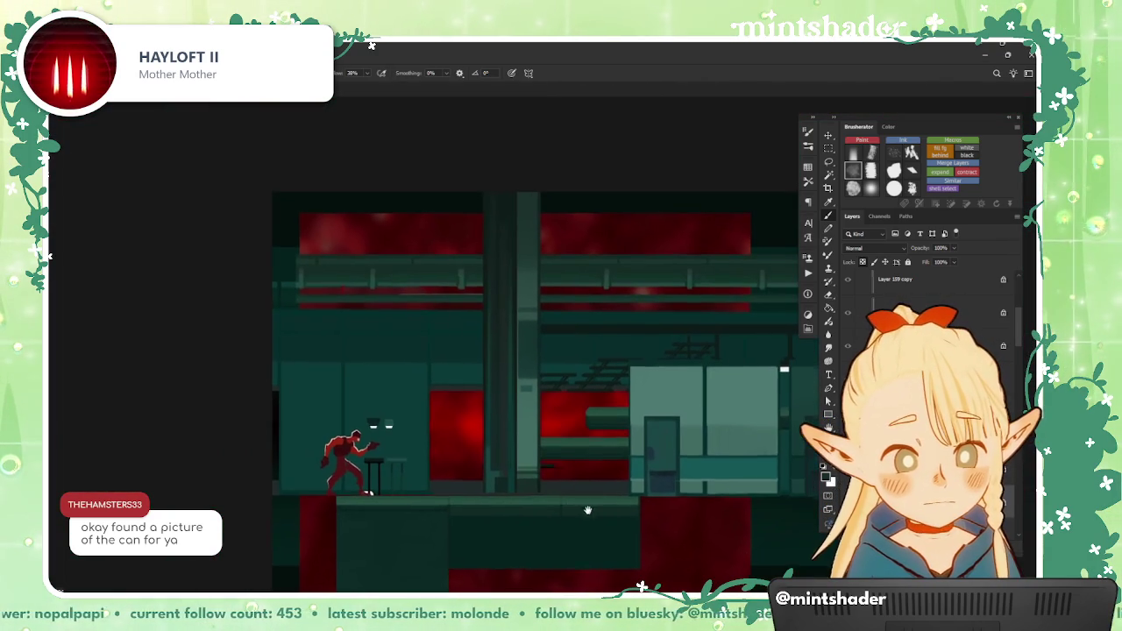
drag(588, 509, 585, 513)
scroll(558, 517, up, 3)
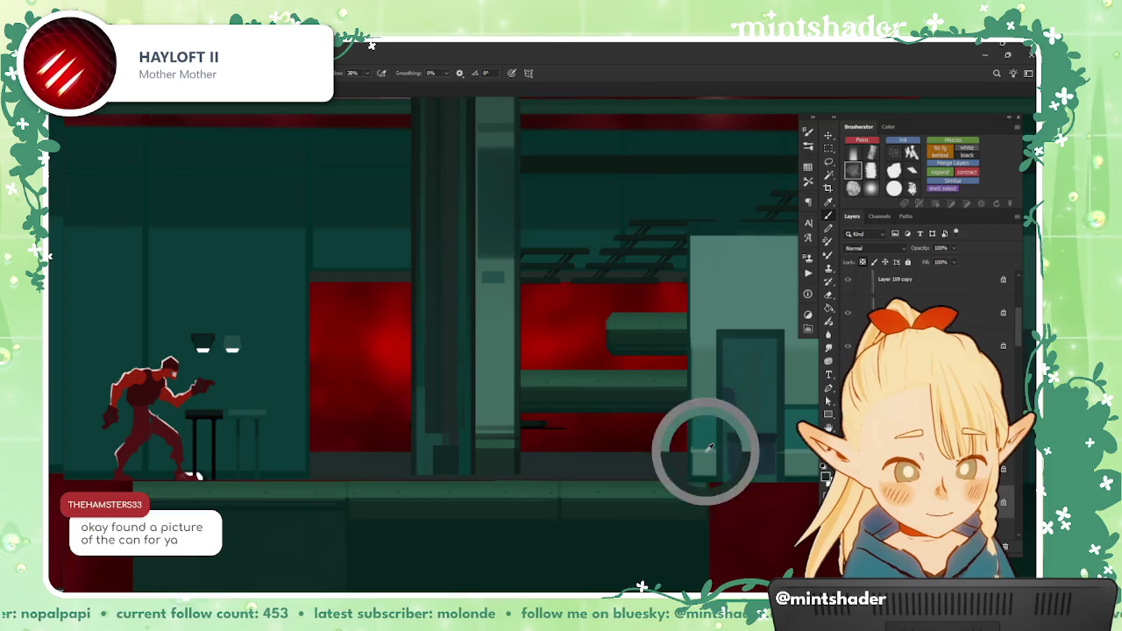
scroll(473, 431, up, 3)
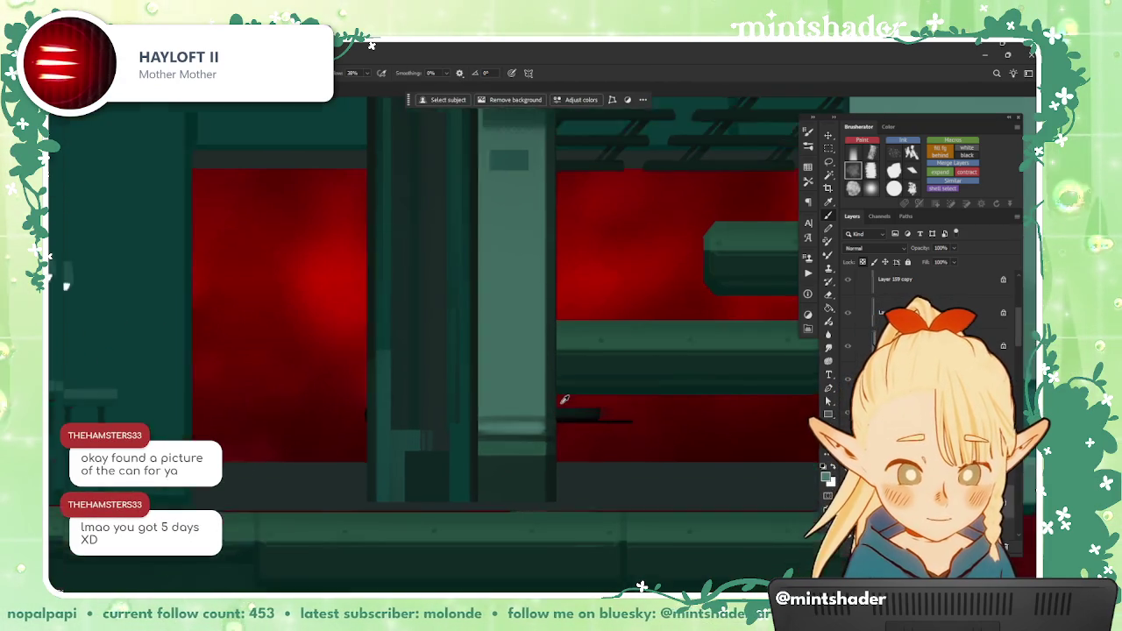
scroll(447, 408, up, 2)
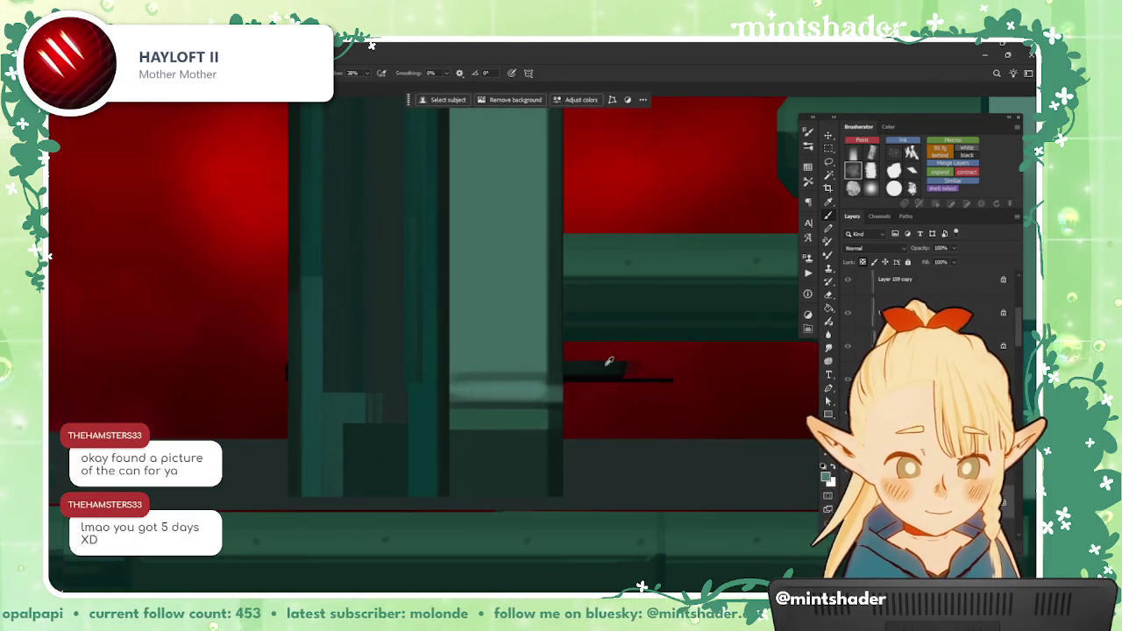
scroll(572, 360, down, 2)
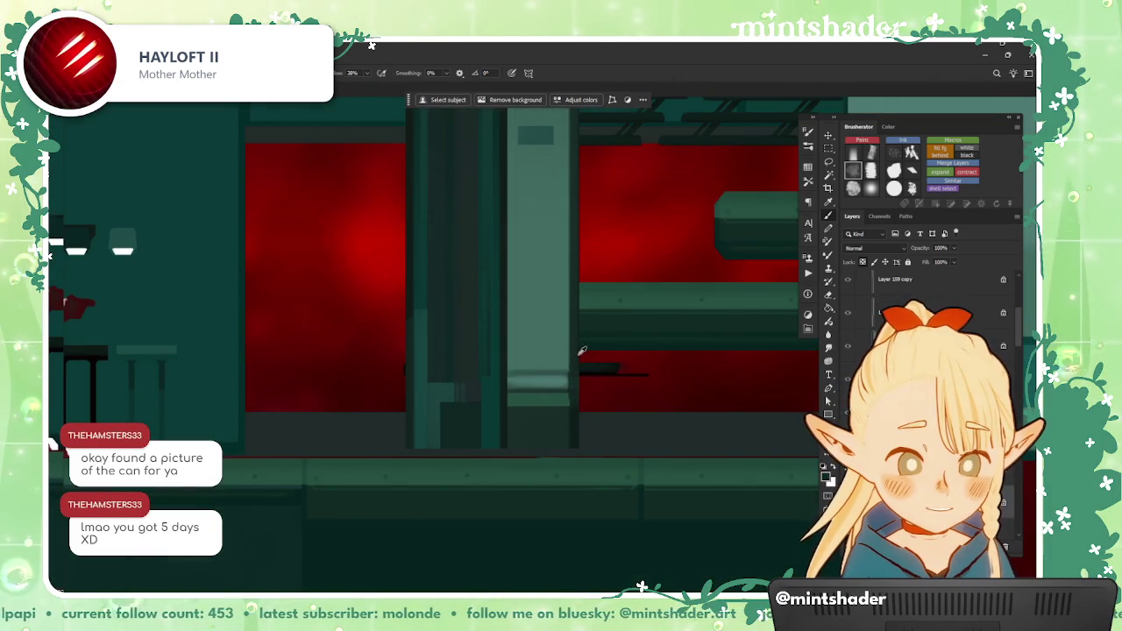
scroll(571, 373, down, 2)
scroll(597, 465, down, 1)
scroll(579, 448, up, 3)
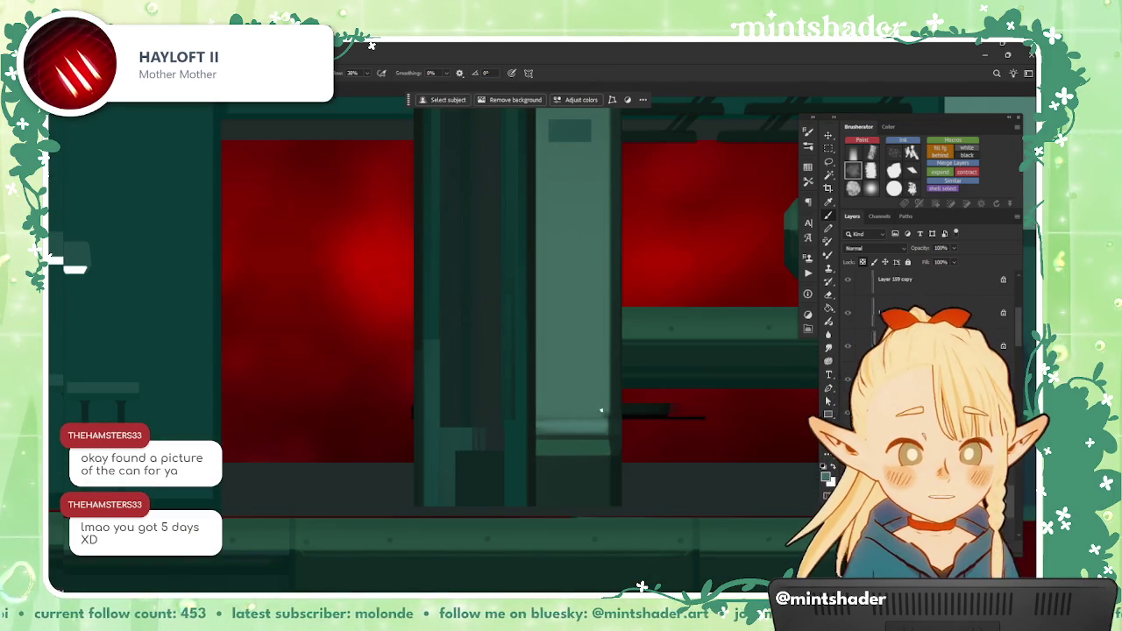
scroll(616, 403, down, 3)
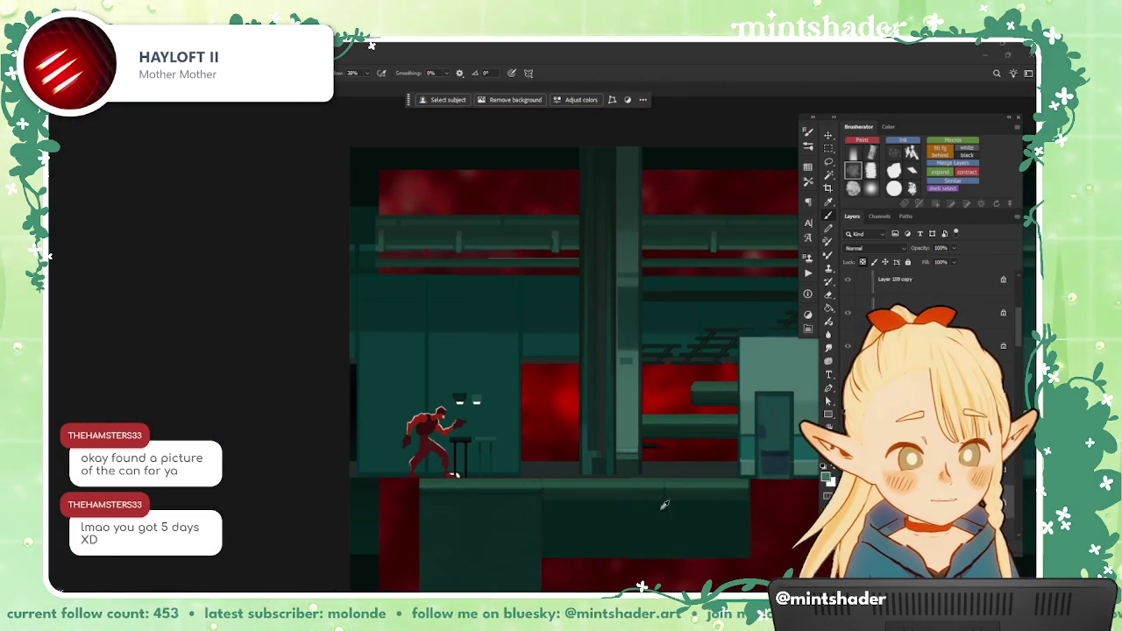
scroll(665, 506, down, 1)
scroll(649, 515, up, 1)
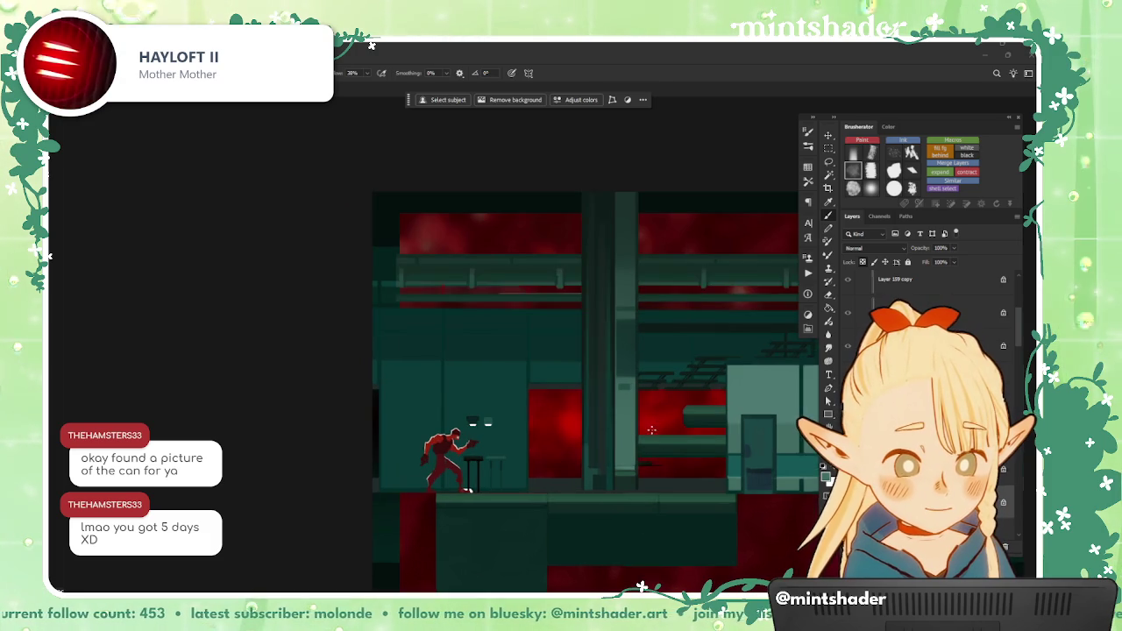
scroll(626, 506, up, 1)
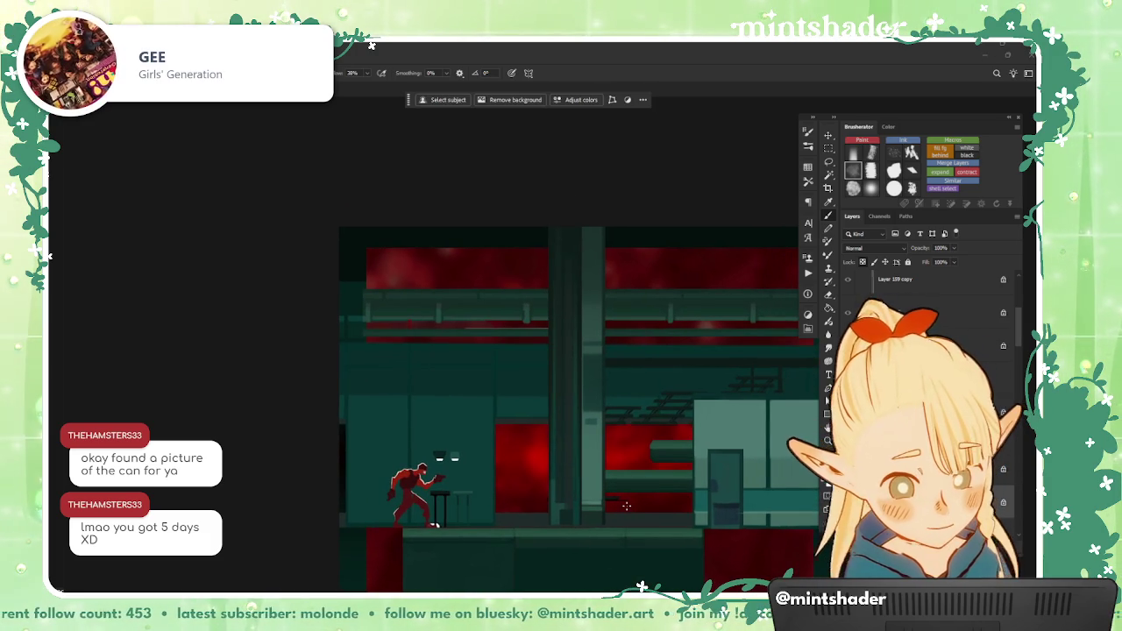
scroll(626, 506, up, 1)
scroll(578, 351, up, 1)
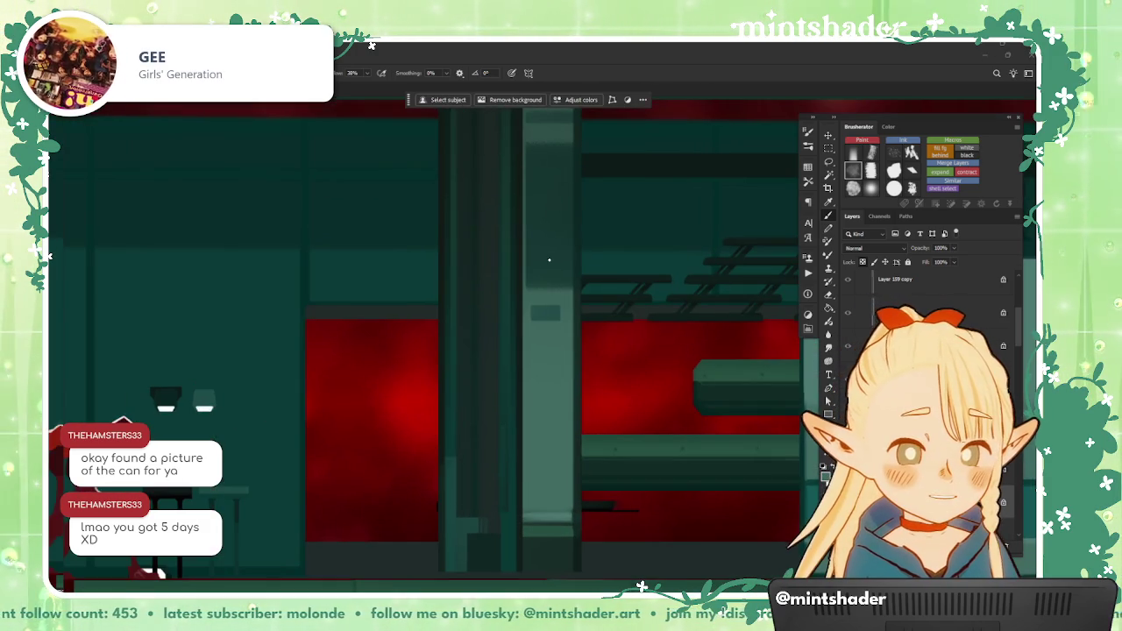
mouse_move(563, 304)
mouse_down()
mouse_move(561, 341)
mouse_move(543, 342)
mouse_up()
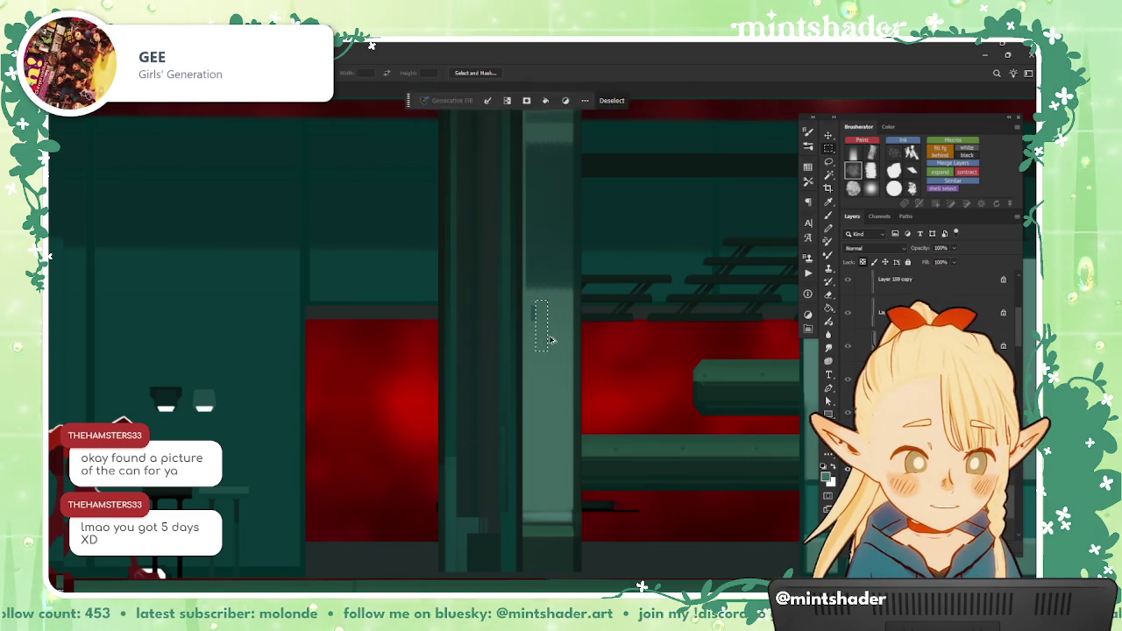
key(ctrl+d)
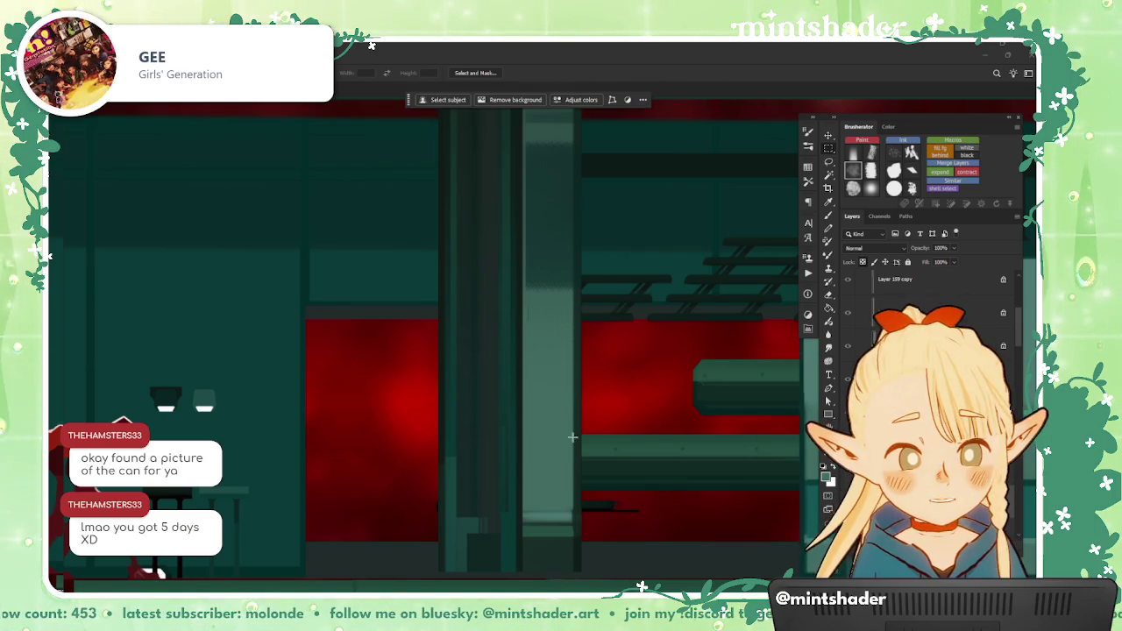
drag(532, 302, 560, 351)
key(ctrl+d)
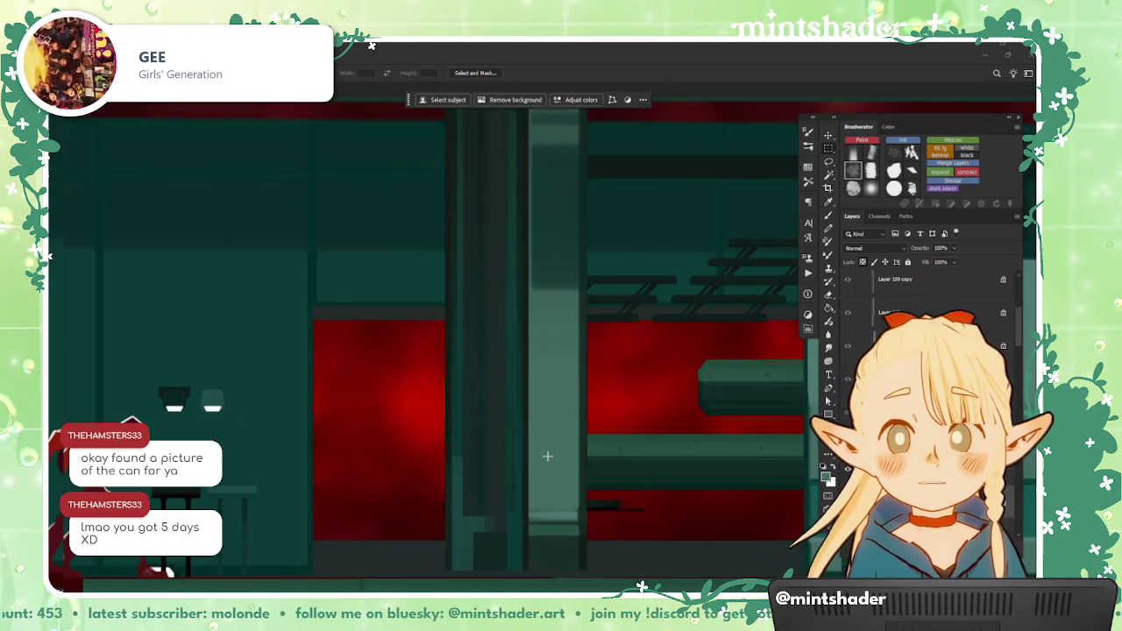
drag(541, 434, 559, 476)
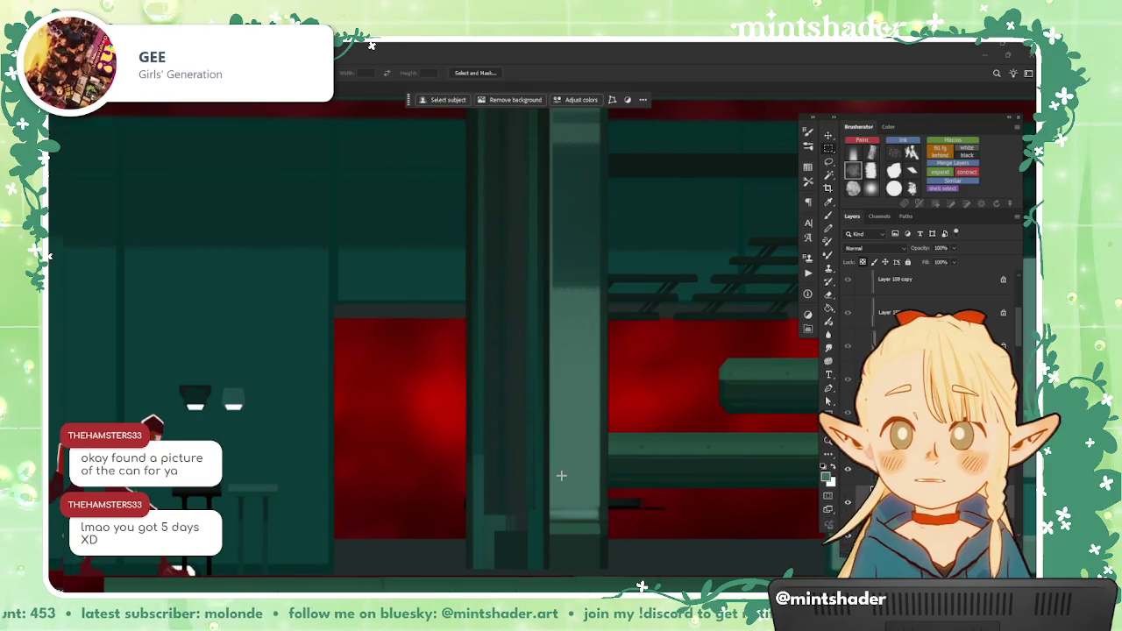
scroll(561, 487, down, 1)
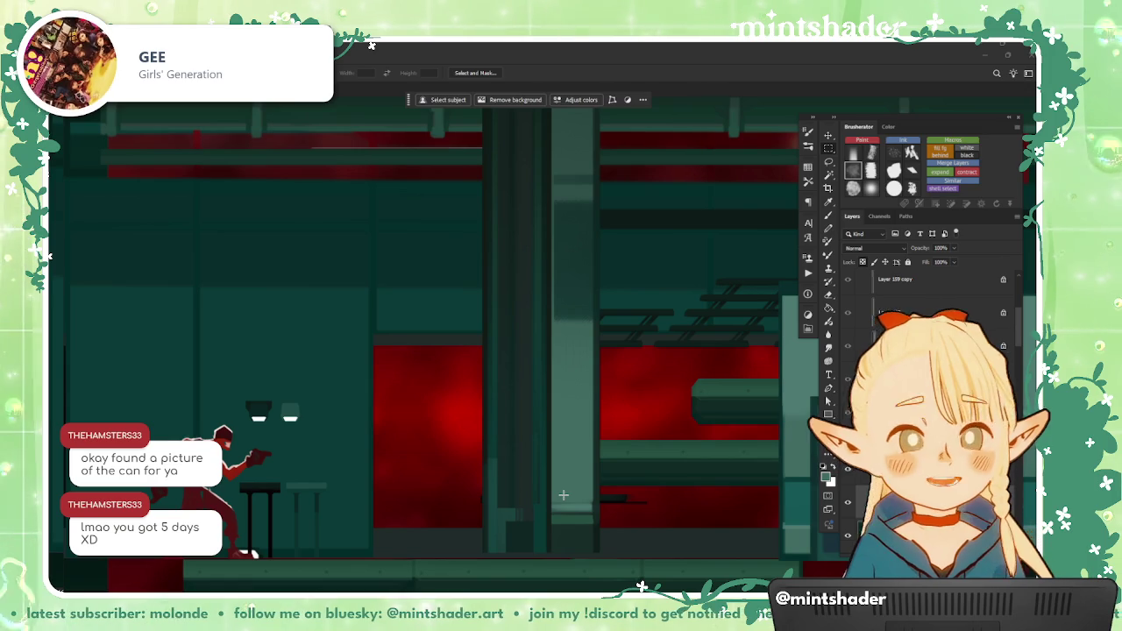
scroll(548, 427, down, 2)
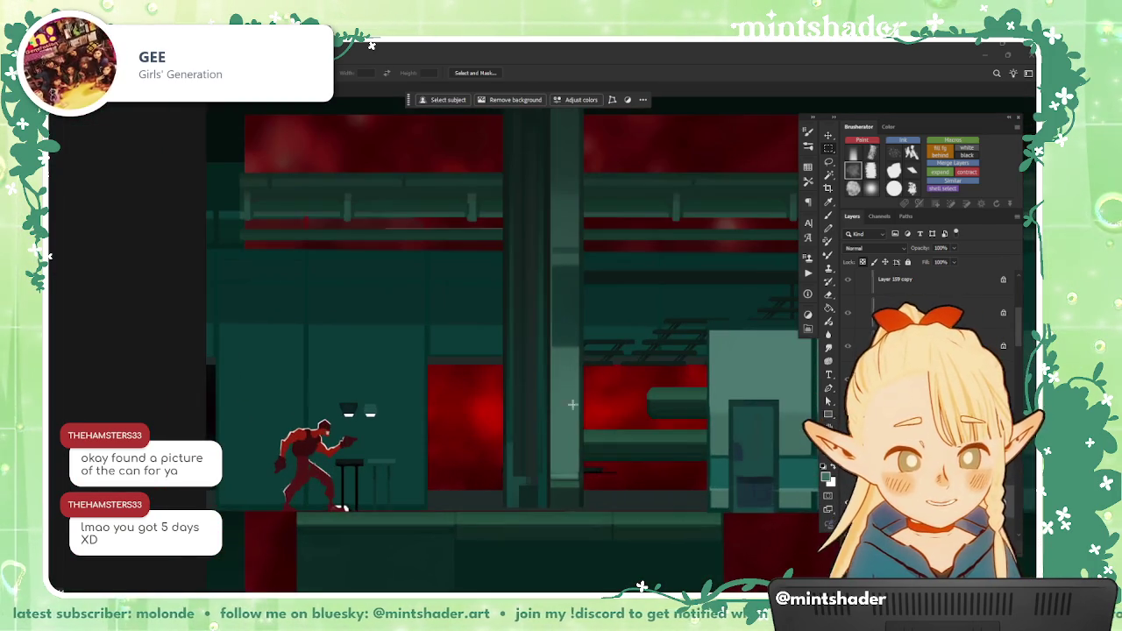
scroll(571, 406, down, 1)
scroll(494, 435, down, 1)
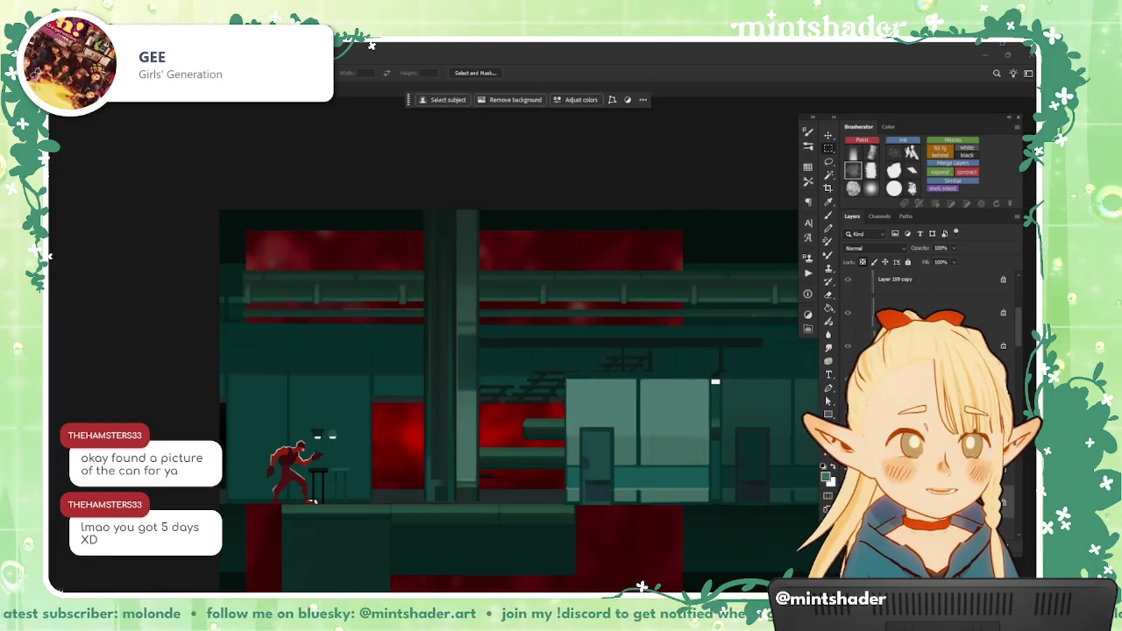